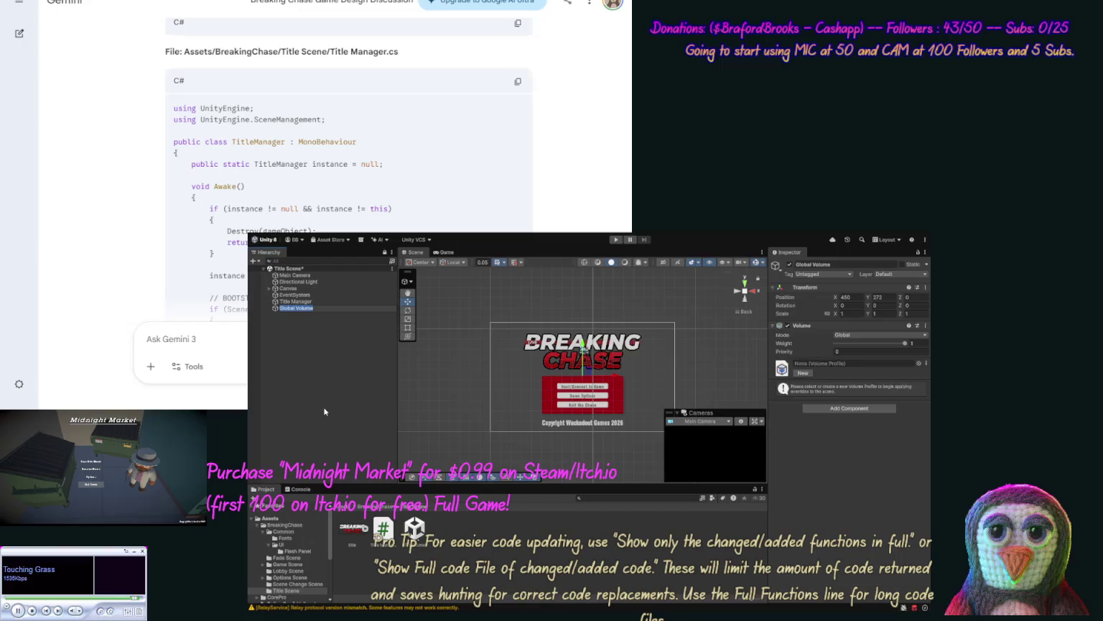
Step: Create a new volume profile for the Title Scene's Global Volume
{"action": "left_click", "coordinate": [324, 412]}
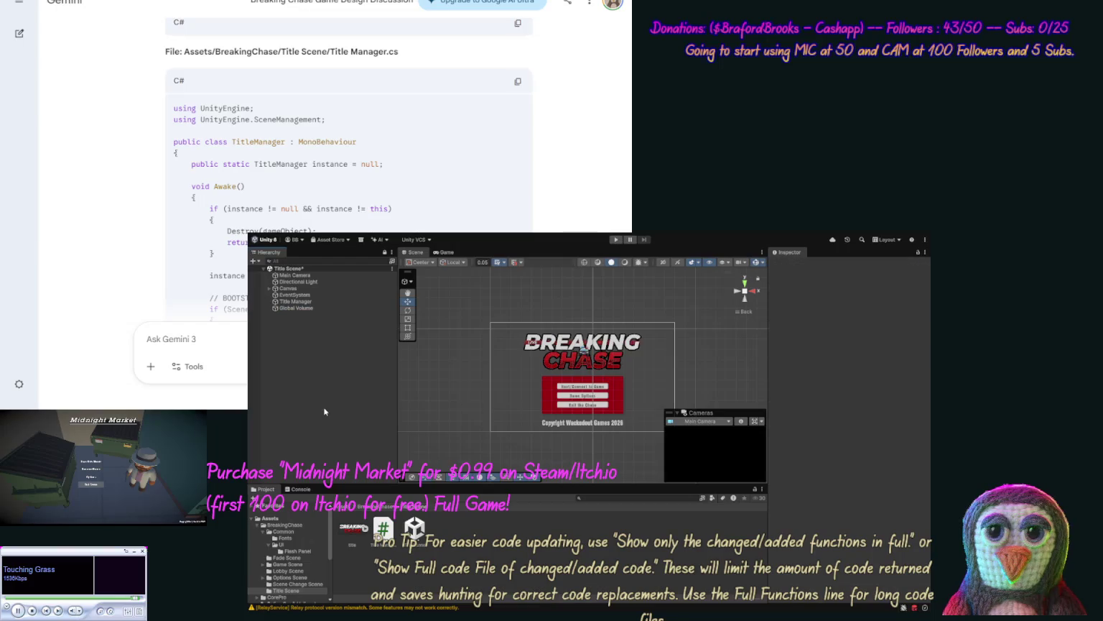
{"action": "left_click", "coordinate": [297, 308]}
{"action": "left_click", "coordinate": [801, 373]}
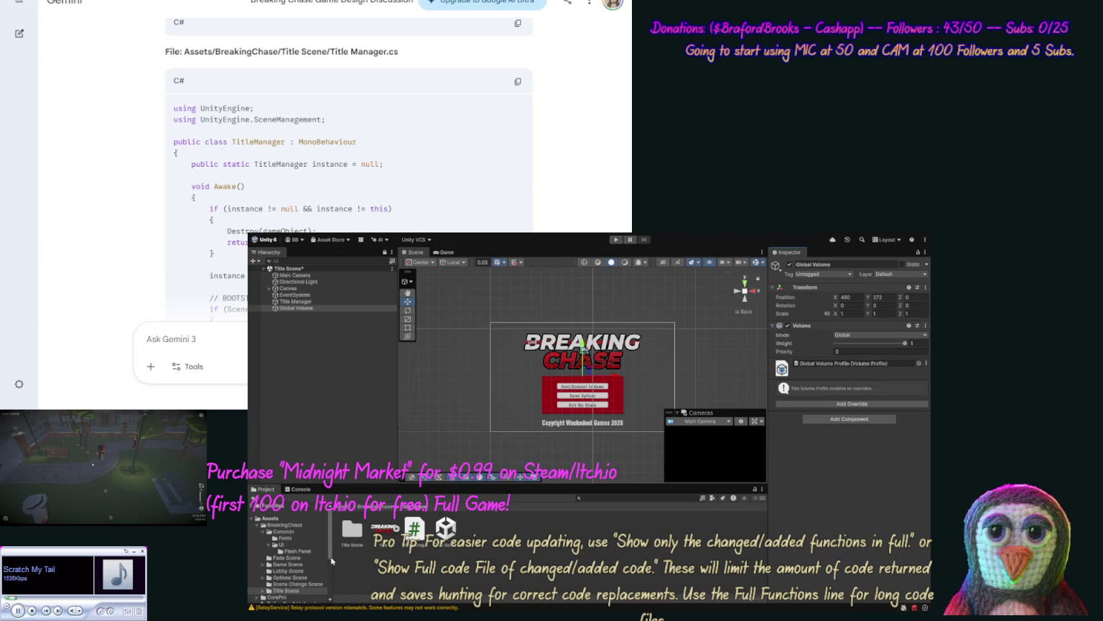
Step: Move the Global Volume profile out of the nested folder into the Title Scene folder
{"action": "left_click", "coordinate": [264, 591]}
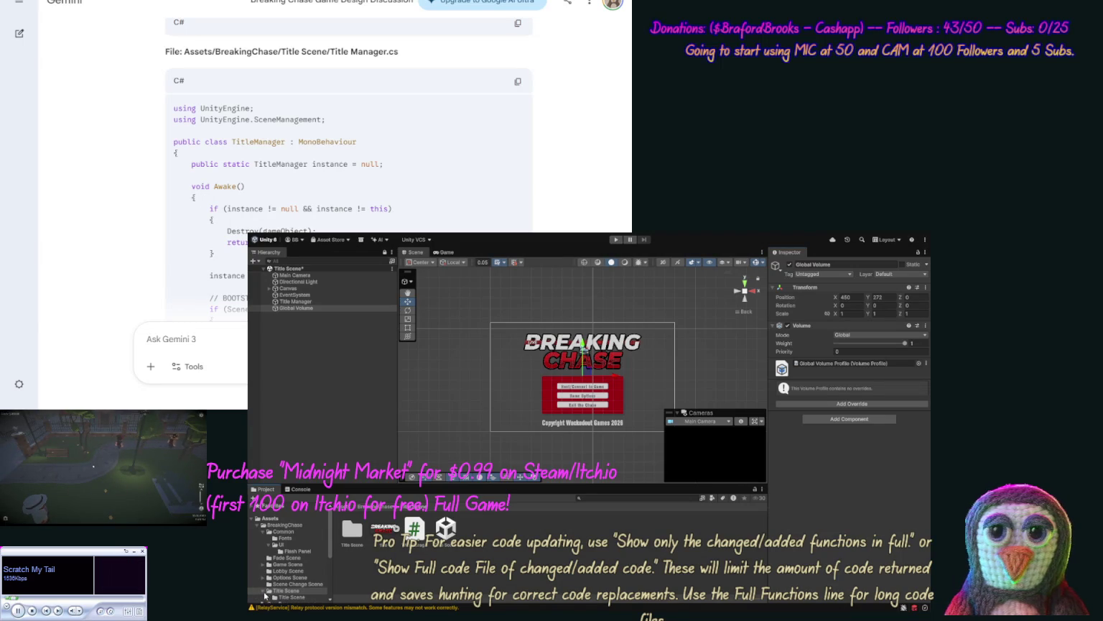
{"action": "left_click", "coordinate": [276, 598]}
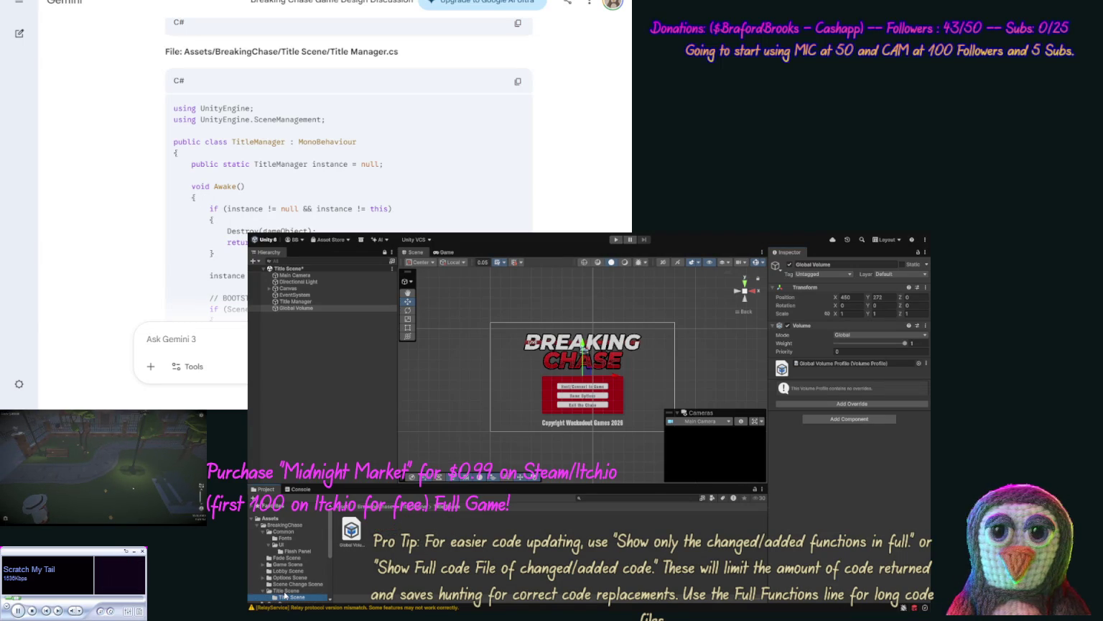
{"action": "left_click", "coordinate": [284, 591]}
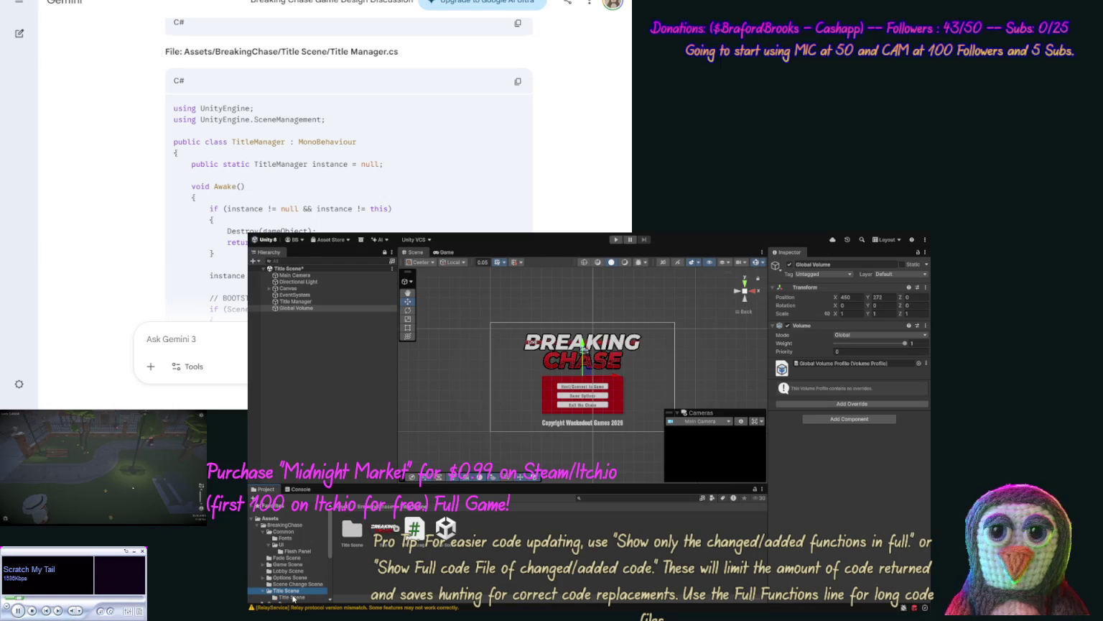
{"action": "left_click", "coordinate": [294, 597]}
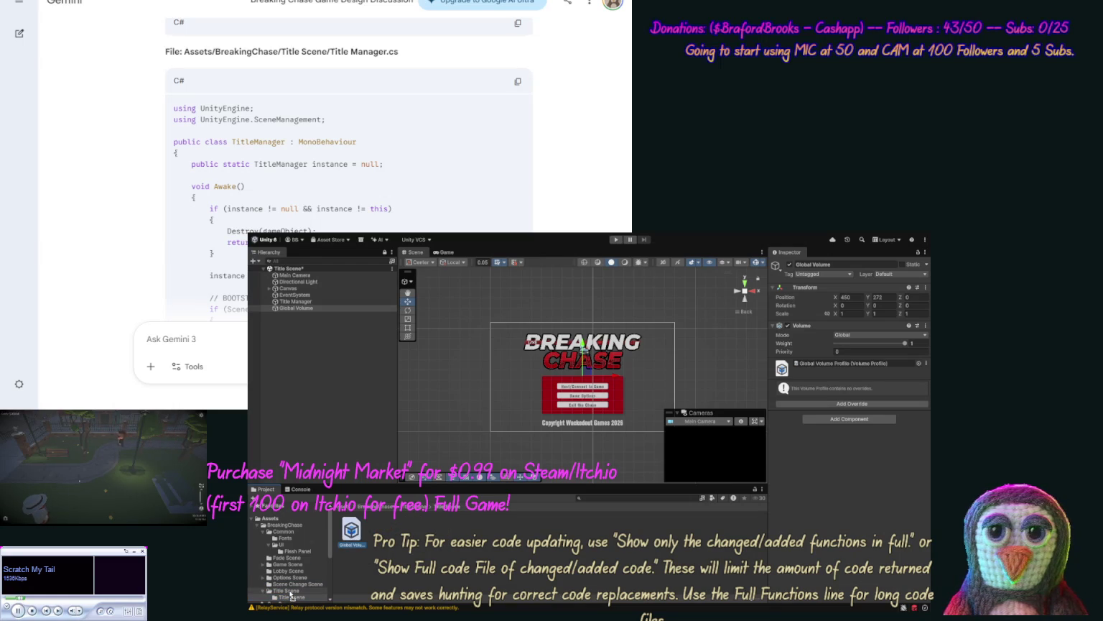
{"action": "left_click", "coordinate": [291, 595]}
{"action": "left_click", "coordinate": [290, 597]}
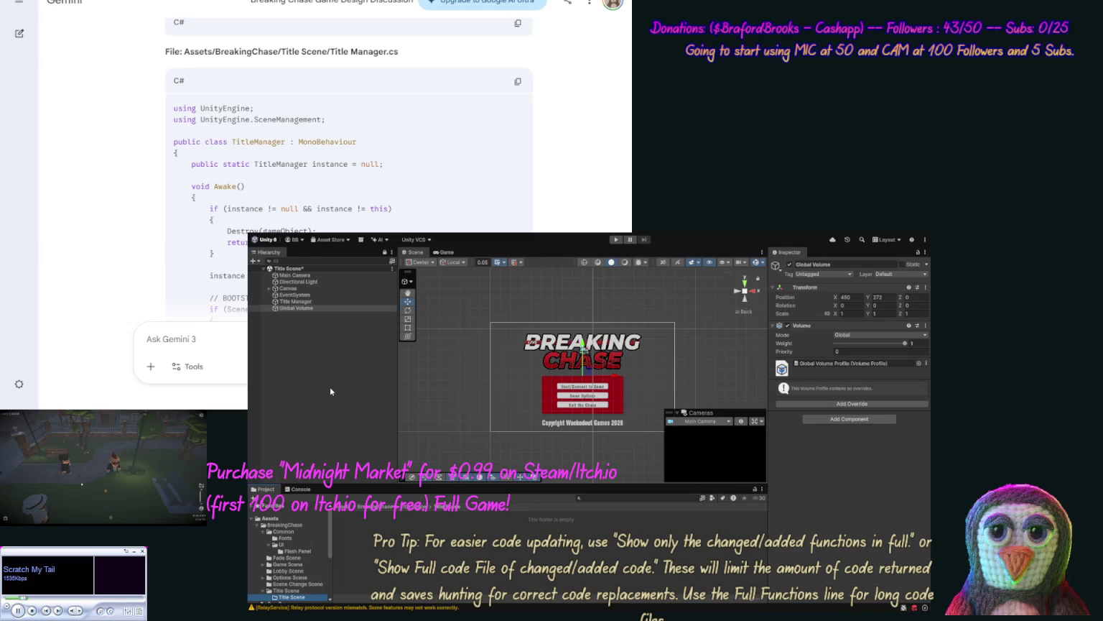
{"action": "left_click", "coordinate": [306, 590]}
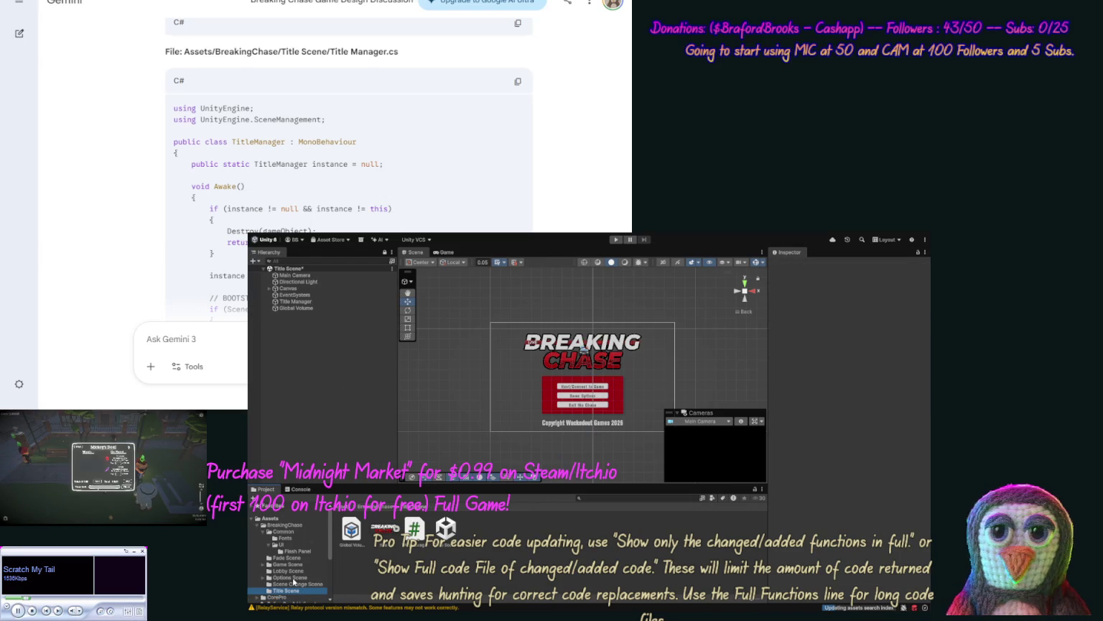
Step: Move the Global Volume profile up into Options Scene and remove the empty nested Options Scene folder
{"action": "left_click", "coordinate": [282, 578]}
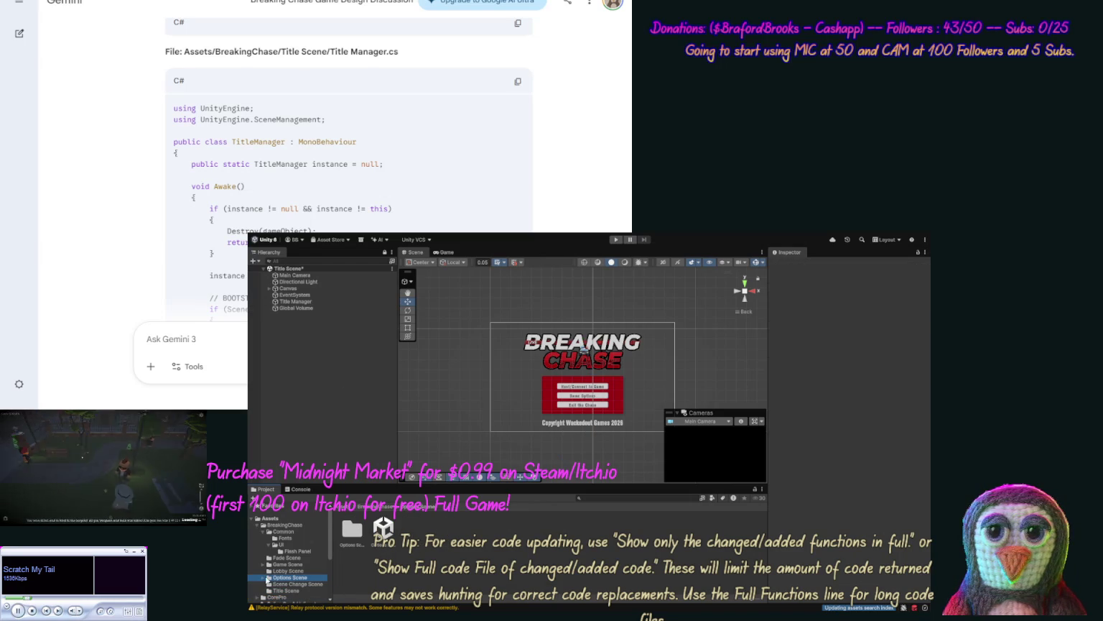
{"action": "left_click", "coordinate": [263, 578]}
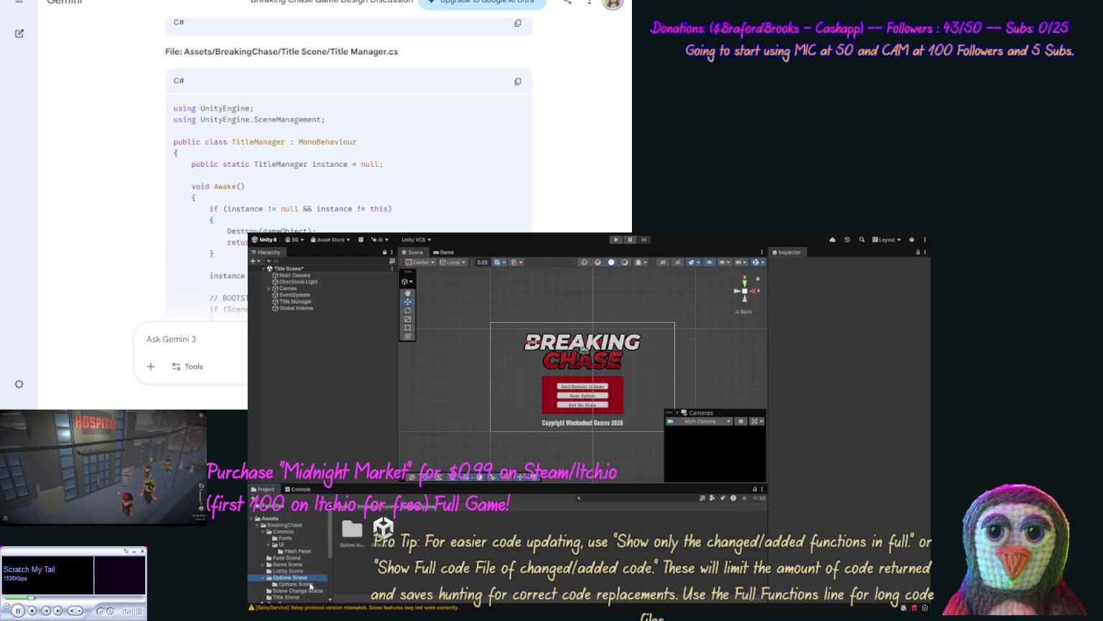
{"action": "left_click", "coordinate": [306, 584]}
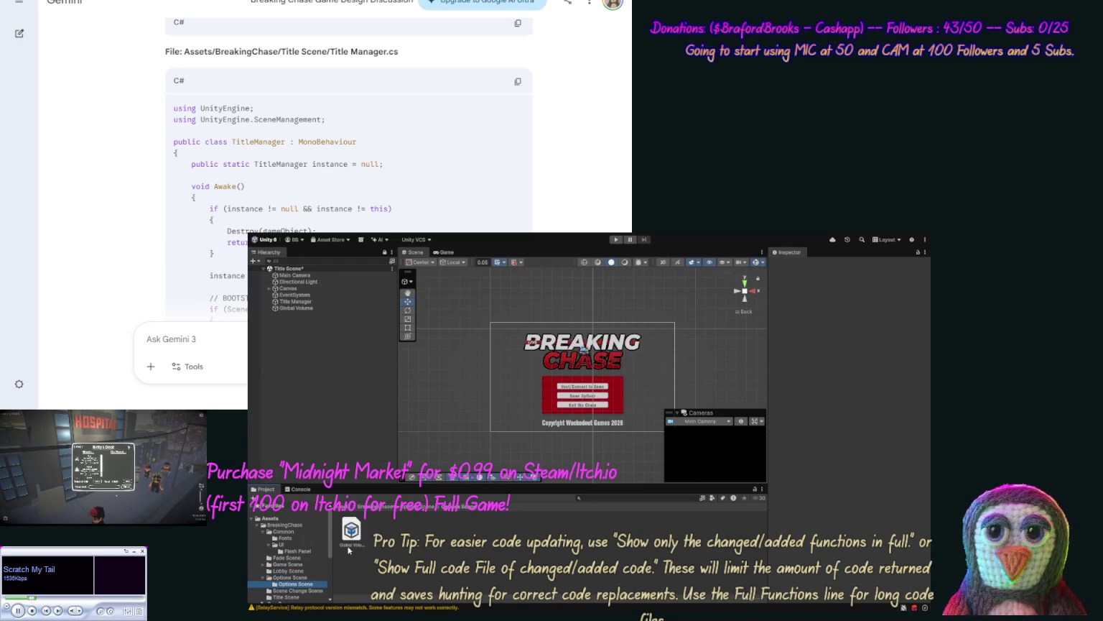
{"action": "left_click", "coordinate": [299, 584]}
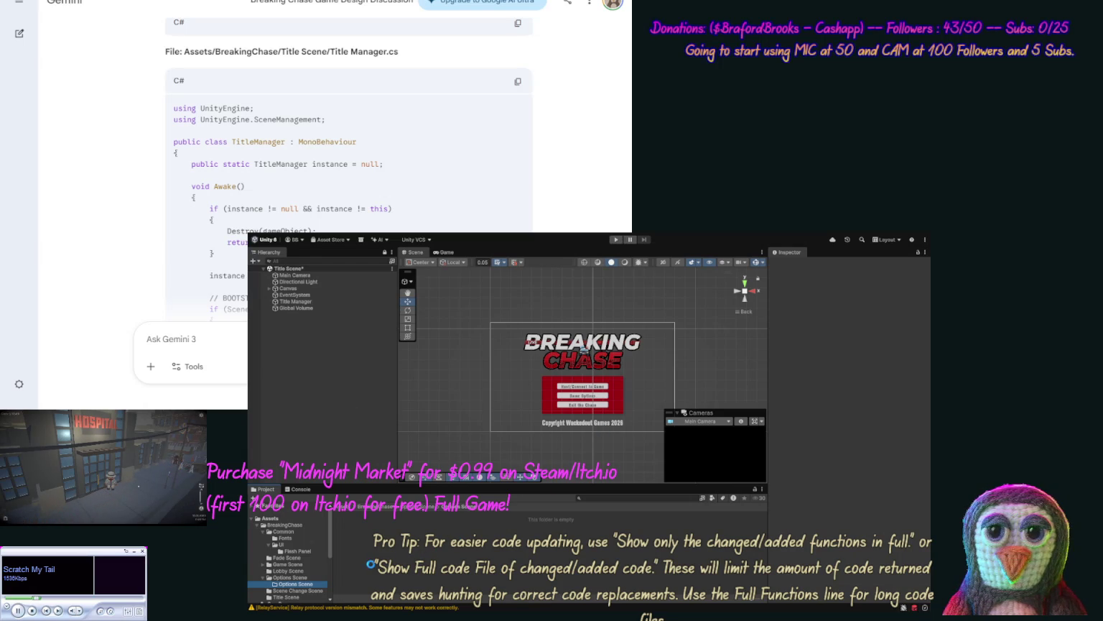
{"action": "key", "text": "ctrl+z"}
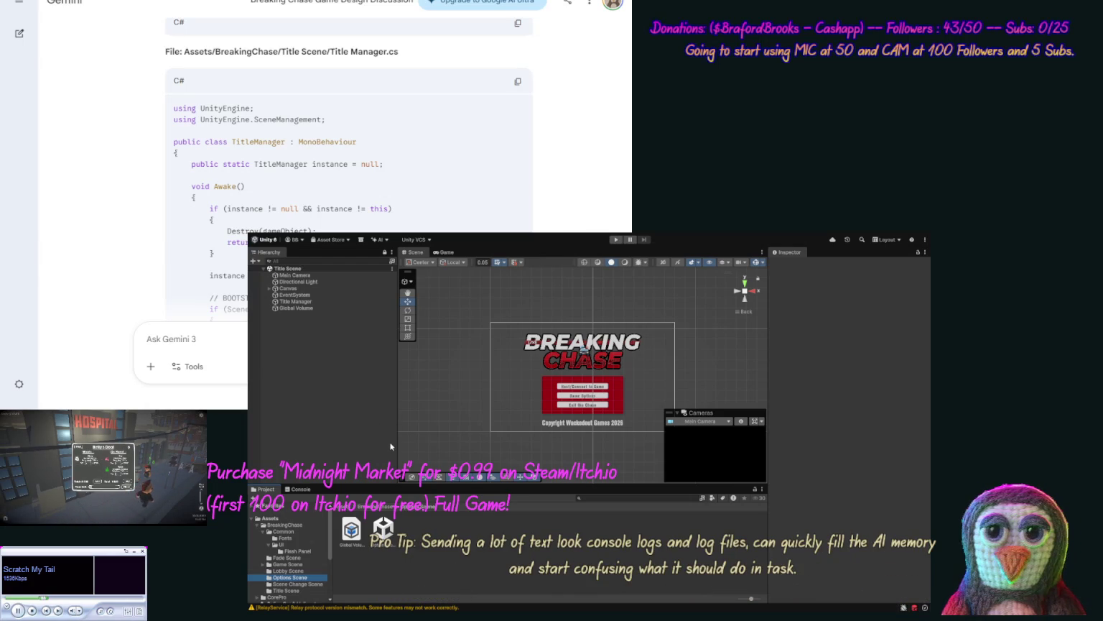
Step: Open the Options Scene and delete the Game Setup and Options buttons under Menu Items
{"action": "double_click", "coordinate": [382, 527]}
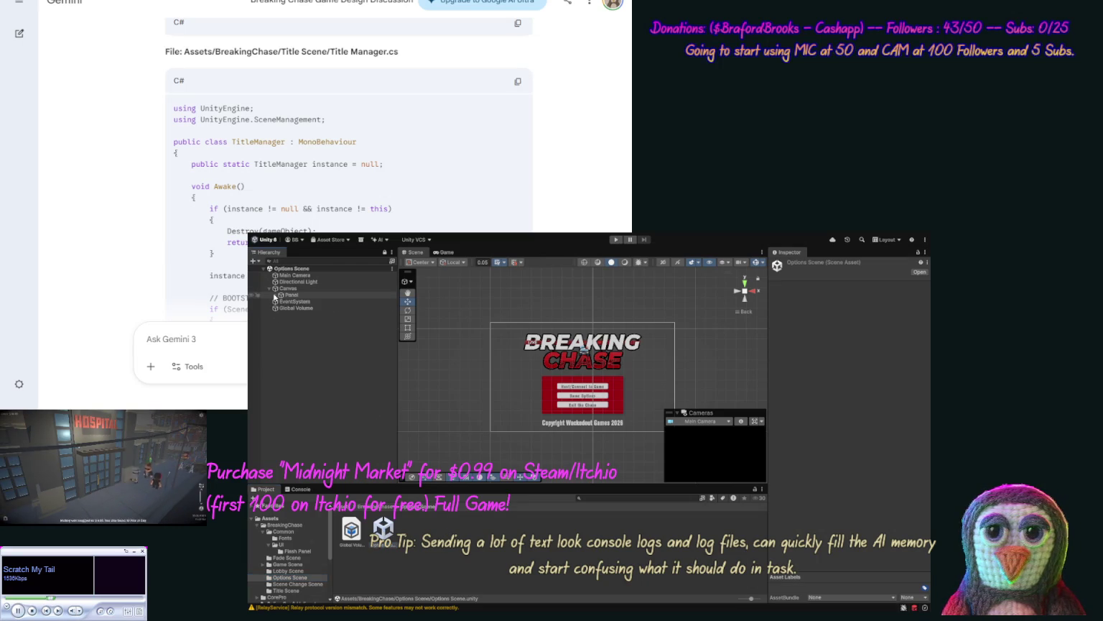
{"action": "left_click", "coordinate": [275, 295]}
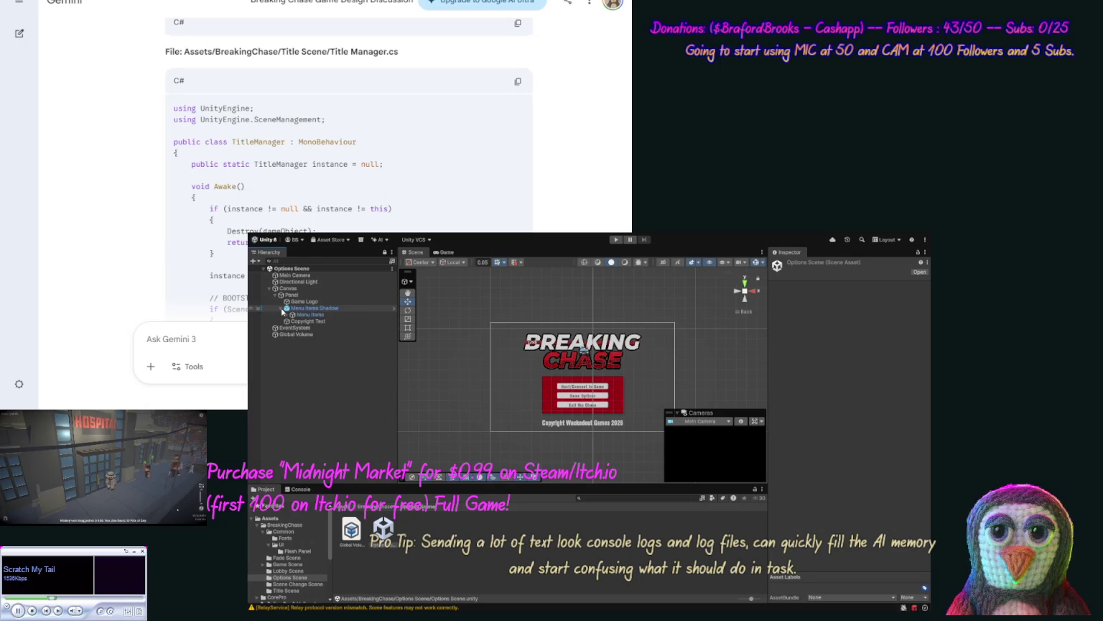
{"action": "left_click", "coordinate": [281, 308]}
{"action": "left_click", "coordinate": [286, 315]}
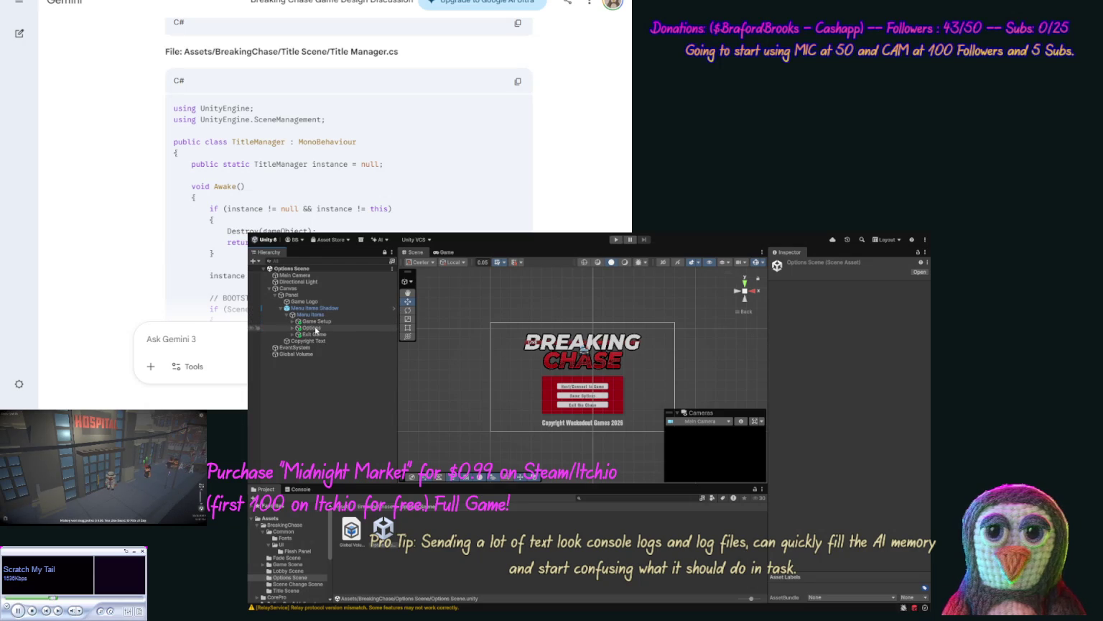
{"action": "left_click", "coordinate": [315, 327]}
{"action": "key", "text": "shift+Up"}
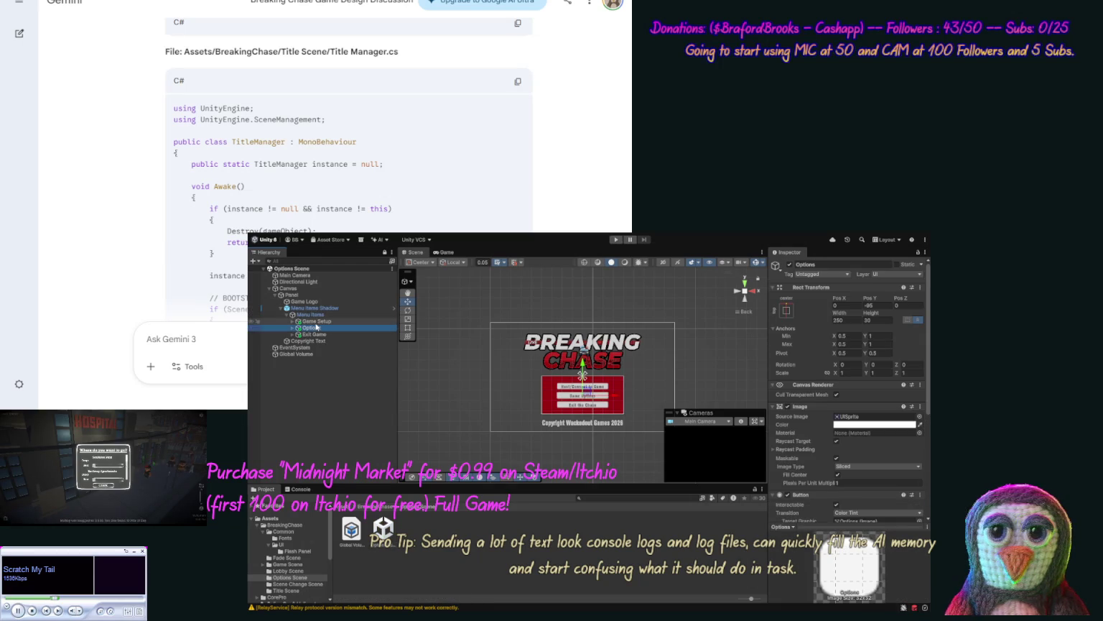
{"action": "key", "text": "Delete"}
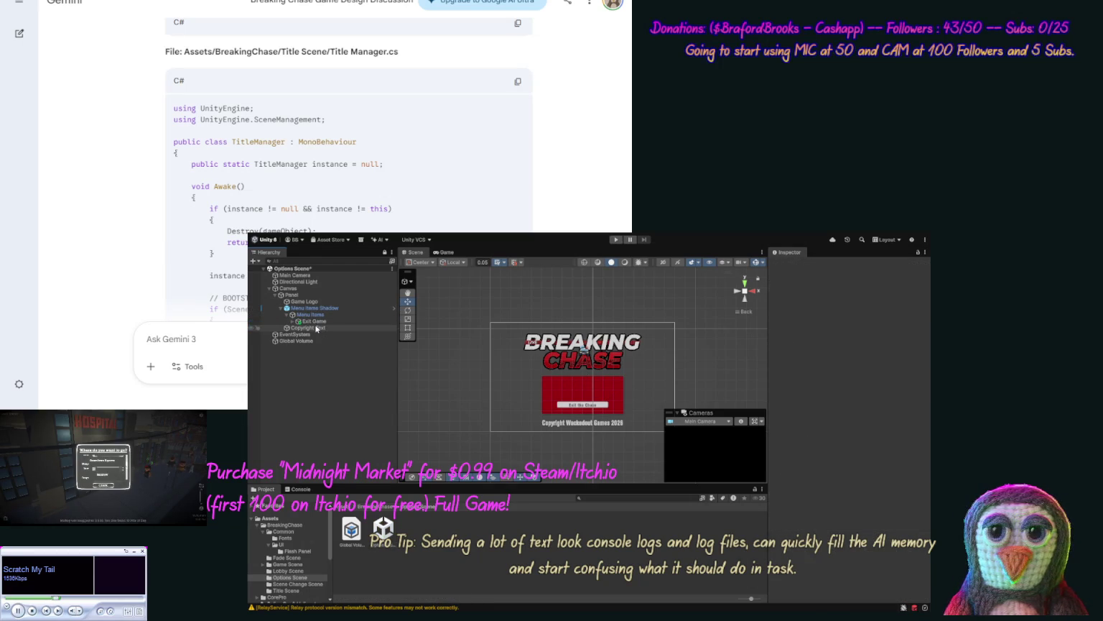
Step: Rename the Exit Game button object to Return
{"action": "left_click", "coordinate": [314, 321]}
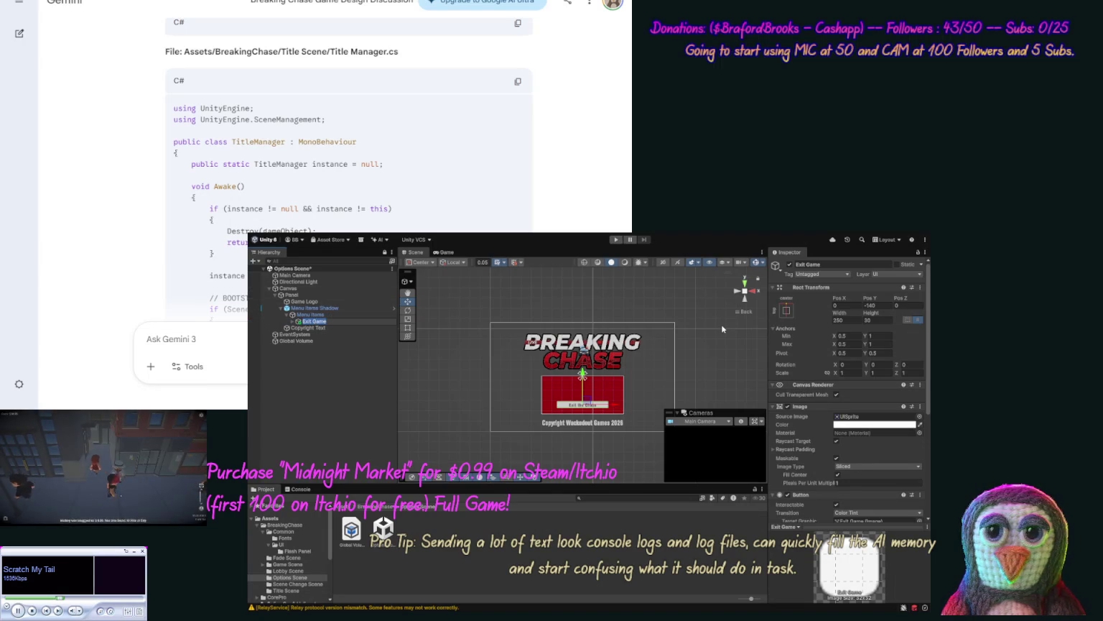
{"action": "key", "text": "F2"}
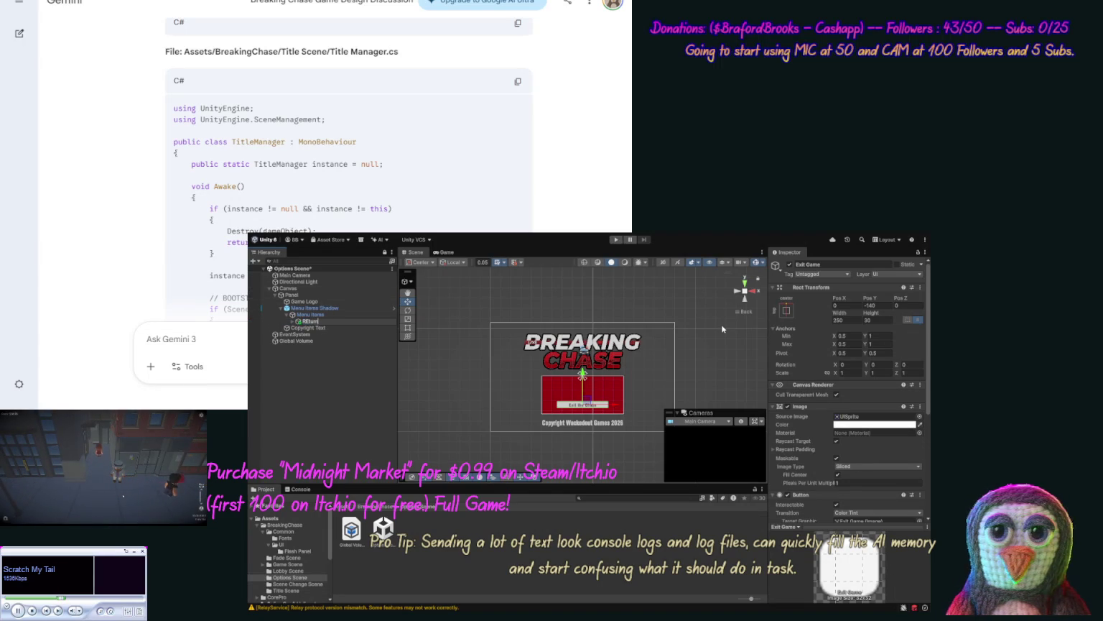
{"action": "key", "text": "BackSpace"}
{"action": "key", "text": "BackSpace"}
{"action": "key", "text": "BackSpace"}
{"action": "type", "text": "eturn"}
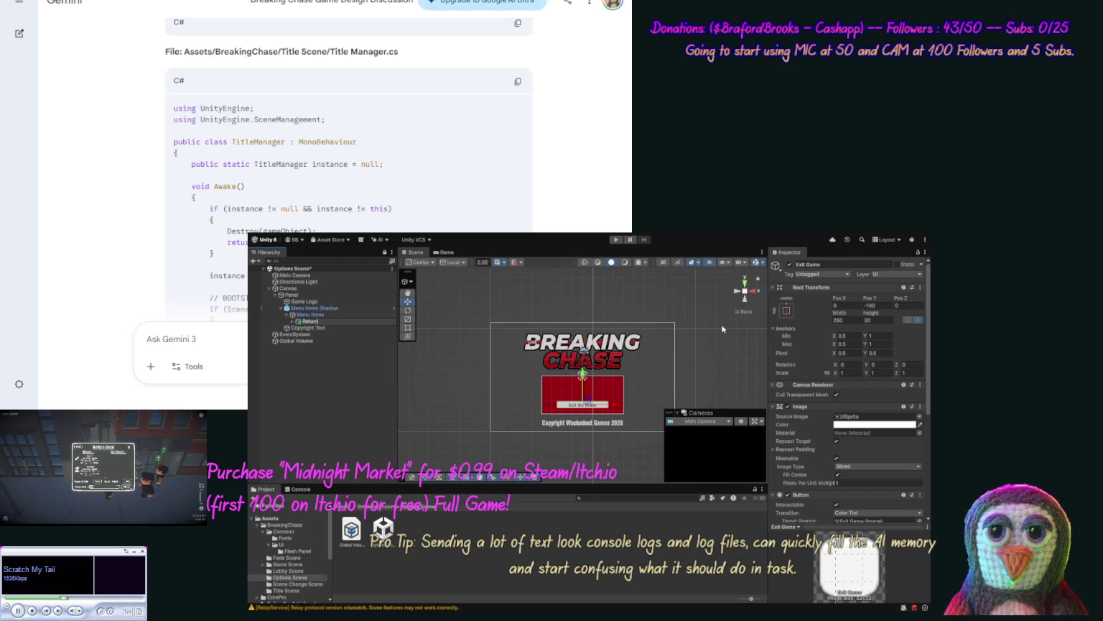
{"action": "key", "text": "Return"}
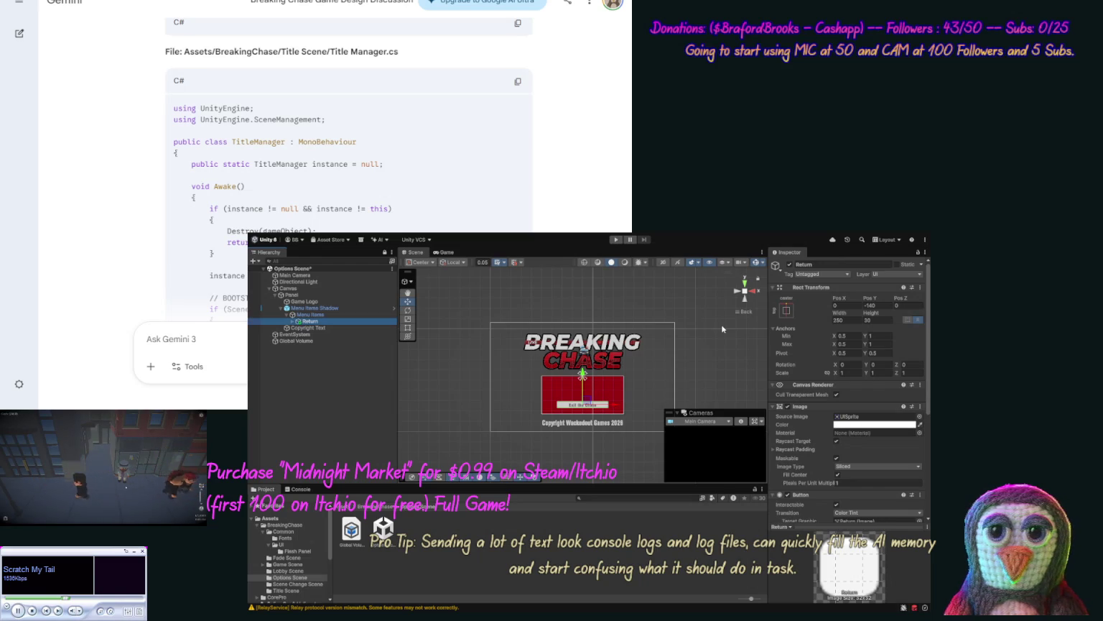
{"action": "scroll", "coordinate": [926, 445], "scroll_direction": "down", "scroll_amount": 2}
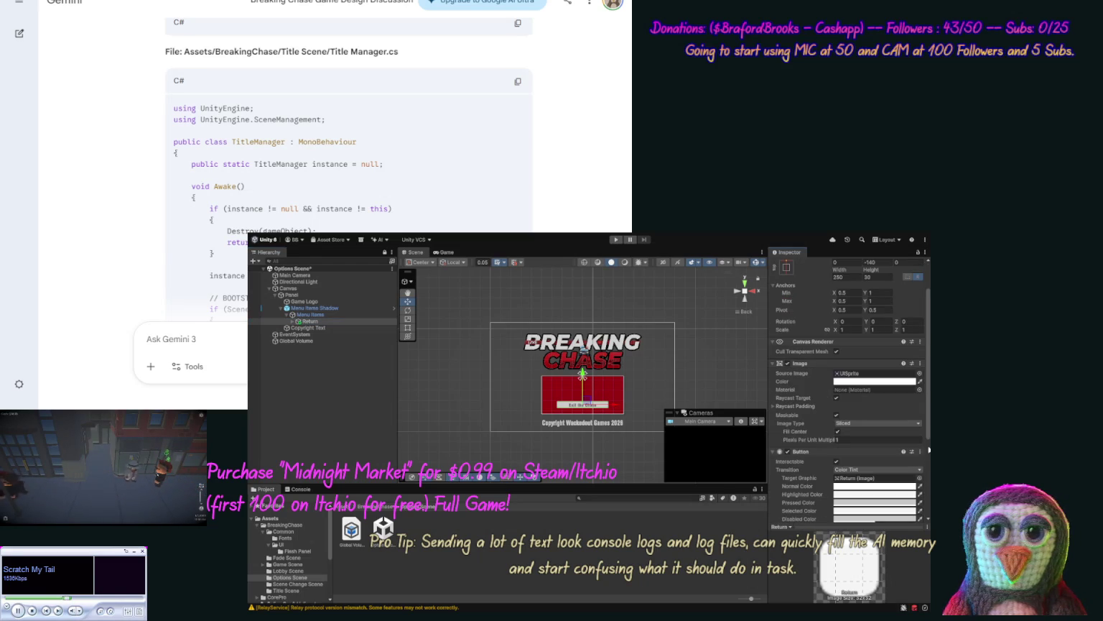
{"action": "scroll", "coordinate": [925, 467], "scroll_direction": "down", "scroll_amount": 6}
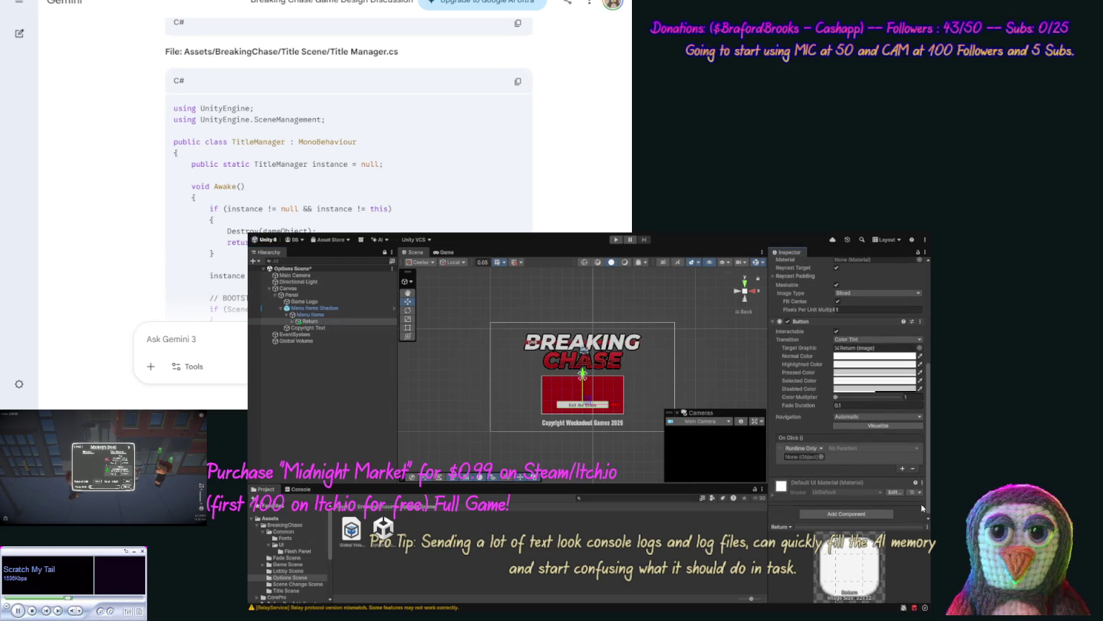
Step: Replace the Return button's Text (TMP) label 'Exit the Chase' with 'Back to the Game'
{"action": "left_click", "coordinate": [295, 321]}
{"action": "left_click", "coordinate": [301, 328]}
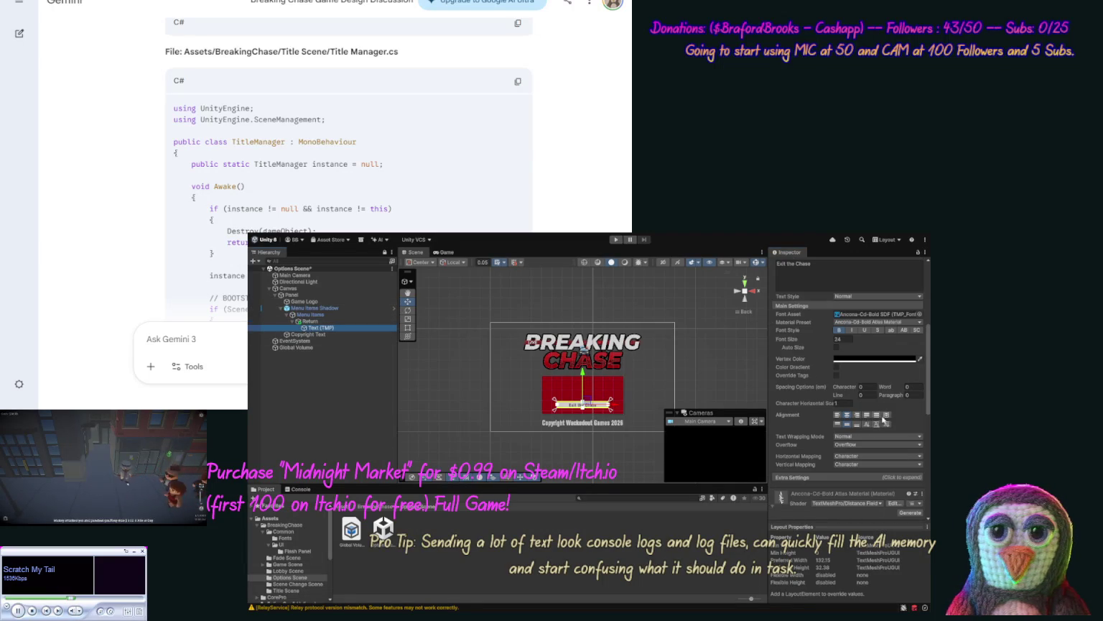
{"action": "left_click", "coordinate": [841, 277]}
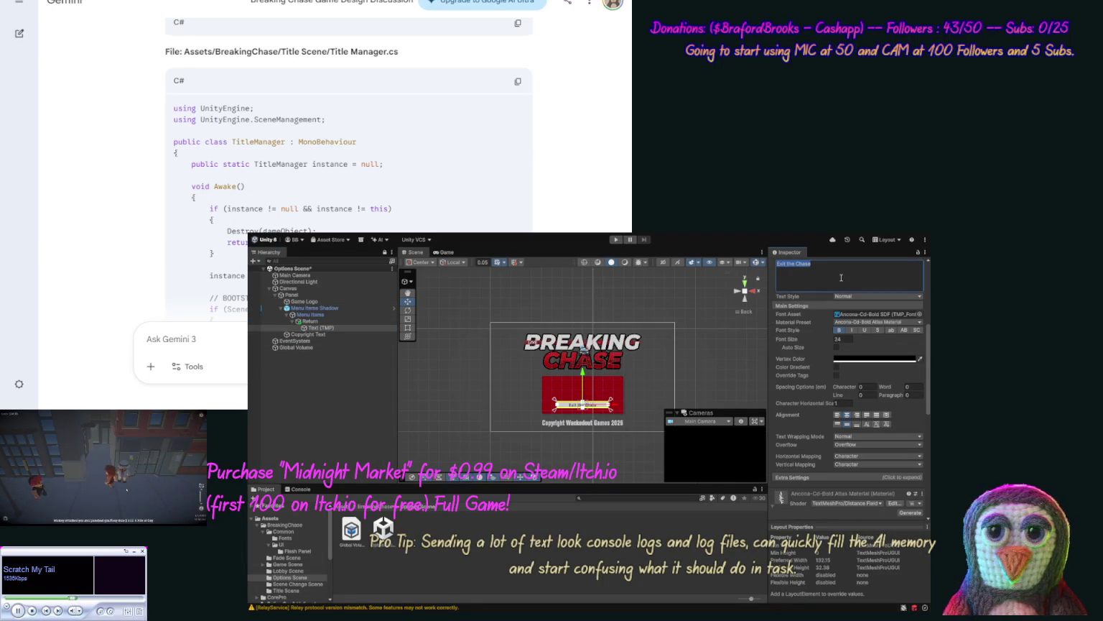
{"action": "key", "text": "ctrl+a"}
{"action": "type", "text": "Ba"}
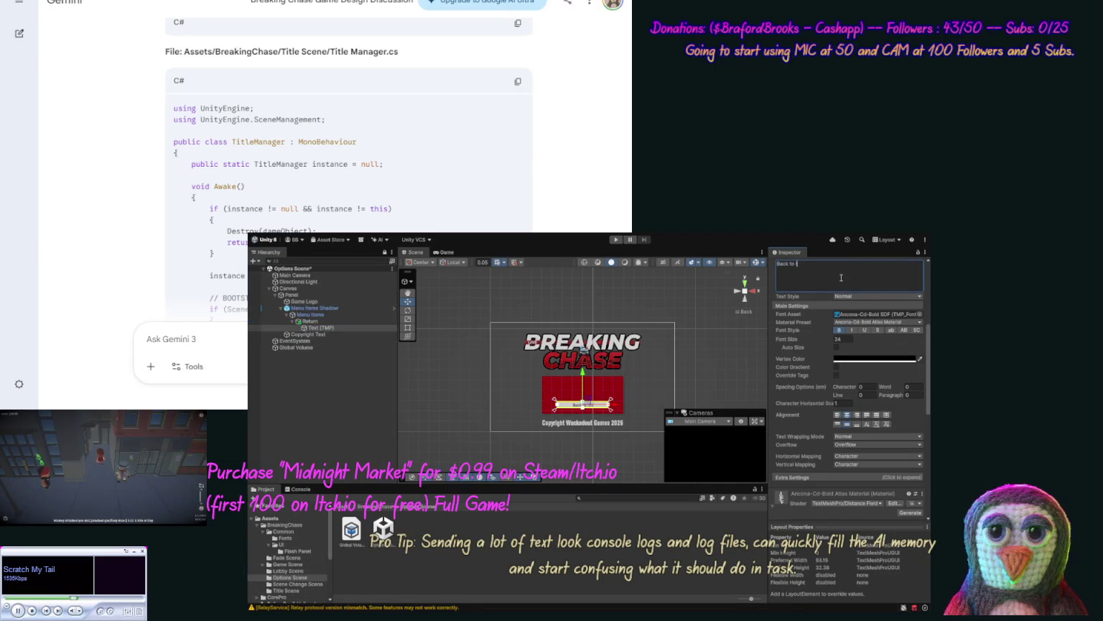
{"action": "type", "text": "hase"}
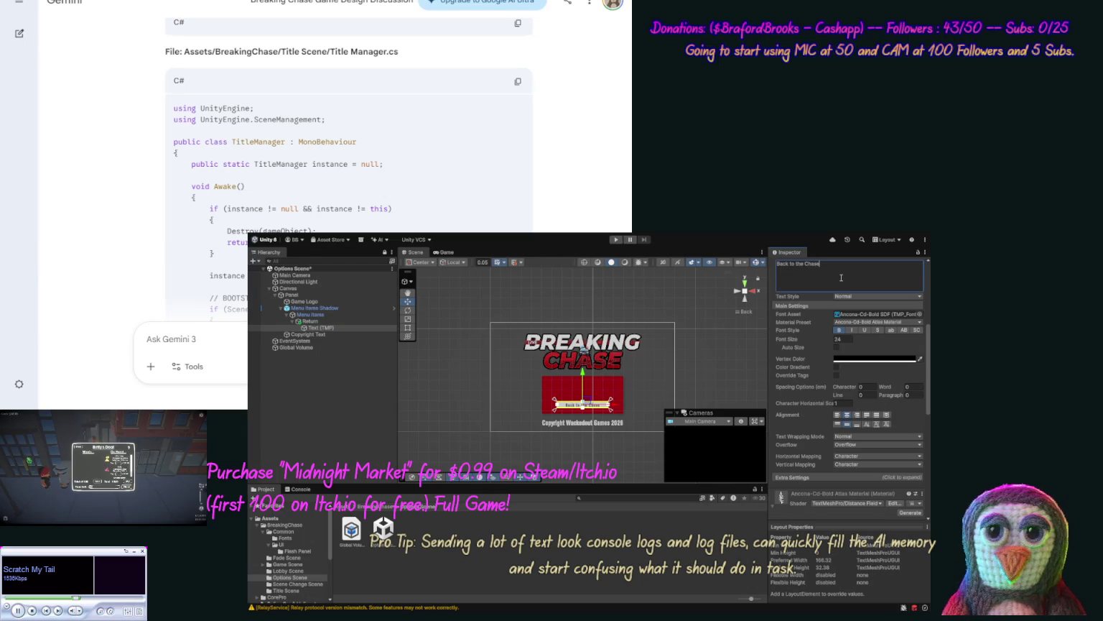
{"action": "left_click", "coordinate": [339, 348]}
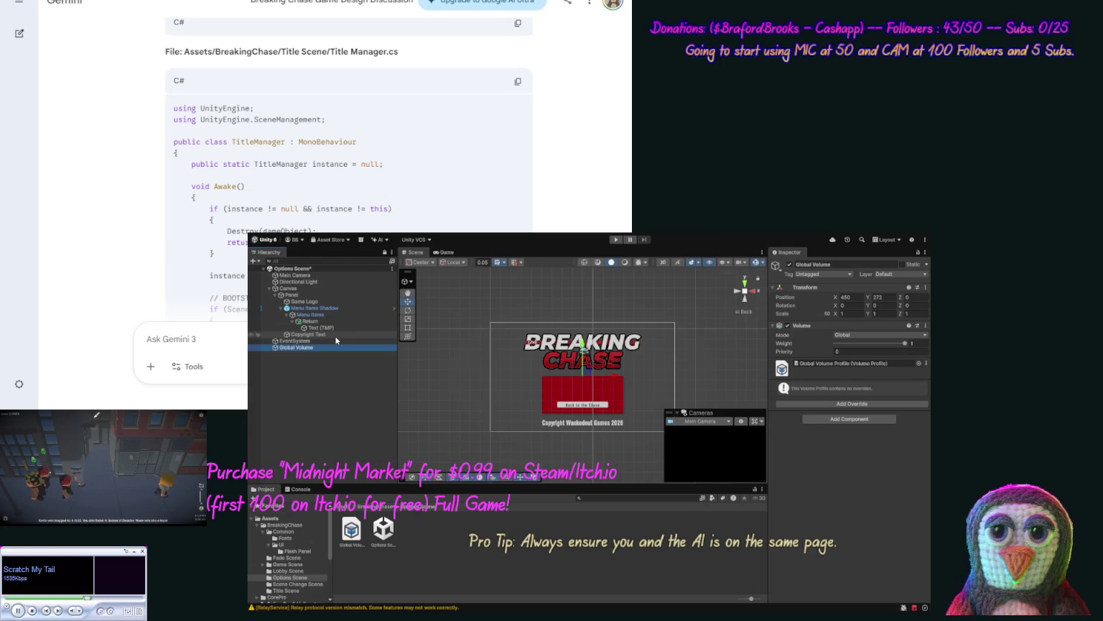
{"action": "left_click", "coordinate": [314, 316]}
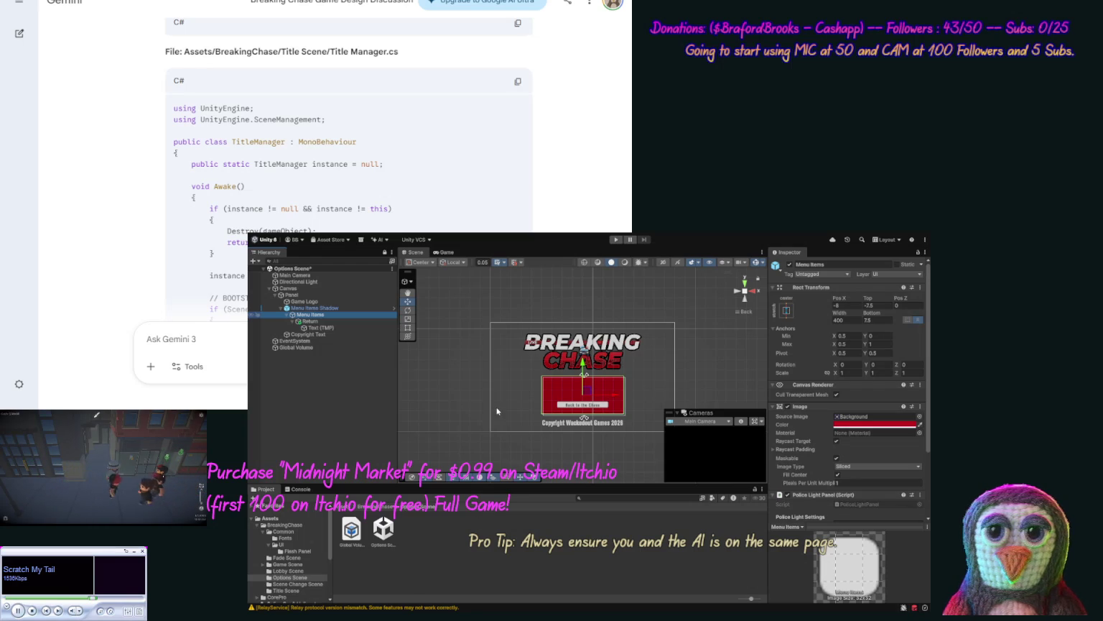
Step: Add a new TextMeshPro text object under Return named Music Volume
{"action": "key", "text": "ctrl+z"}
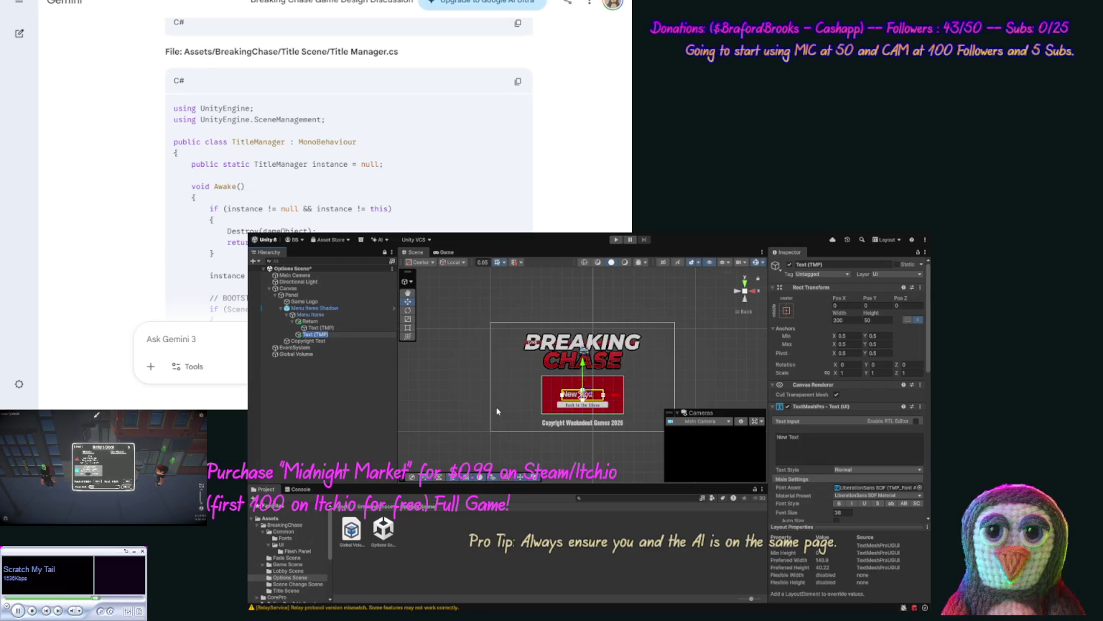
{"action": "type", "text": "Music Volume"}
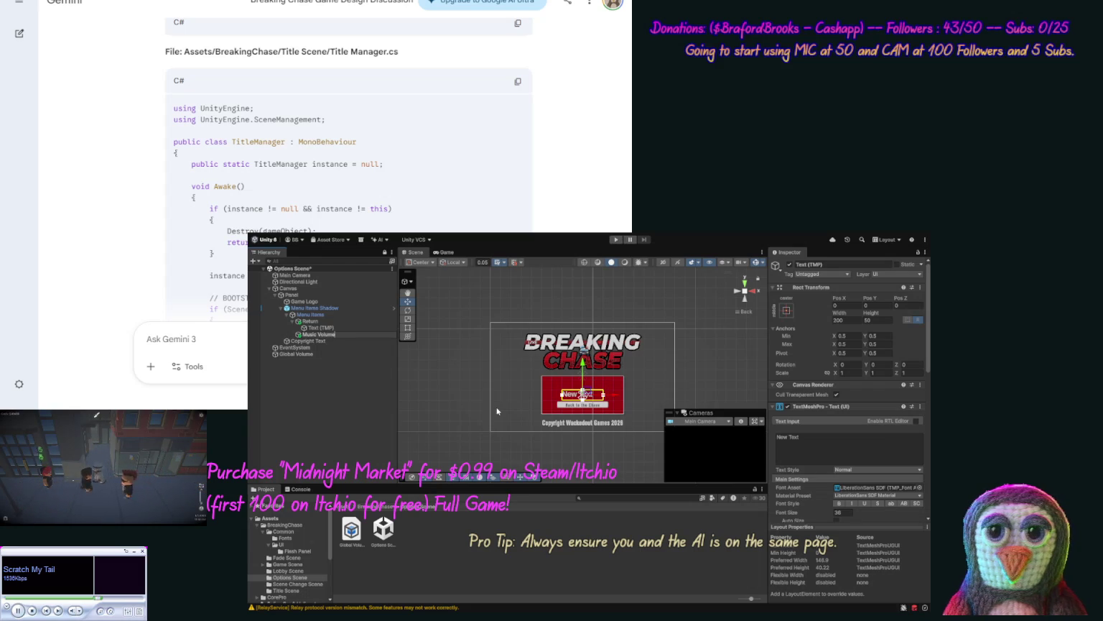
{"action": "key", "text": "Return"}
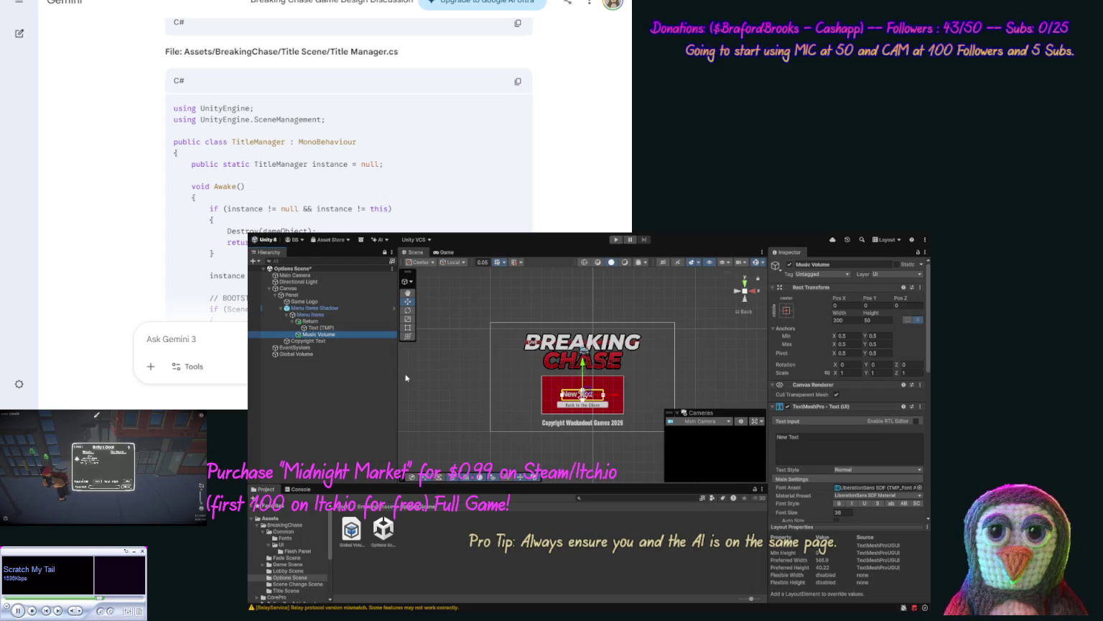
Step: Copy the existing Text (TMP) component values for use on Music Volume
{"action": "left_click", "coordinate": [327, 329]}
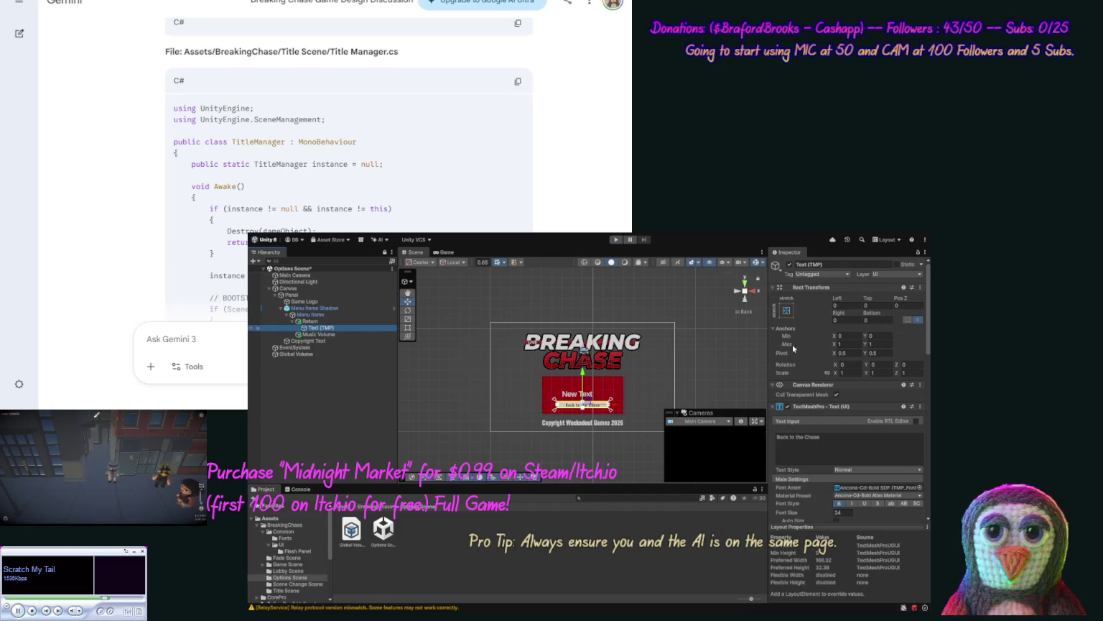
{"action": "left_click", "coordinate": [826, 425]}
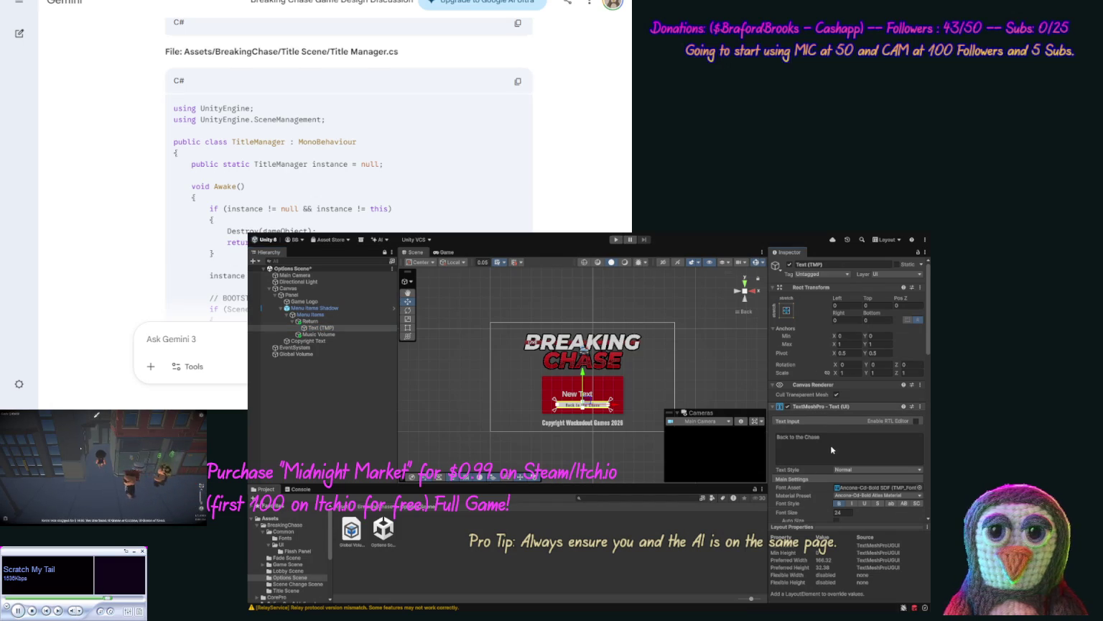
{"action": "left_click", "coordinate": [302, 336]}
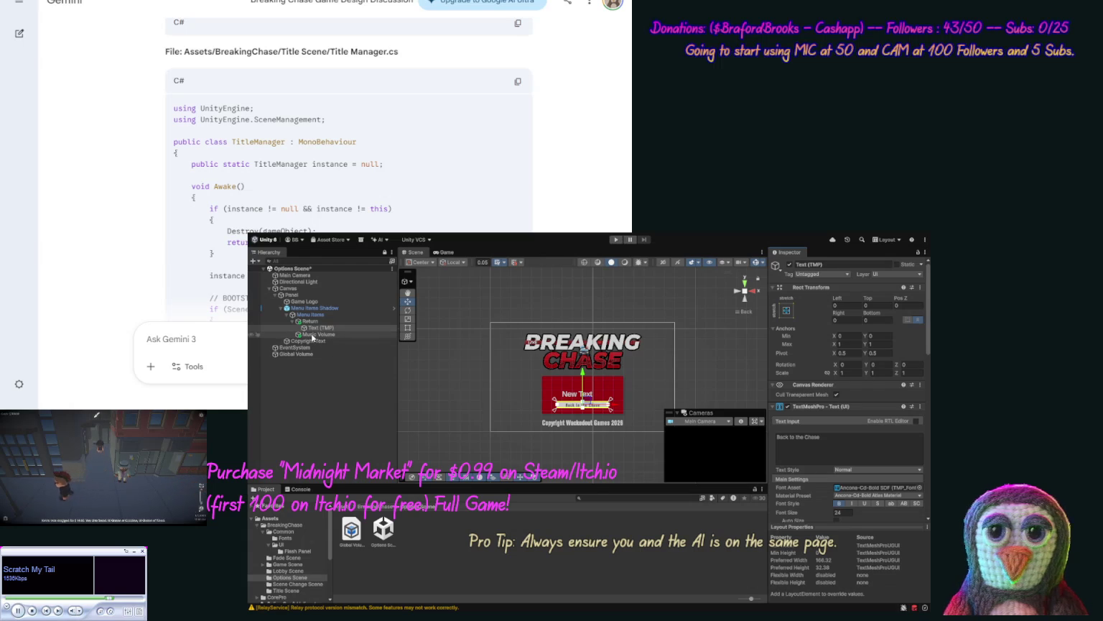
{"action": "left_click", "coordinate": [812, 454]}
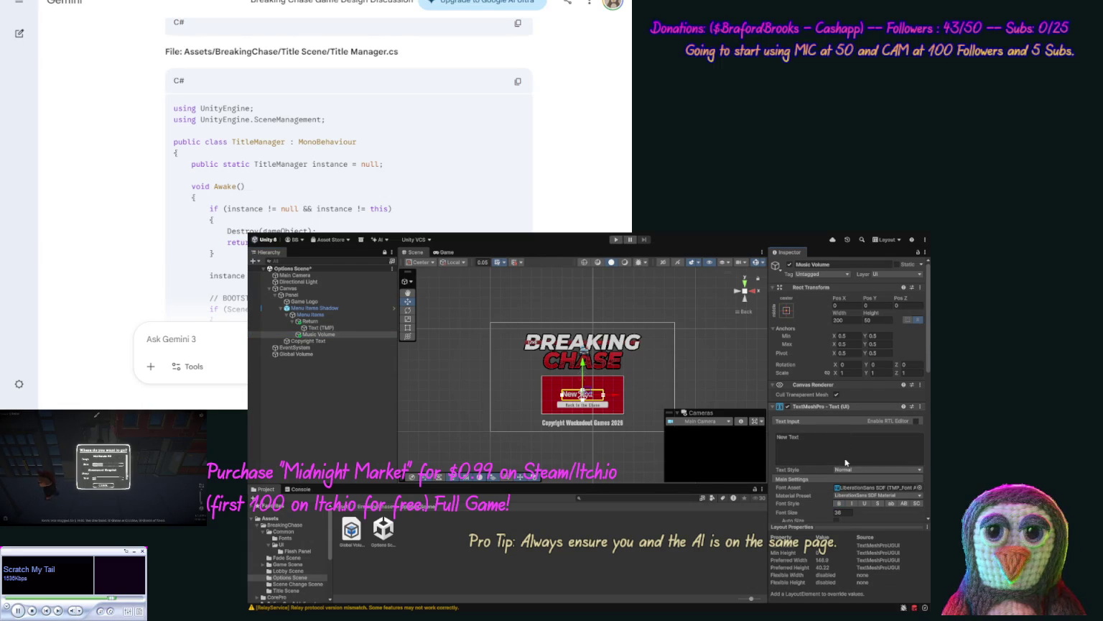
Step: Paste the copied text settings onto Music Volume, set its text to 'Music :' and right-align it
{"action": "key", "text": "ctrl+v"}
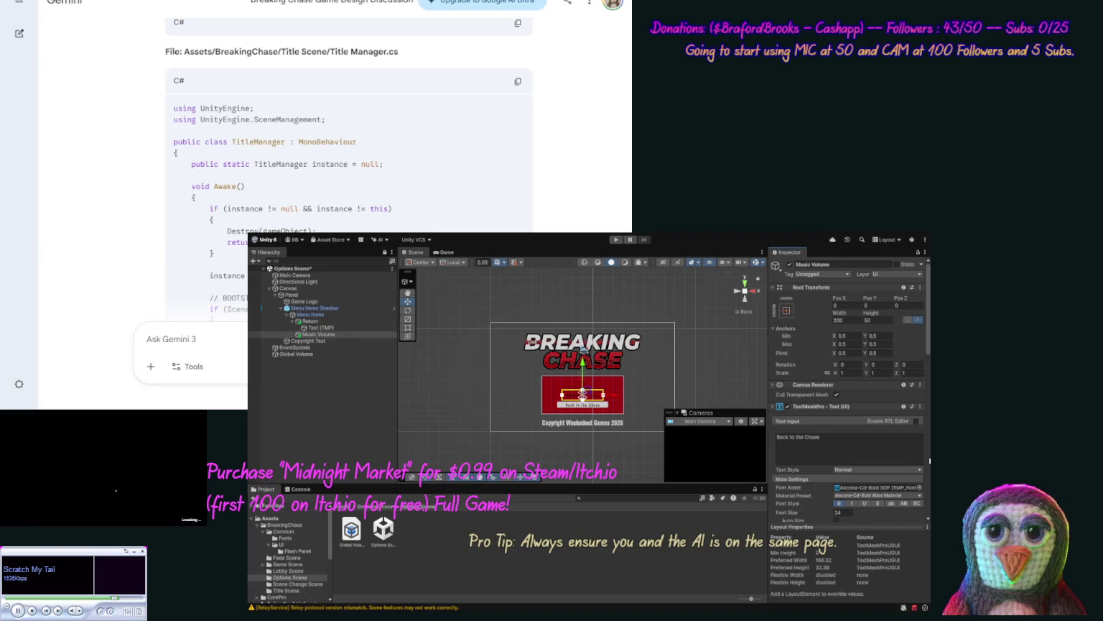
{"action": "left_click_drag", "start_coordinate": [928, 334], "coordinate": [928, 345]}
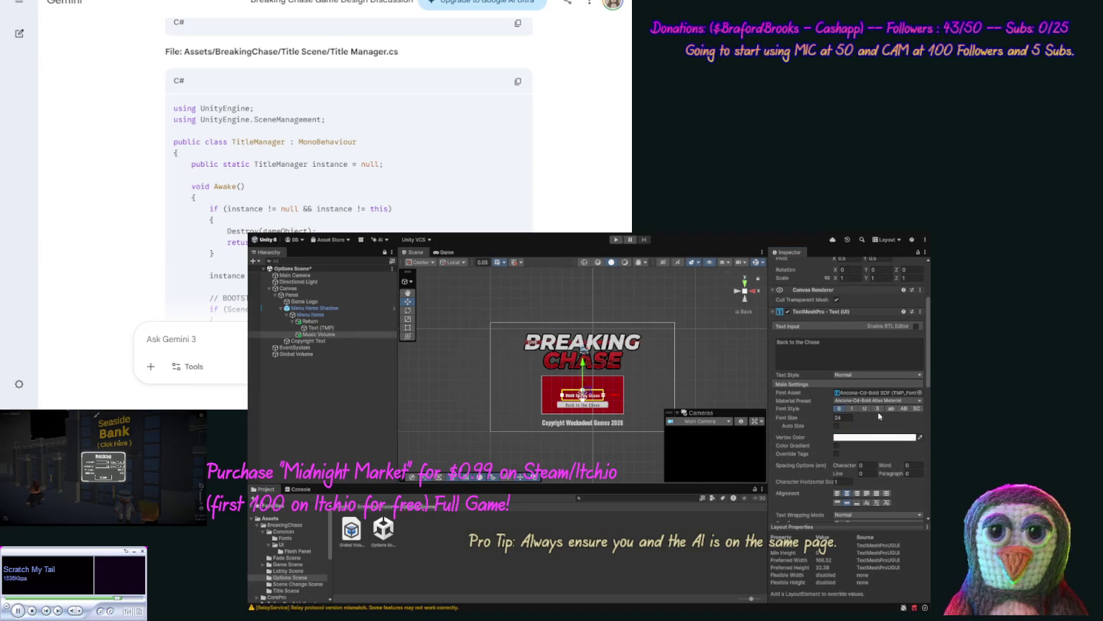
{"action": "left_click", "coordinate": [819, 347]}
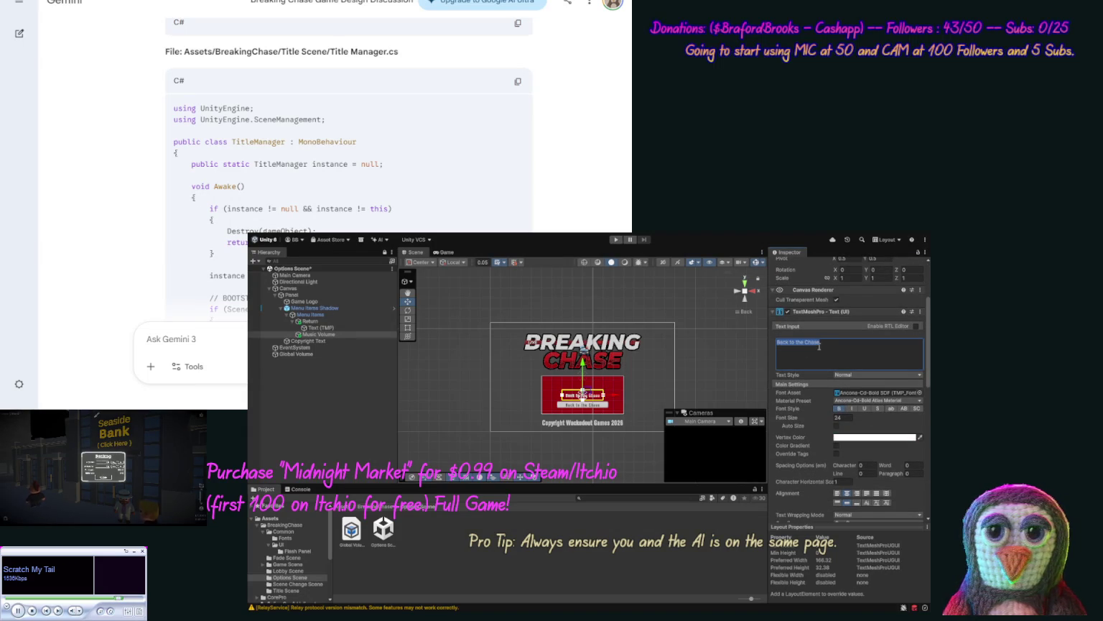
{"action": "type", "text": "Music"}
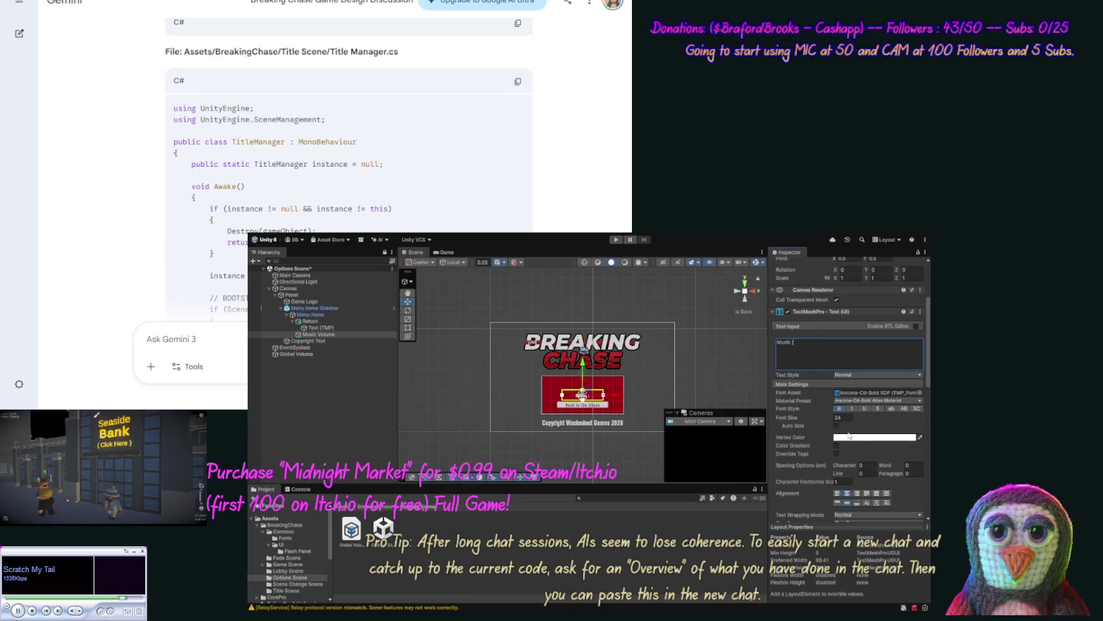
{"action": "left_click", "coordinate": [857, 494]}
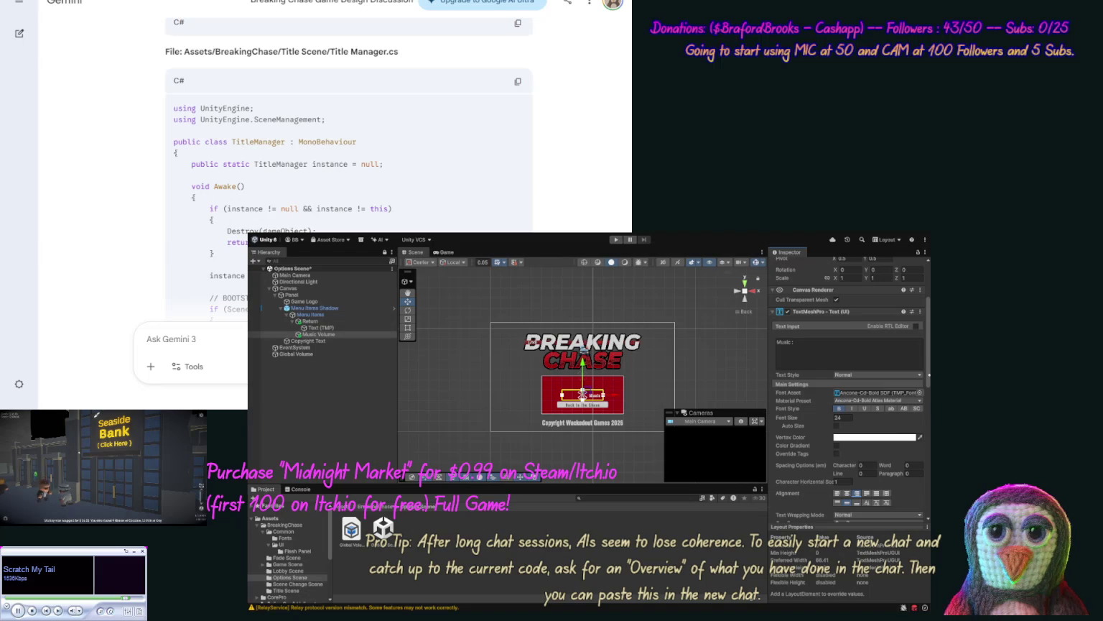
Step: Give the label Width 80, Pos Y -30, a left anchor and Pos X 100, then add a slider under Menu Items
{"action": "scroll", "coordinate": [786, 313], "scroll_direction": "up", "scroll_amount": 3}
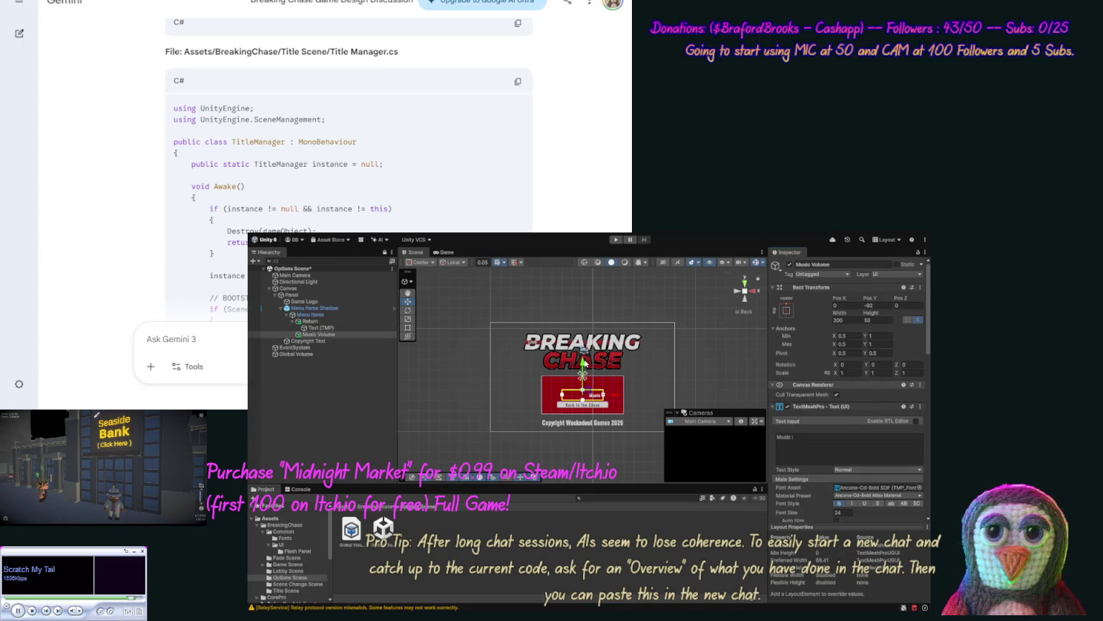
{"action": "left_click_drag", "start_coordinate": [582, 364], "coordinate": [583, 351]}
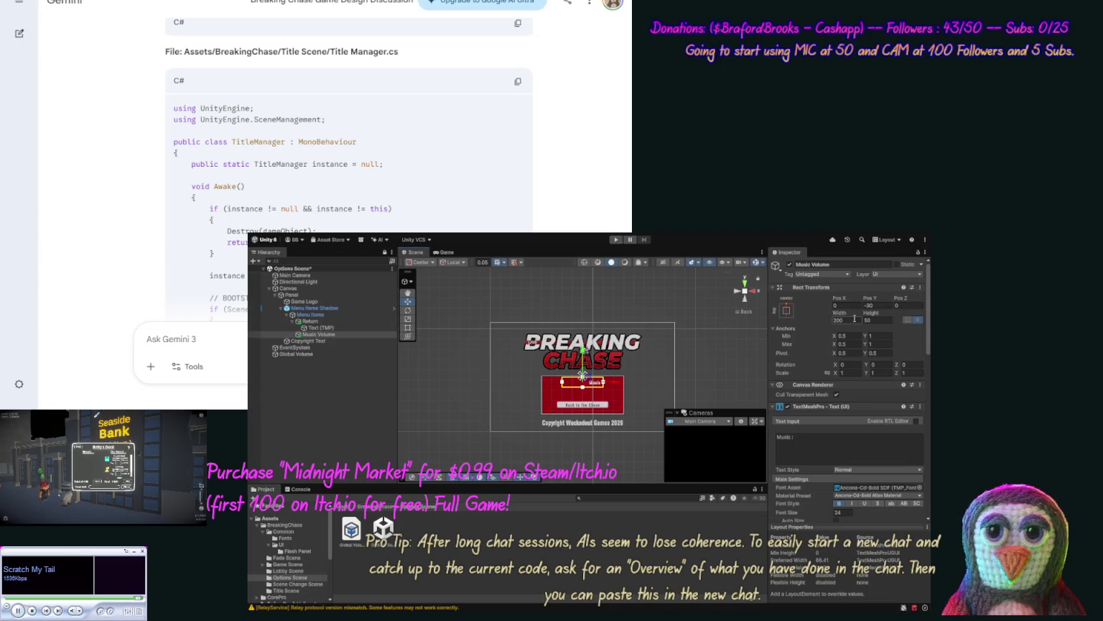
{"action": "left_click", "coordinate": [851, 319]}
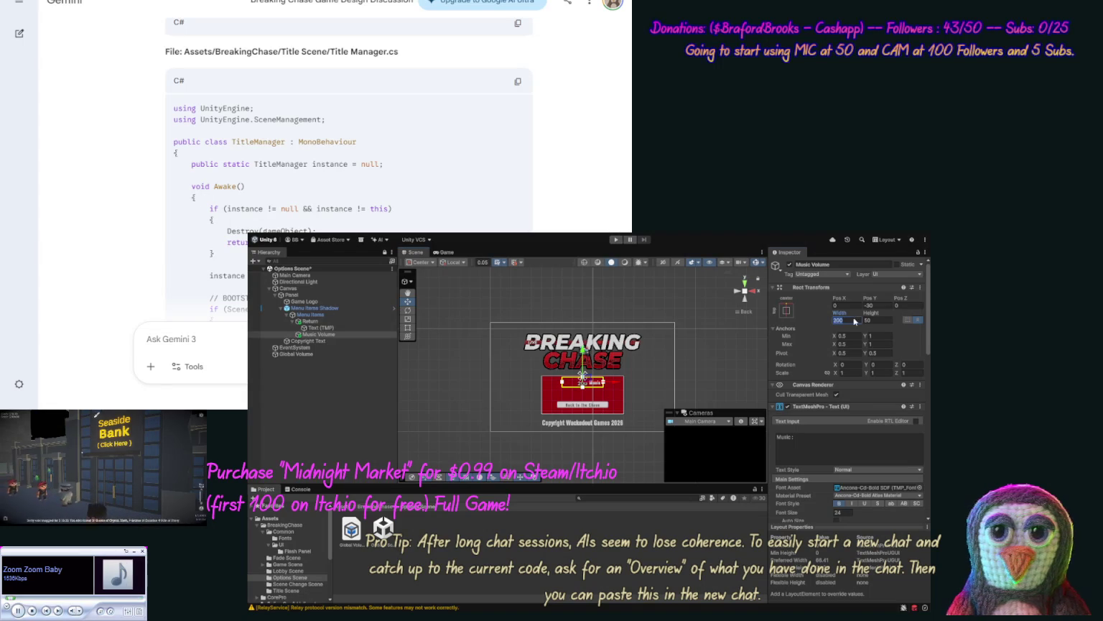
{"action": "type", "text": "80"}
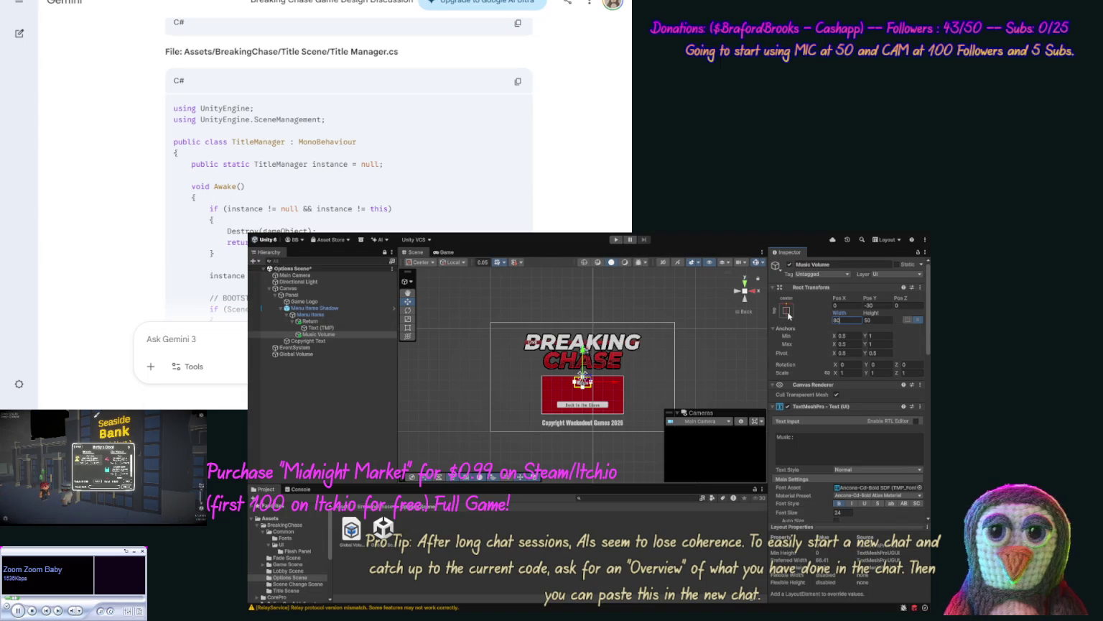
{"action": "key", "text": "Return"}
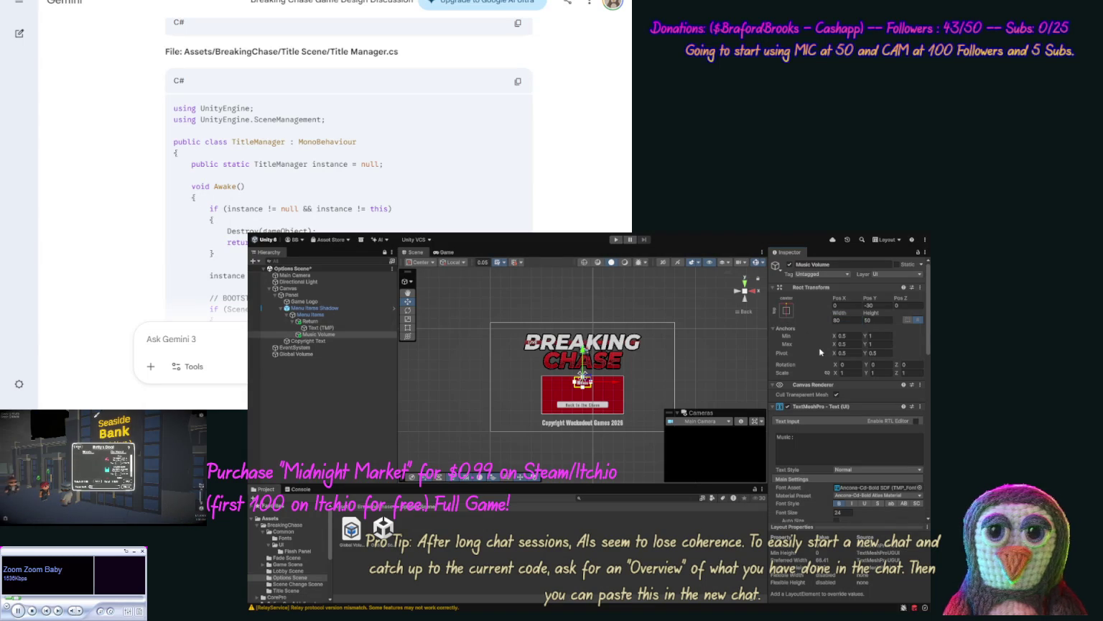
{"action": "left_click_drag", "start_coordinate": [819, 346], "coordinate": [815, 367]}
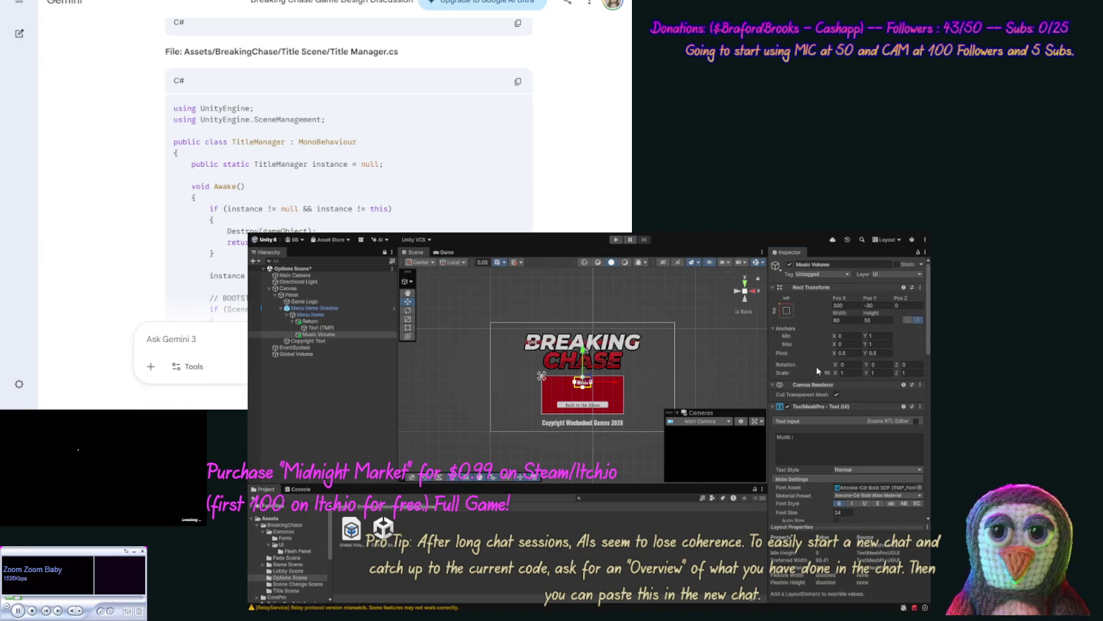
{"action": "left_click", "coordinate": [839, 305]}
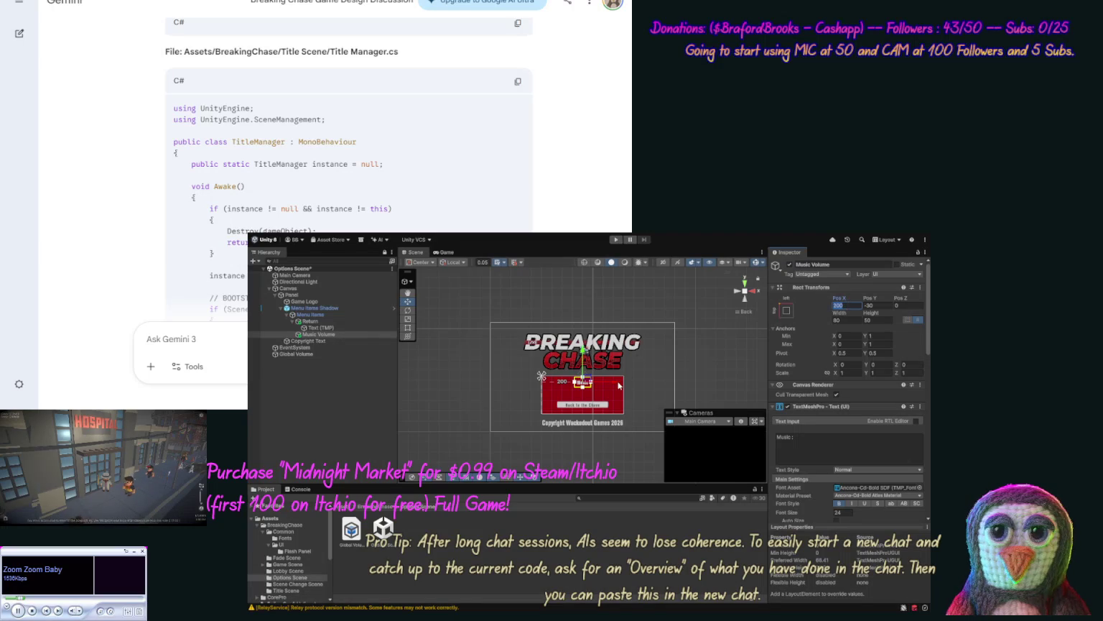
{"action": "left_click_drag", "start_coordinate": [616, 386], "coordinate": [602, 386]}
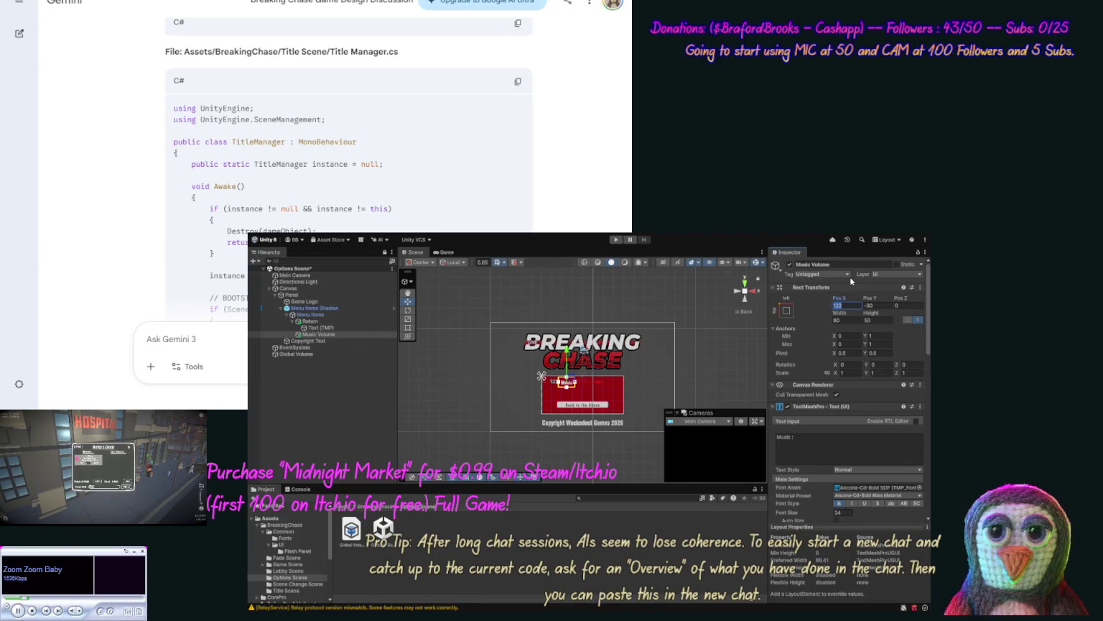
{"action": "type", "text": "120"}
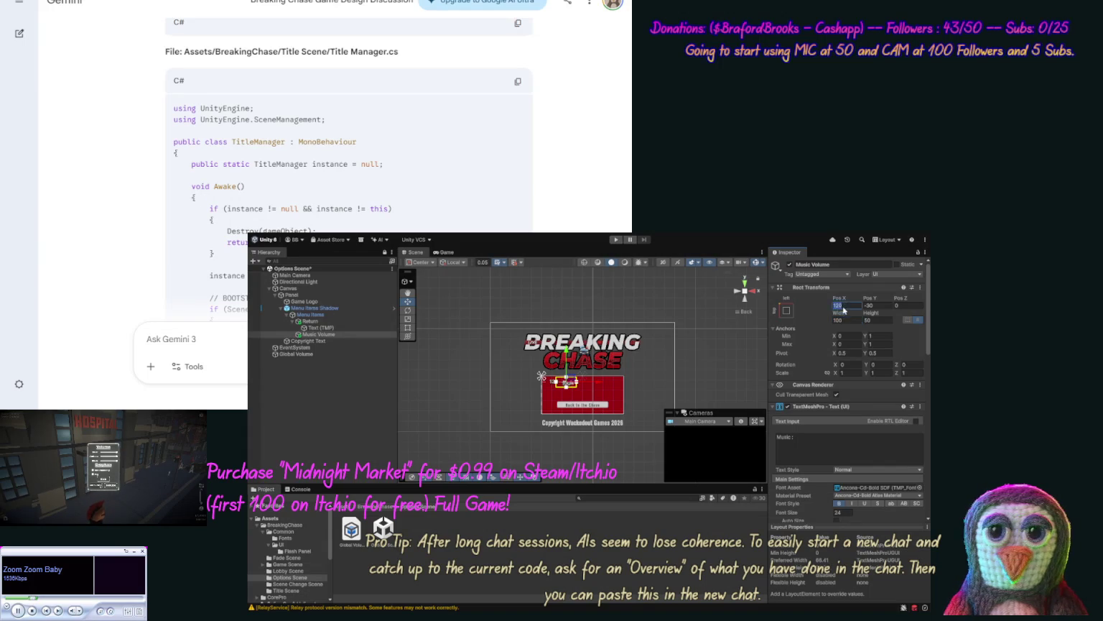
{"action": "type", "text": "100"}
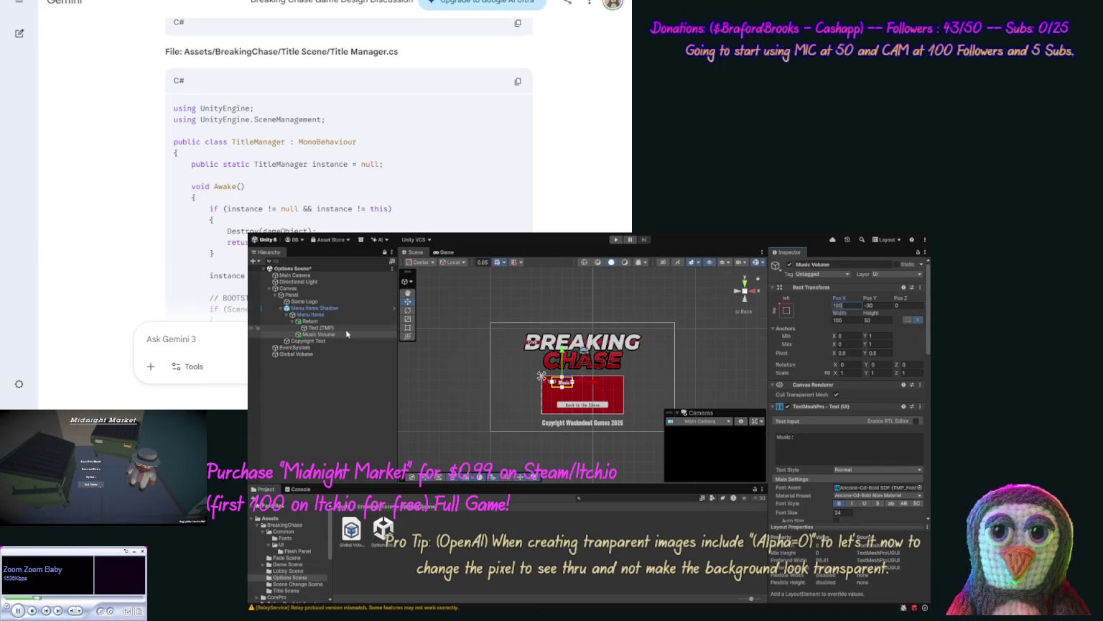
{"action": "left_click", "coordinate": [310, 315]}
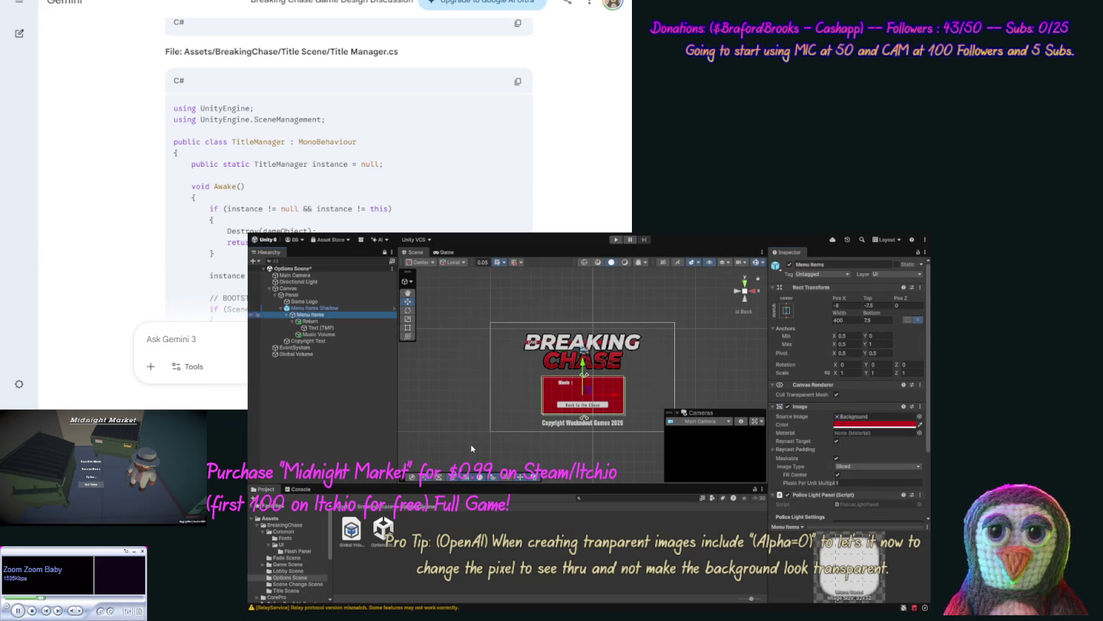
{"action": "key", "text": "ctrl+shift+v"}
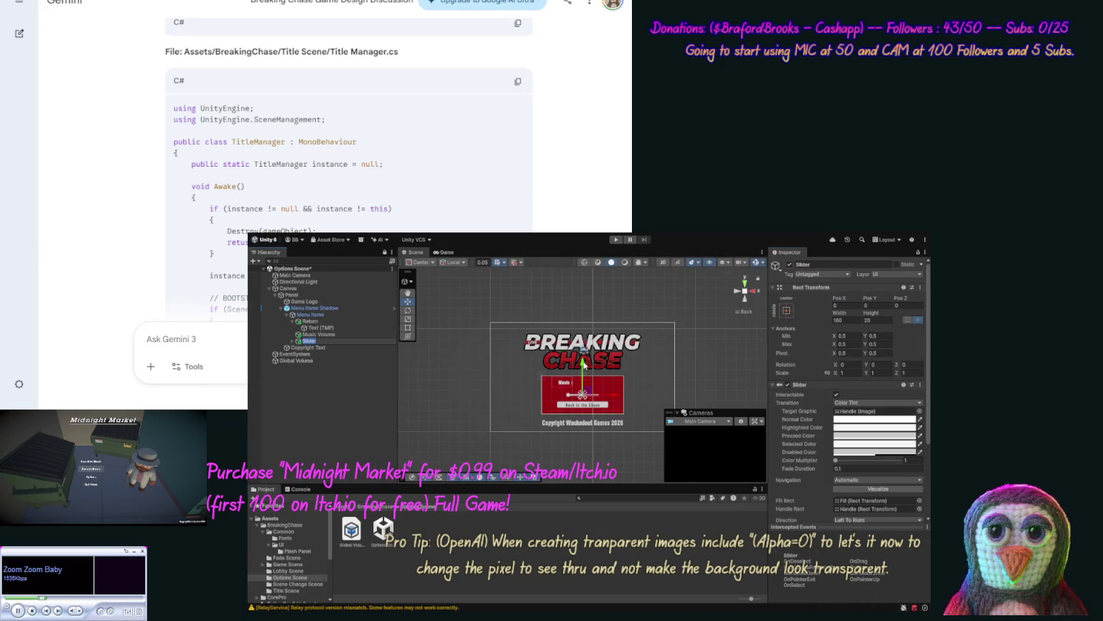
Step: Stretch the slider's anchors across the top and compare its position with the Music label
{"action": "left_click", "coordinate": [786, 312]}
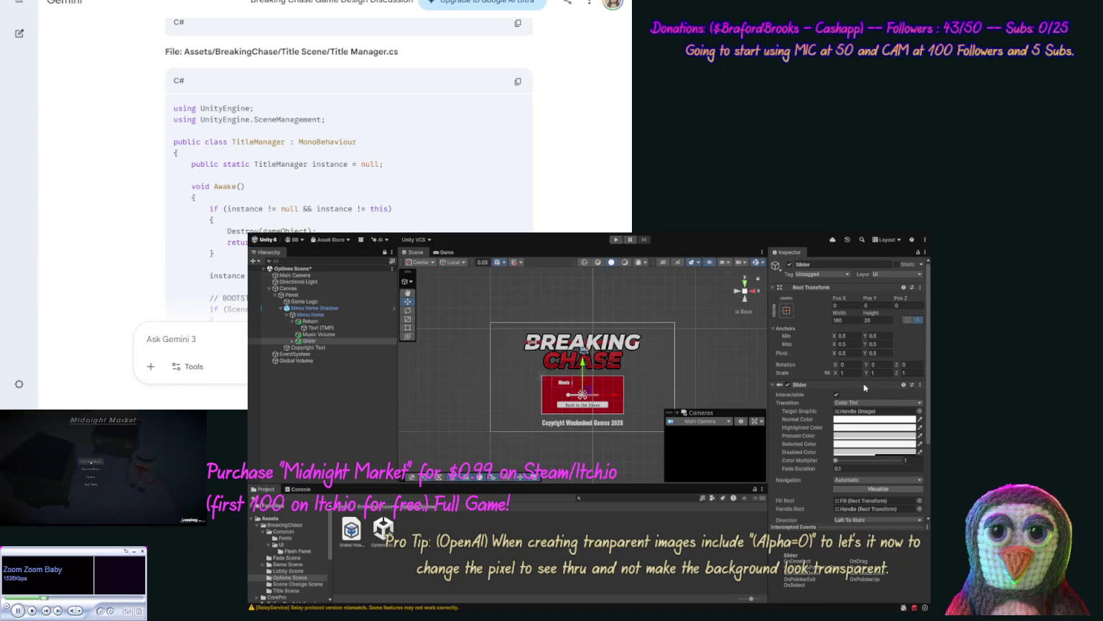
{"action": "left_click", "coordinate": [765, 326]}
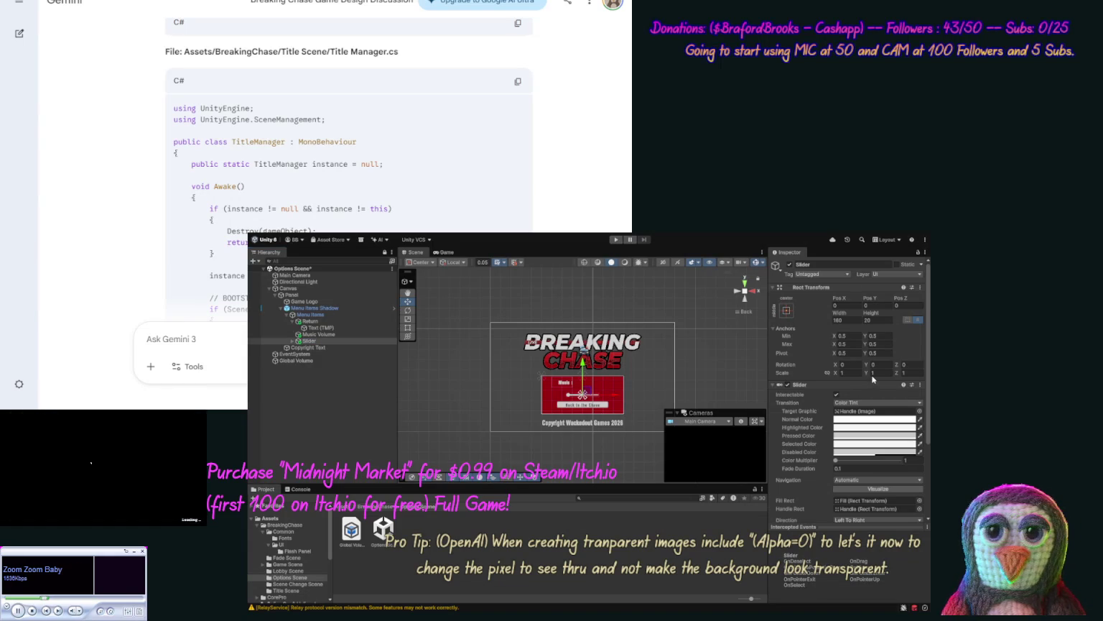
{"action": "left_click", "coordinate": [557, 383]}
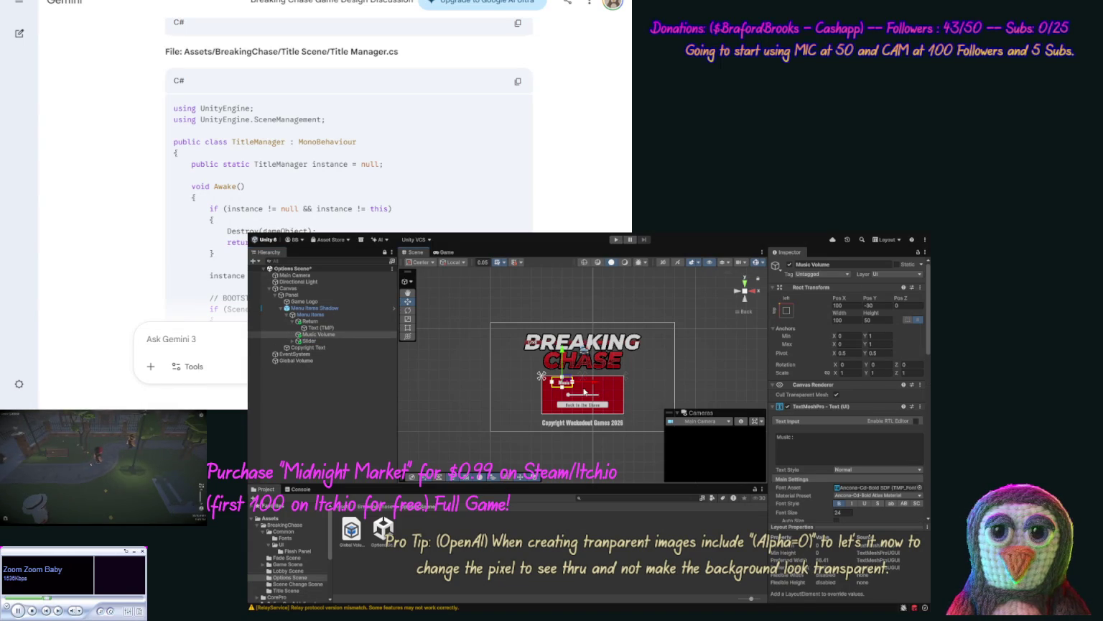
{"action": "left_click", "coordinate": [586, 395]}
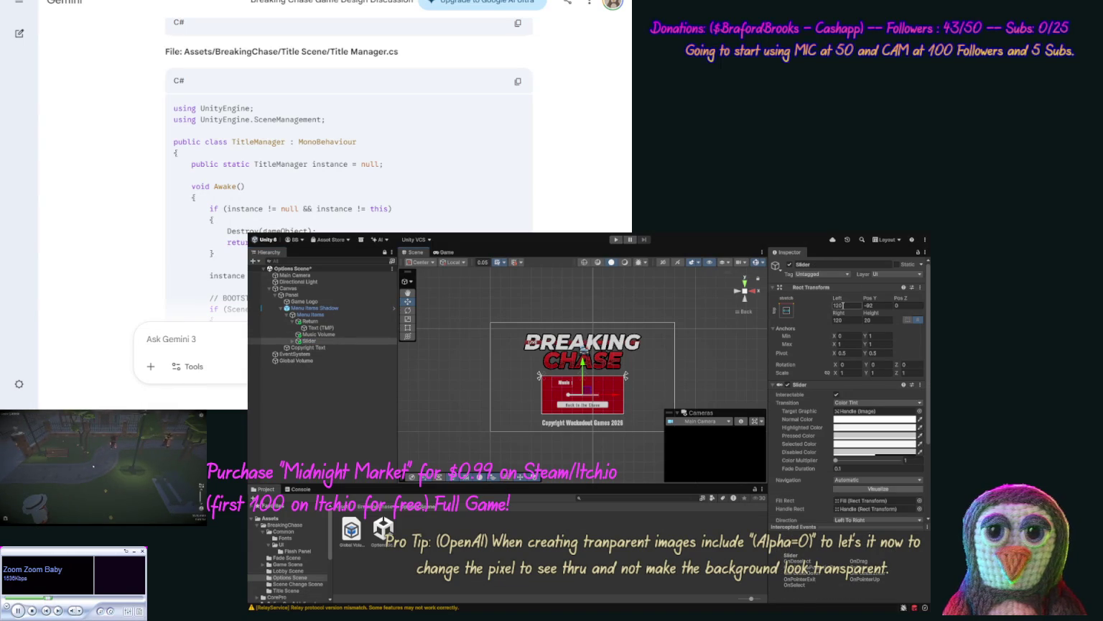
{"action": "left_click", "coordinate": [565, 386]}
{"action": "left_click", "coordinate": [597, 398]}
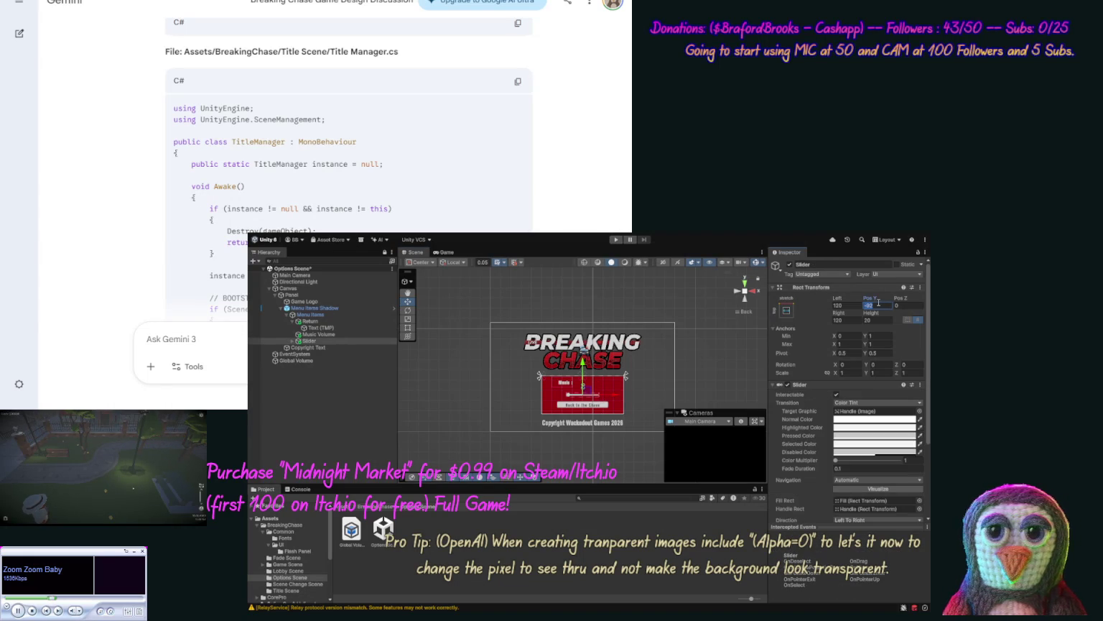
Step: Set the slider's Pos Y to -35, Left to 185 and Right to 20
{"action": "type", "text": "30"}
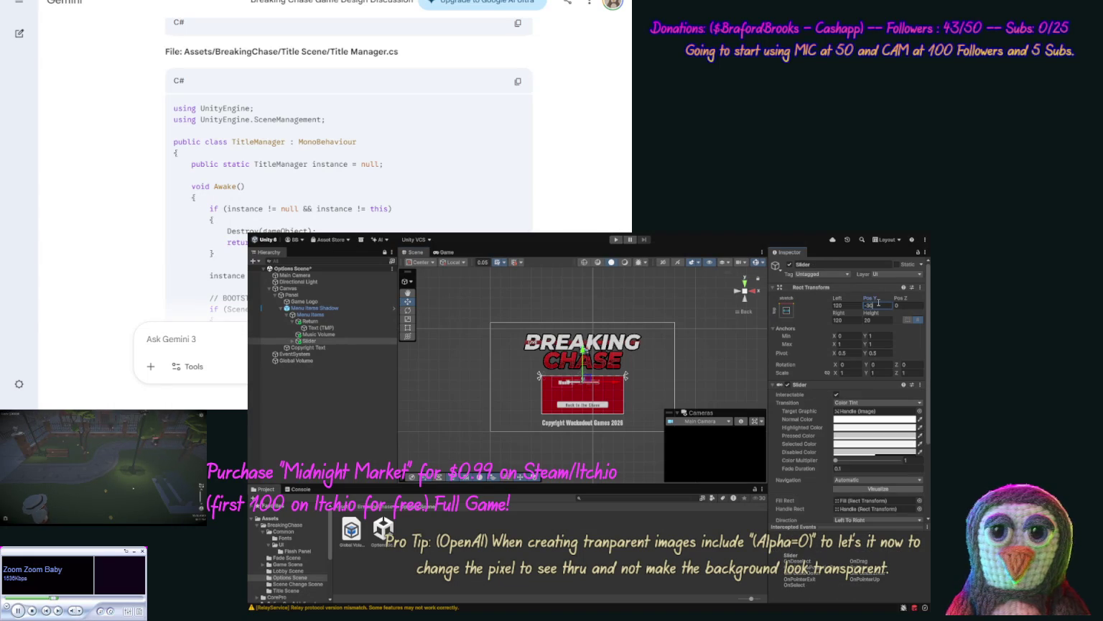
{"action": "key", "text": "BackSpace"}
{"action": "type", "text": "5"}
{"action": "key", "text": "Return"}
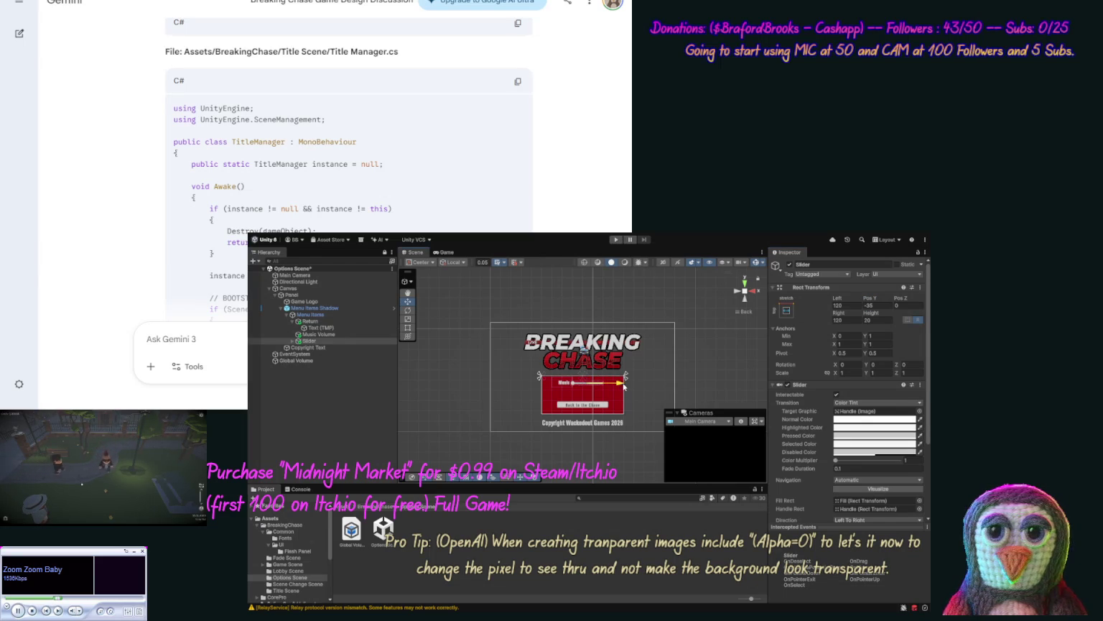
{"action": "left_click_drag", "start_coordinate": [624, 386], "coordinate": [628, 388]}
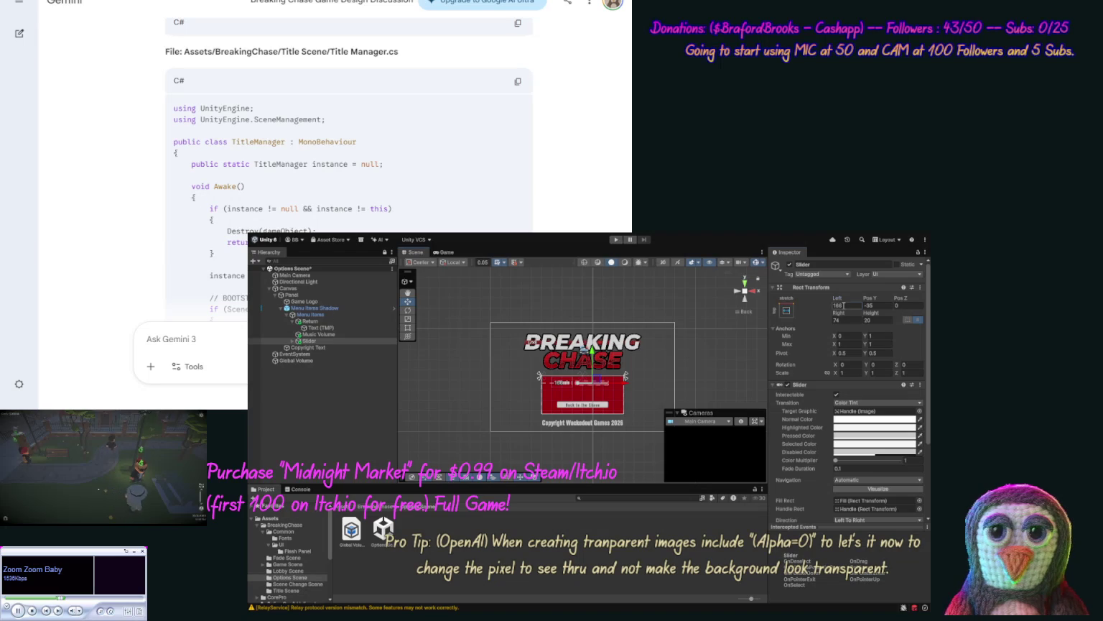
{"action": "left_click", "coordinate": [844, 306]}
{"action": "type", "text": "185"}
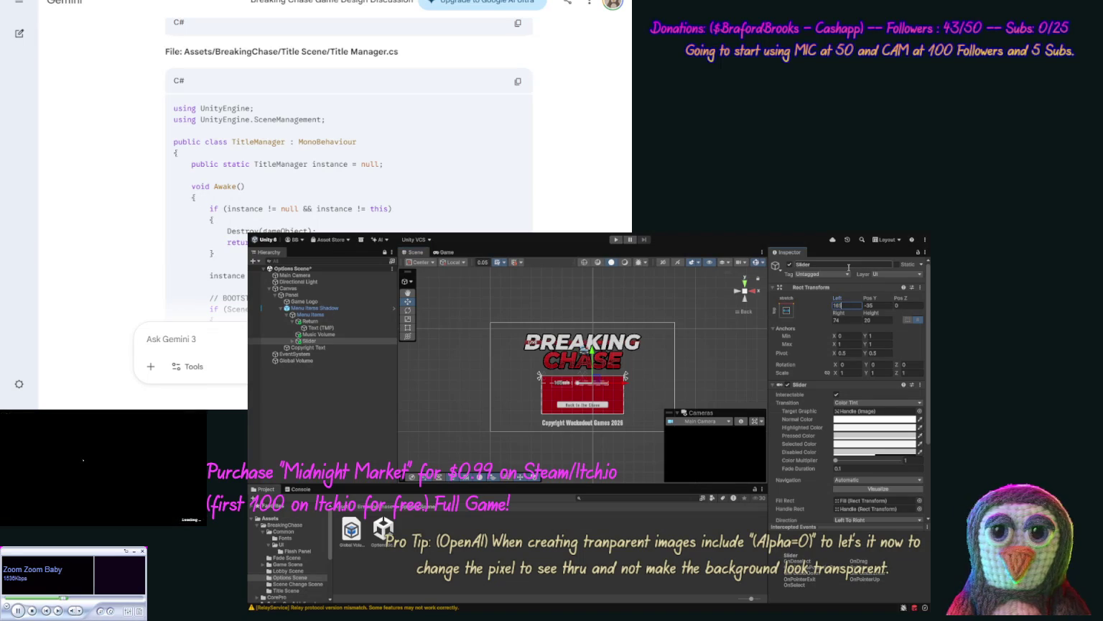
{"action": "left_click", "coordinate": [844, 320]}
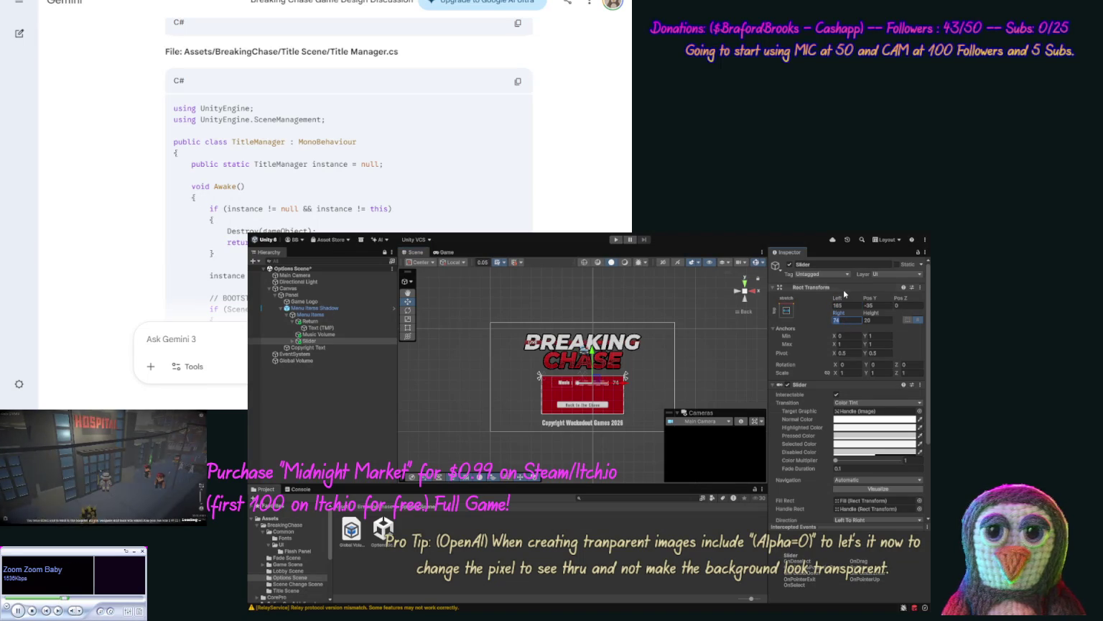
{"action": "type", "text": "20"}
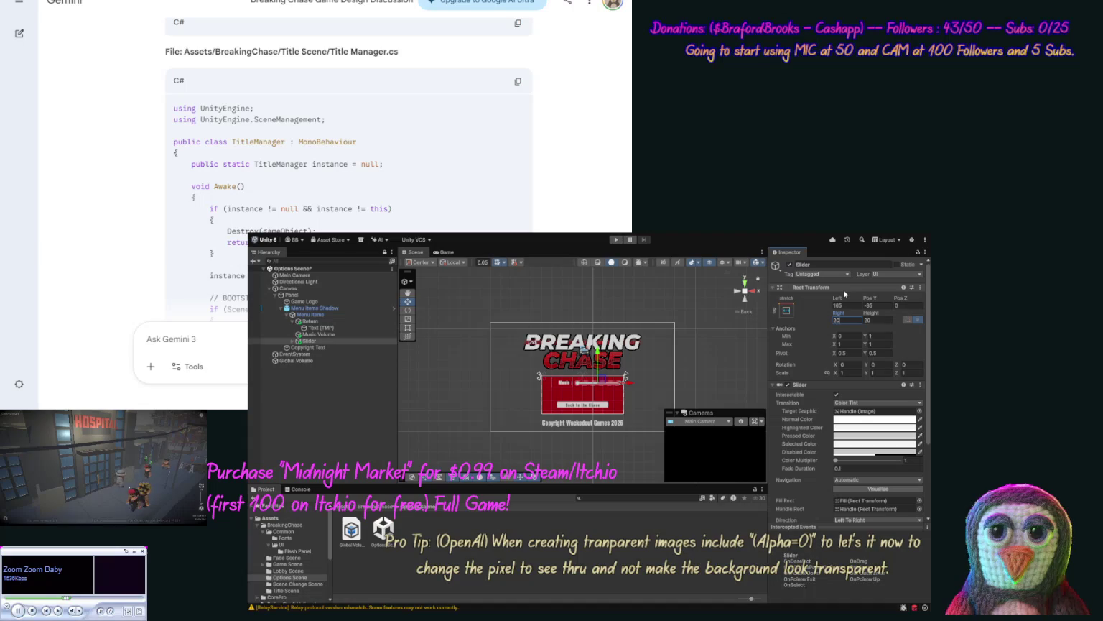
{"action": "type", "text": "40"}
{"action": "key", "text": "Return"}
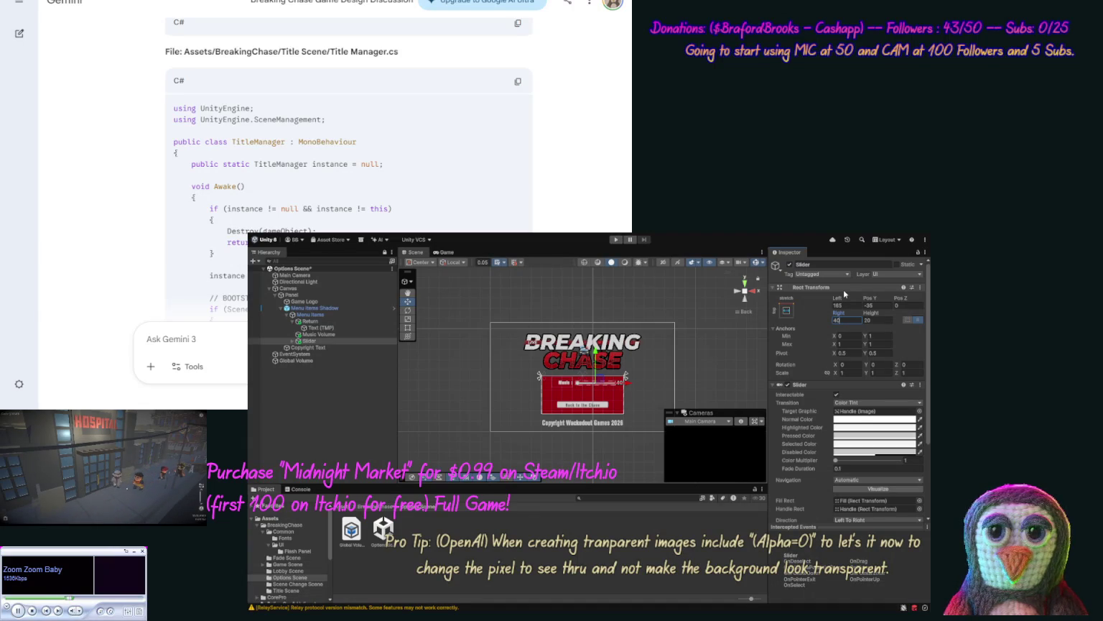
{"action": "left_click", "coordinate": [680, 350]}
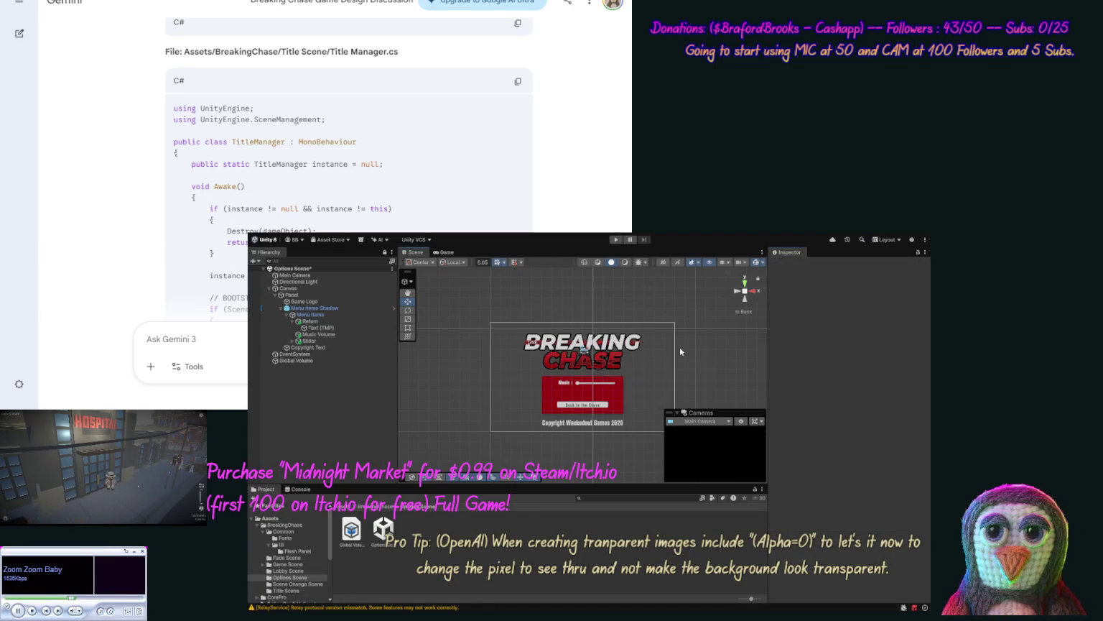
Step: Rename the slider to Music Slider and the text object to Music Label
{"action": "left_click", "coordinate": [309, 341]}
{"action": "left_click", "coordinate": [309, 342]}
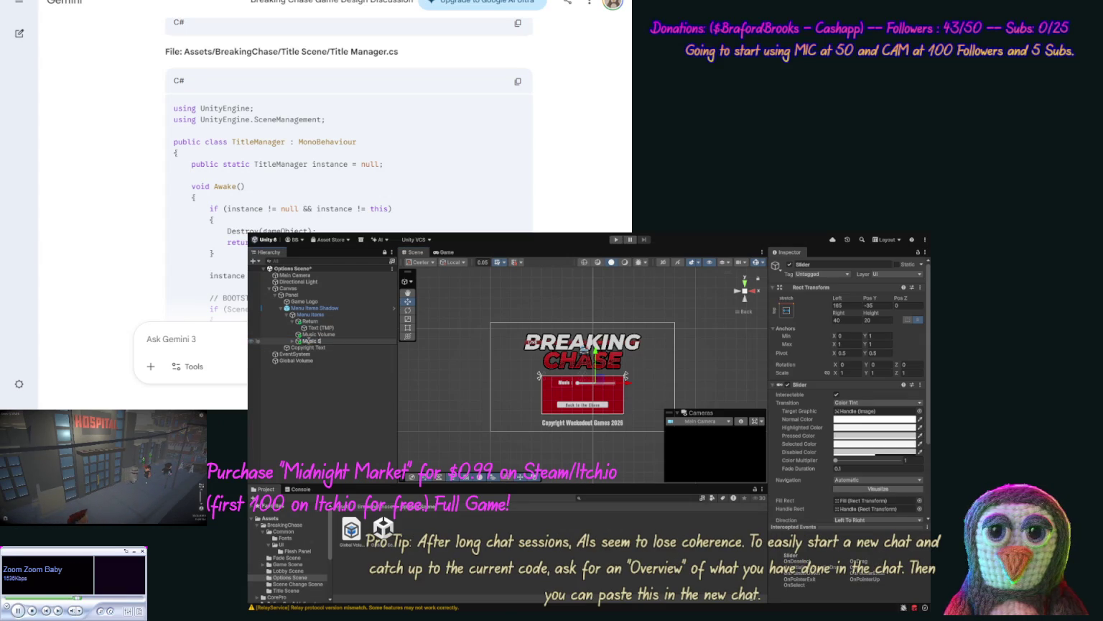
{"action": "type", "text": "Slider"}
{"action": "key", "text": "Return"}
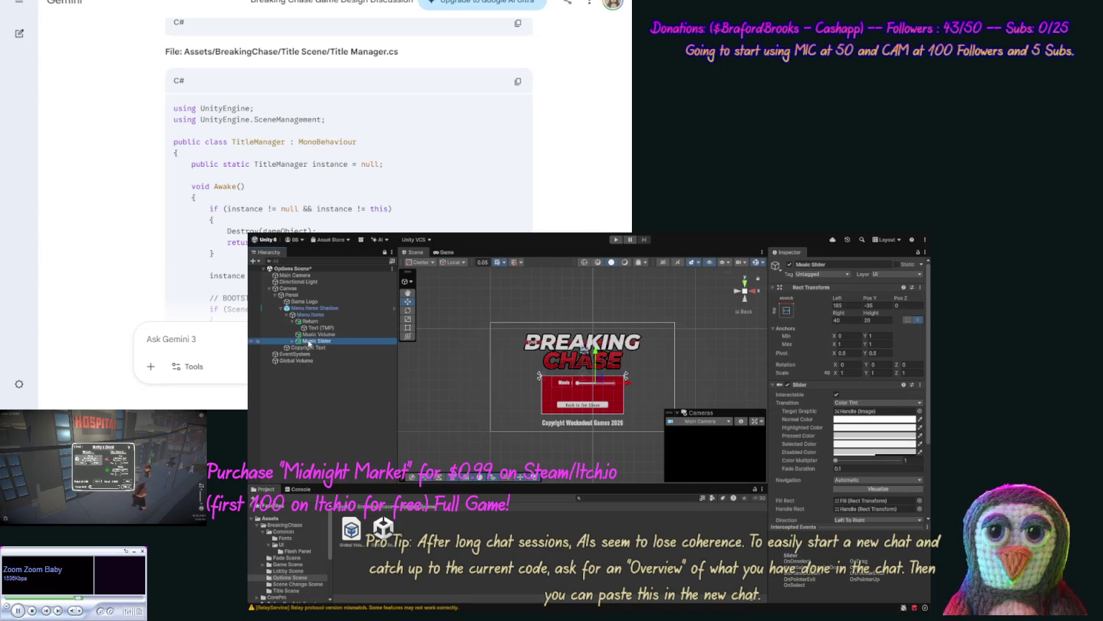
{"action": "left_click", "coordinate": [320, 335]}
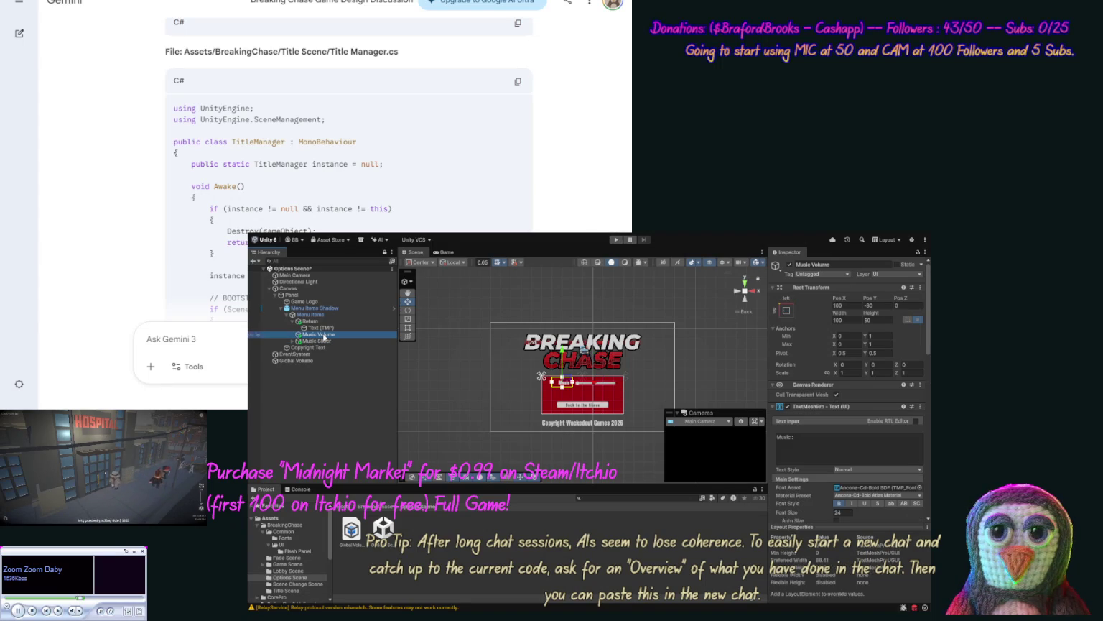
{"action": "left_click", "coordinate": [320, 335]}
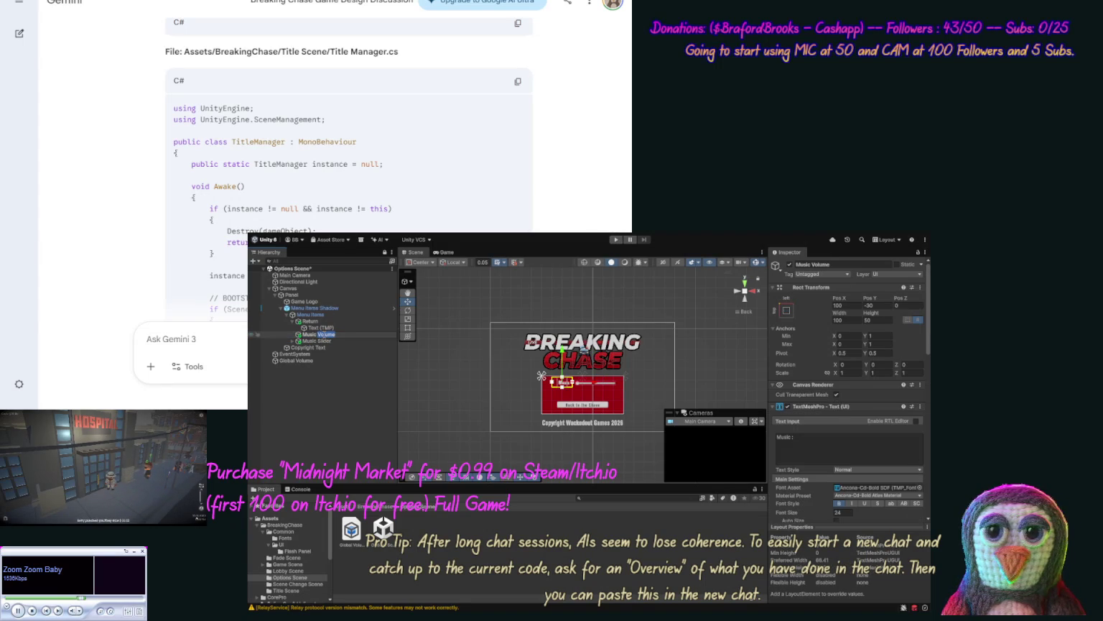
{"action": "type", "text": "Label"}
{"action": "key", "text": "Return"}
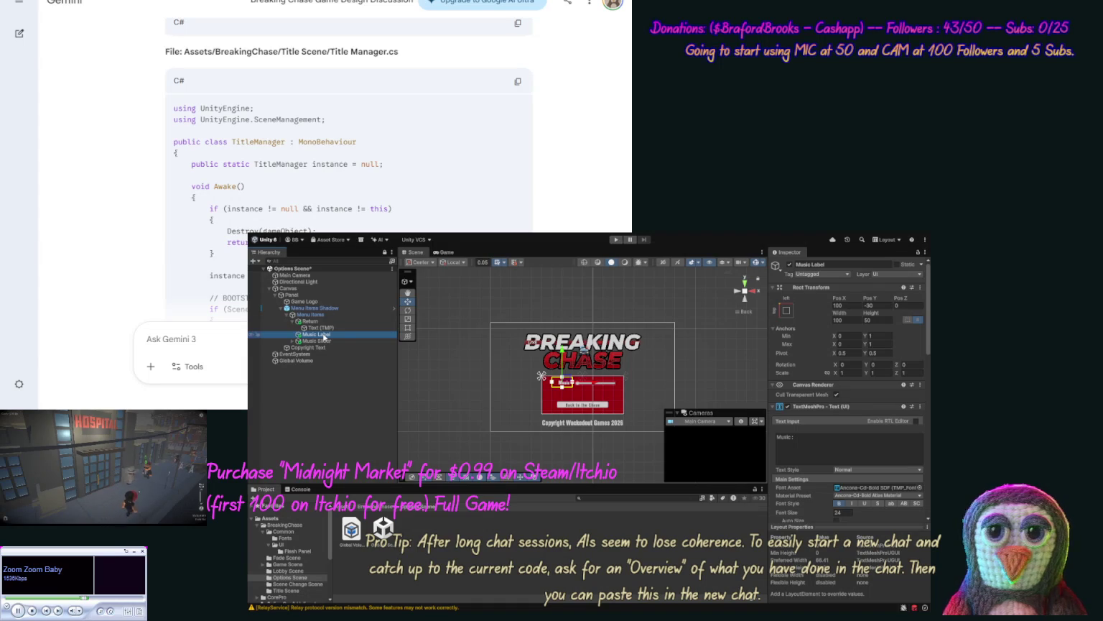
Step: Duplicate Music Label and Music Slider, naming the copies SoundLabel and Sound Slider
{"action": "left_click", "coordinate": [321, 341], "text": "ctrl"}
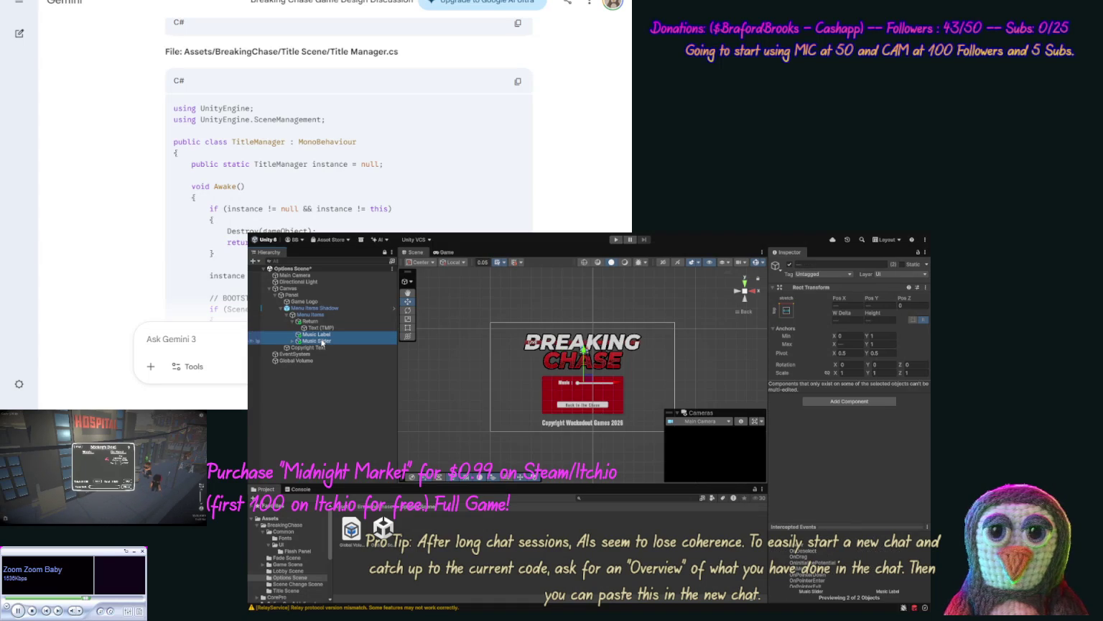
{"action": "key", "text": "ctrl+d"}
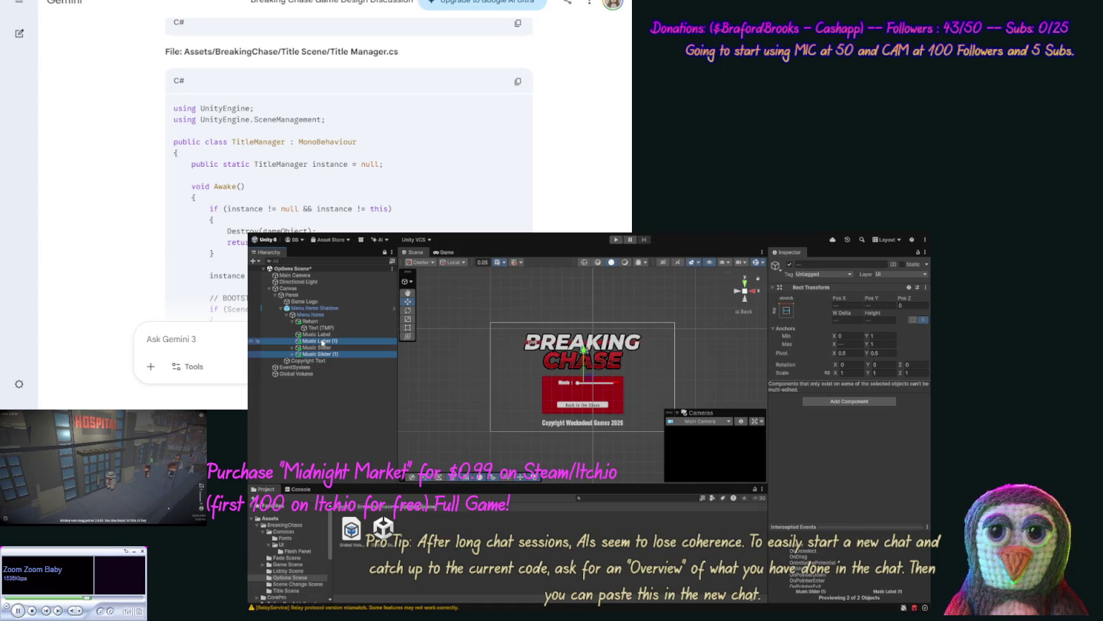
{"action": "left_click_drag", "start_coordinate": [319, 352], "coordinate": [318, 351]}
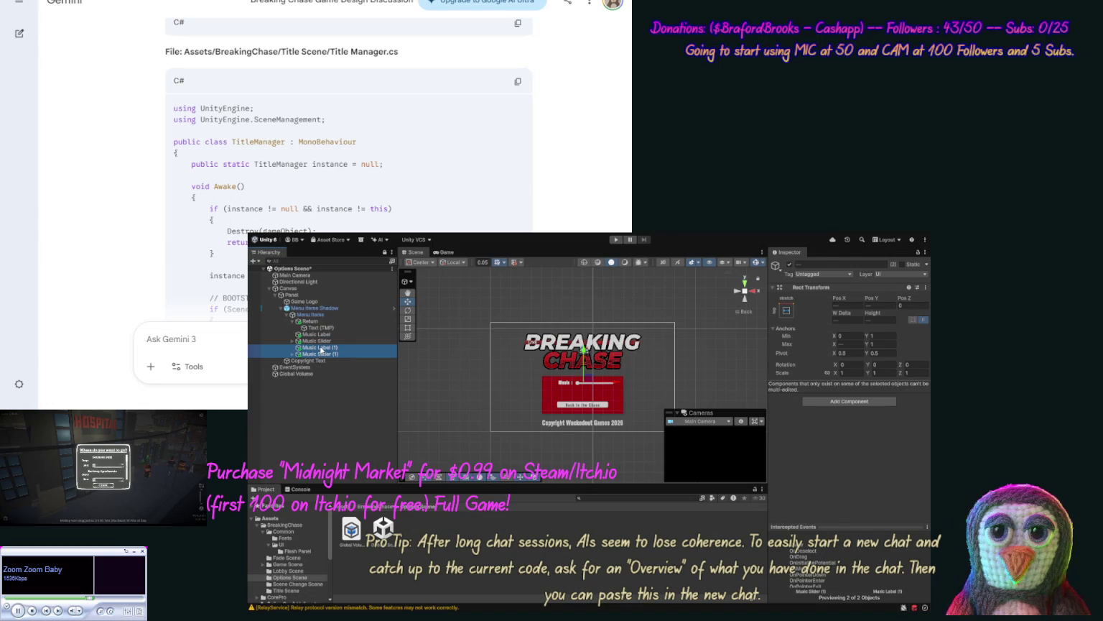
{"action": "left_click", "coordinate": [321, 348]}
{"action": "left_click", "coordinate": [321, 348]}
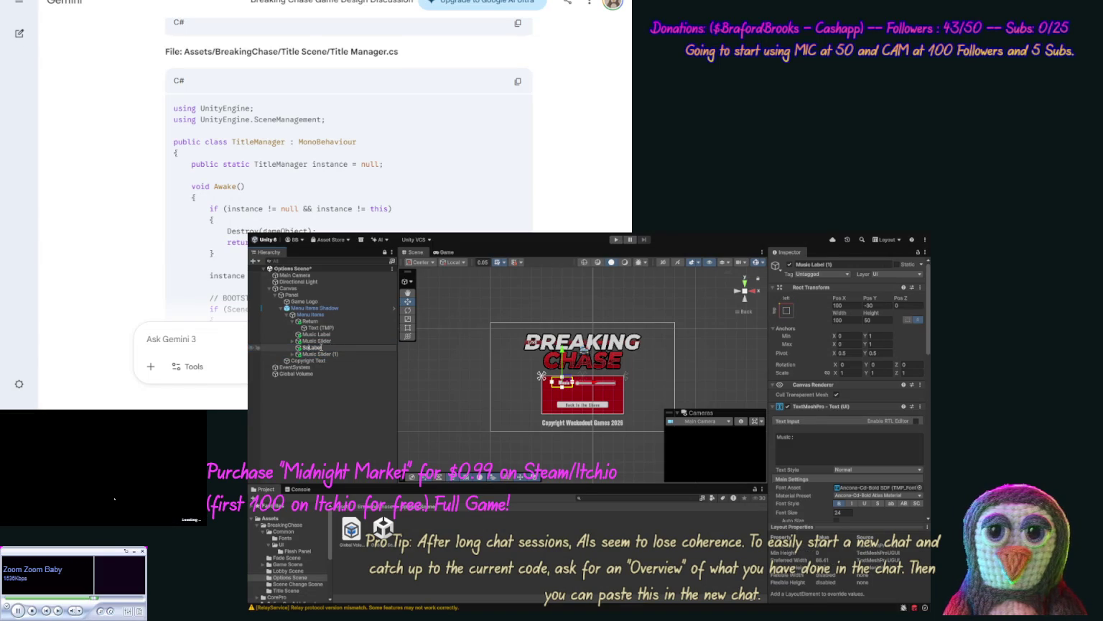
{"action": "key", "text": "Return"}
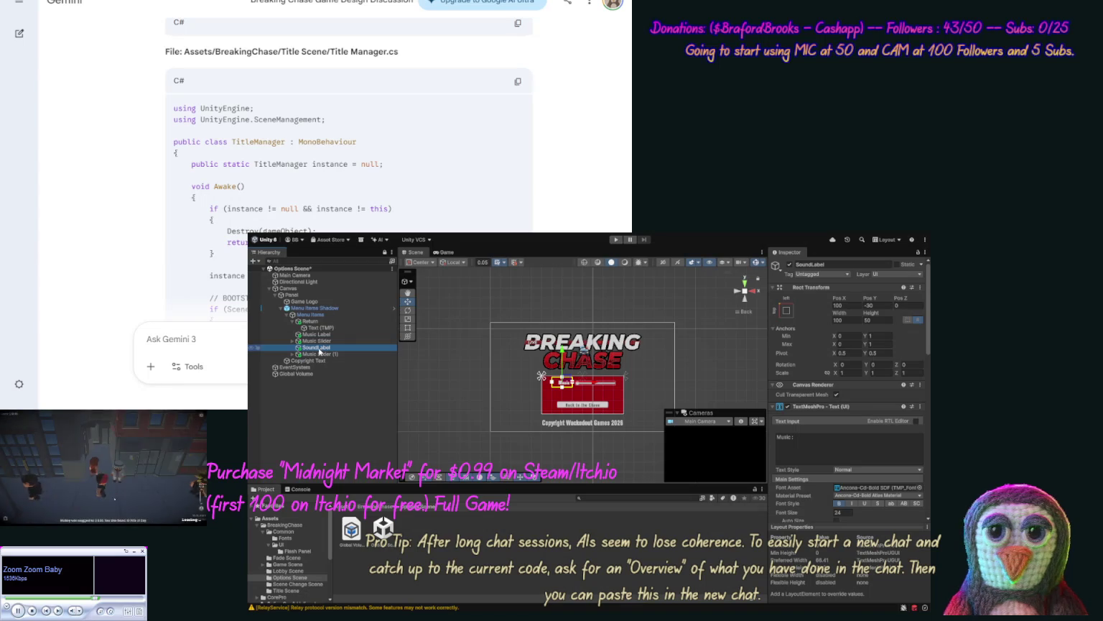
{"action": "left_click", "coordinate": [317, 354]}
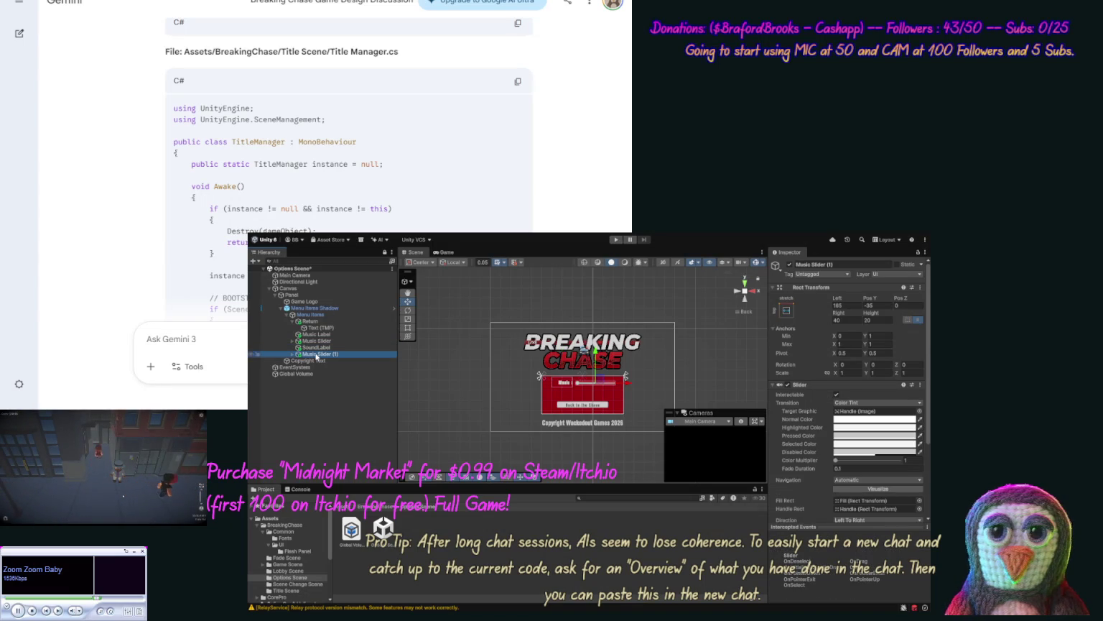
{"action": "left_click", "coordinate": [316, 354]}
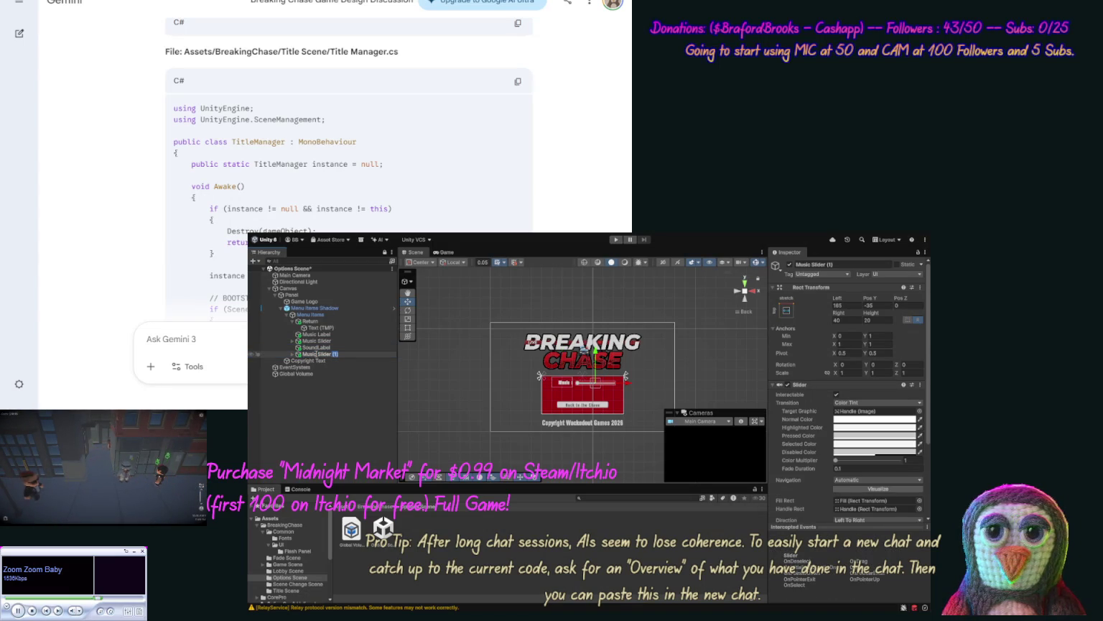
{"action": "key", "text": "BackSpace"}
{"action": "double_click", "coordinate": [309, 354]}
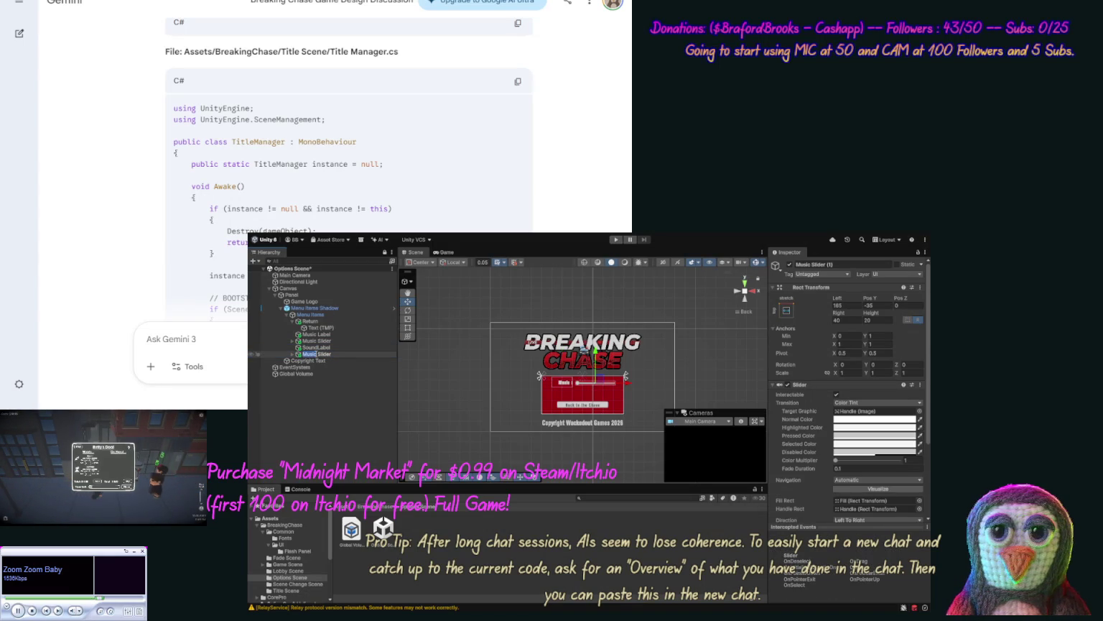
{"action": "type", "text": "Sound"}
{"action": "key", "text": "Return"}
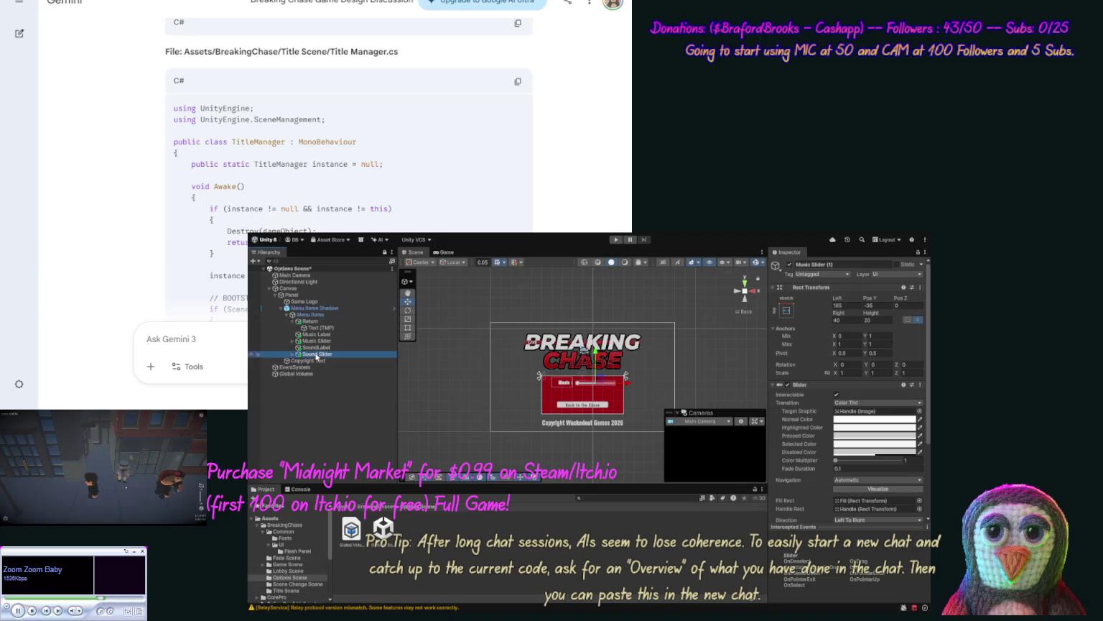
Step: Rename the copied label to Sound Label and change its text to 'Effects'
{"action": "left_click", "coordinate": [317, 347]}
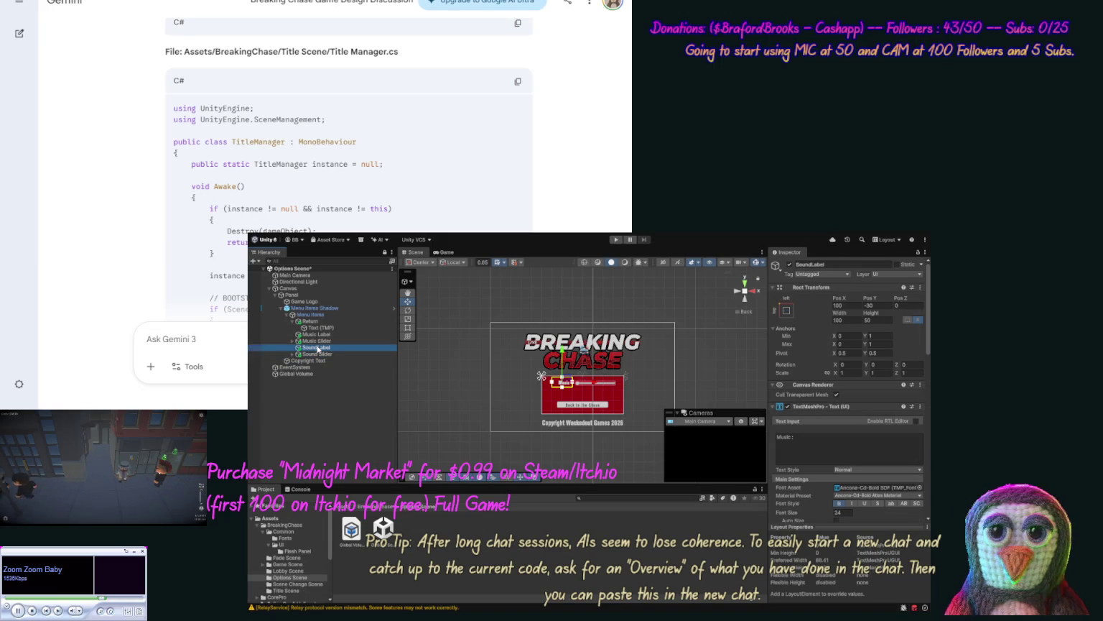
{"action": "left_click", "coordinate": [317, 348]}
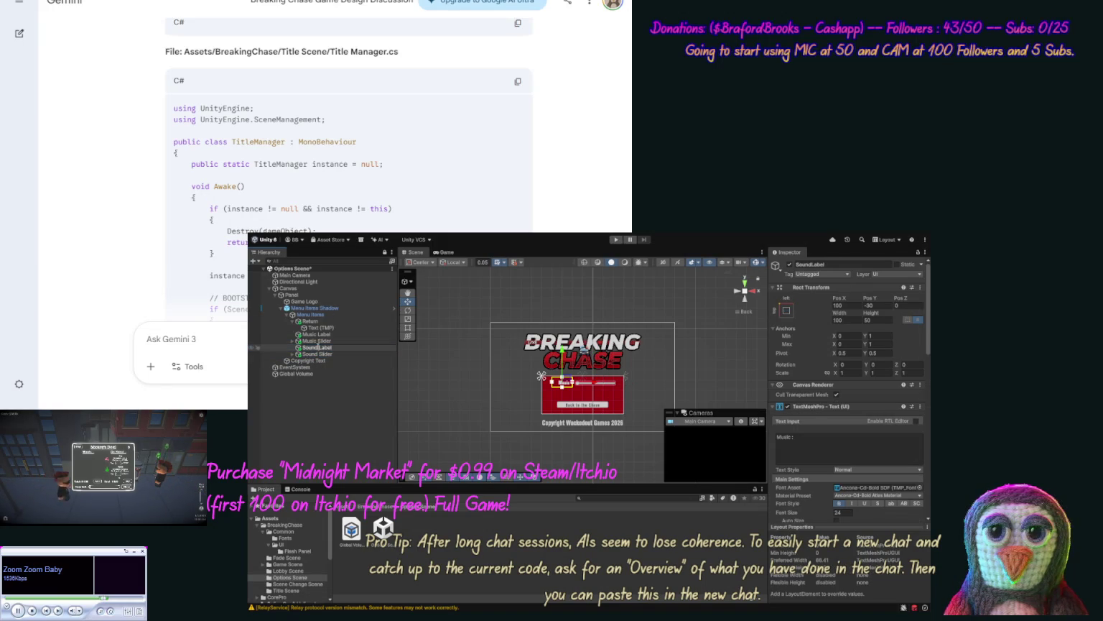
{"action": "key", "text": "Return"}
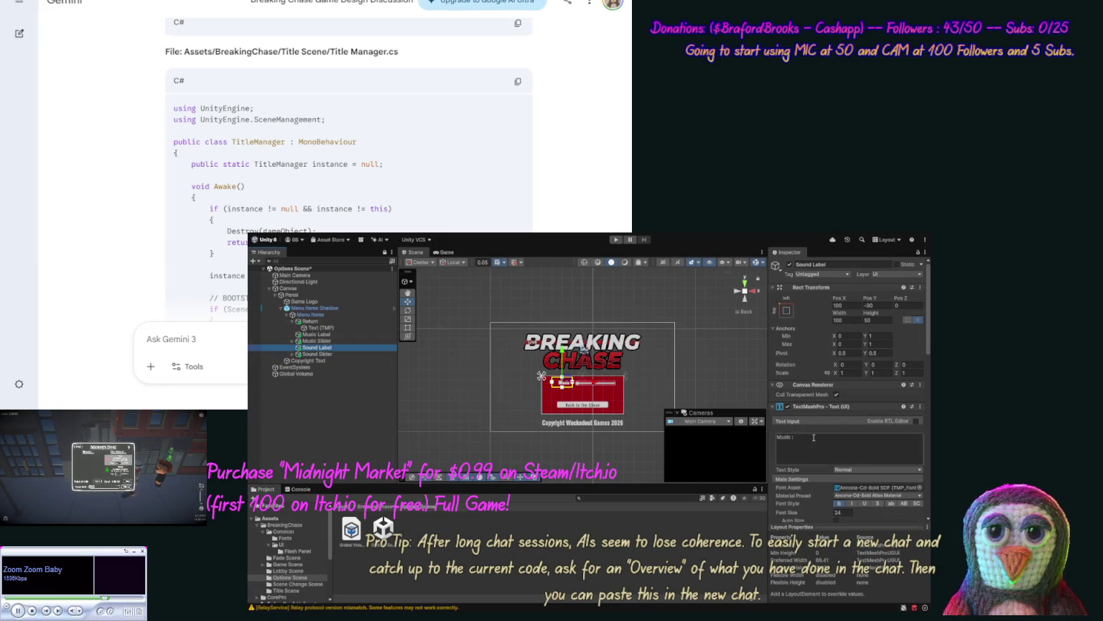
{"action": "left_click", "coordinate": [814, 437]}
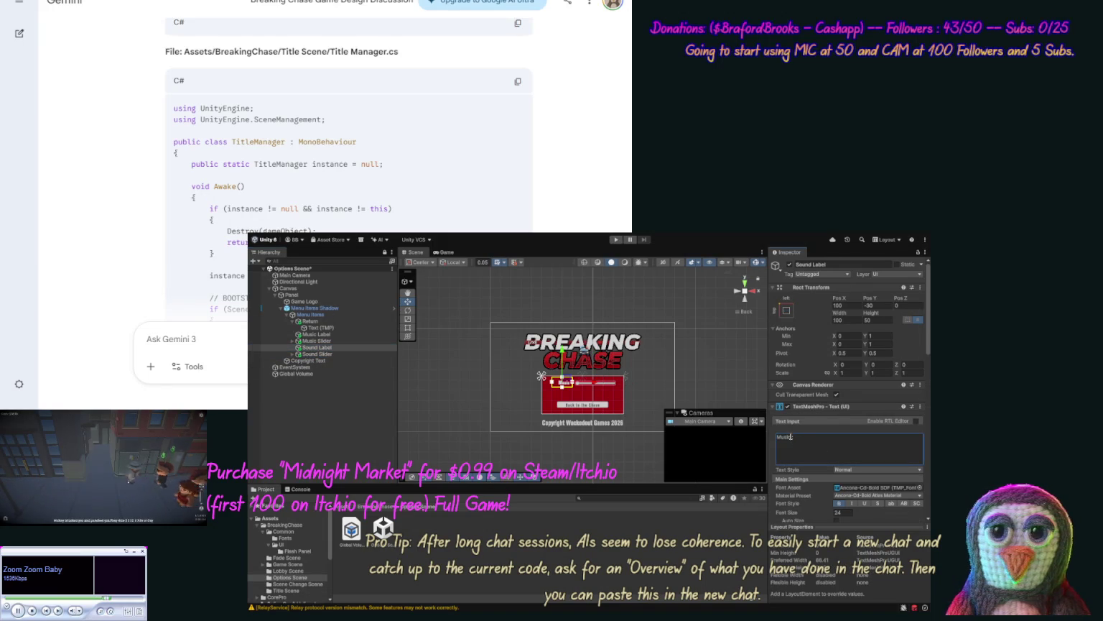
{"action": "double_click", "coordinate": [790, 437]}
{"action": "type", "text": "Effe"}
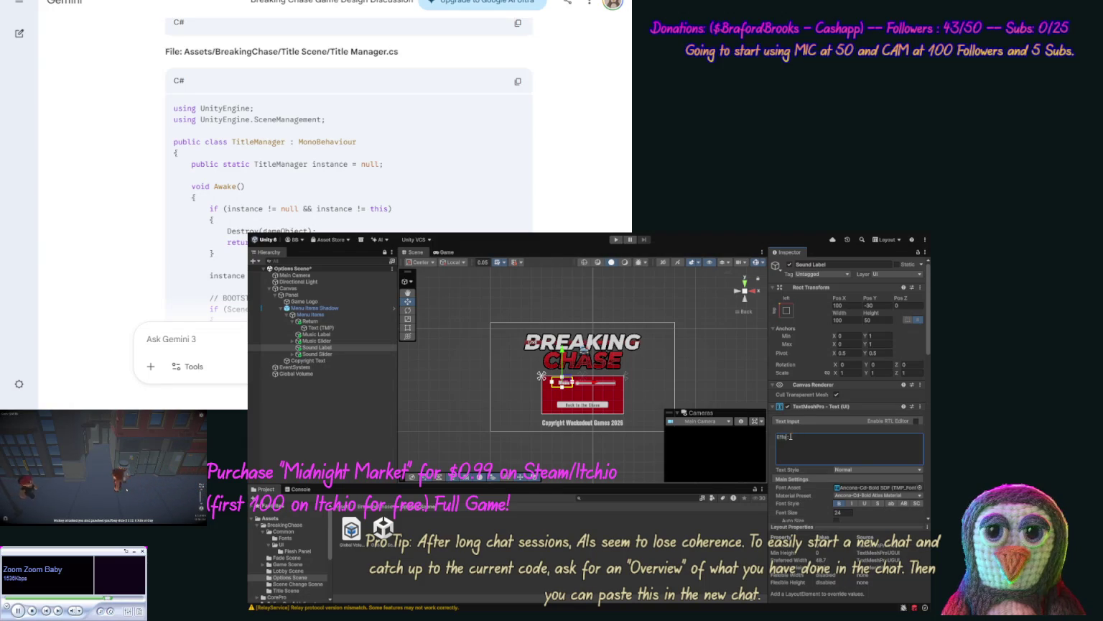
{"action": "type", "text": "cts"}
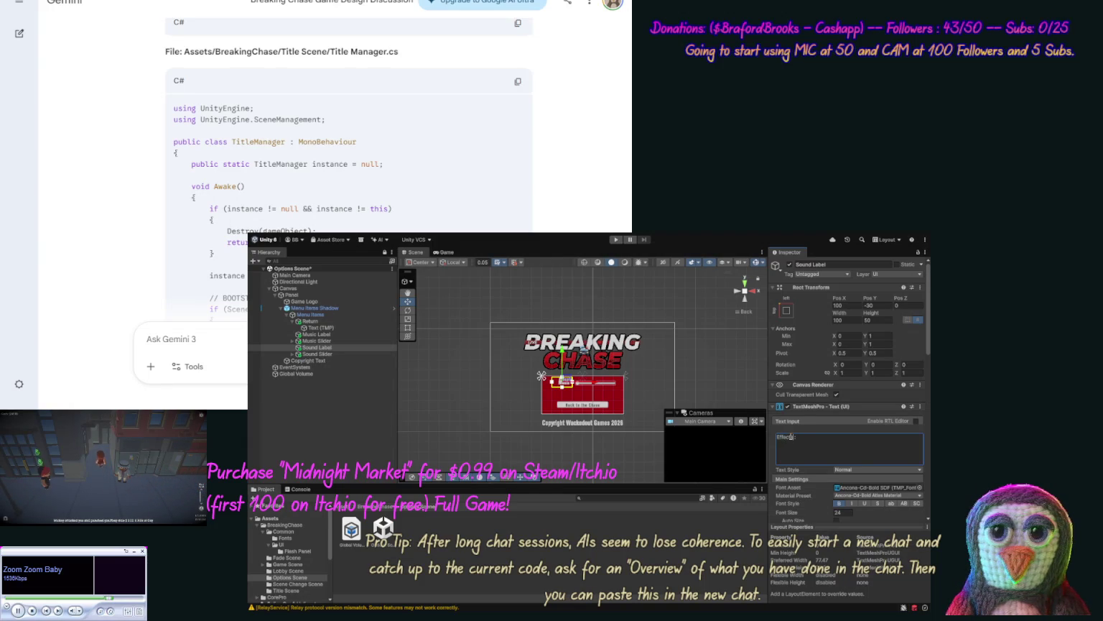
{"action": "left_click", "coordinate": [319, 354], "text": "shift"}
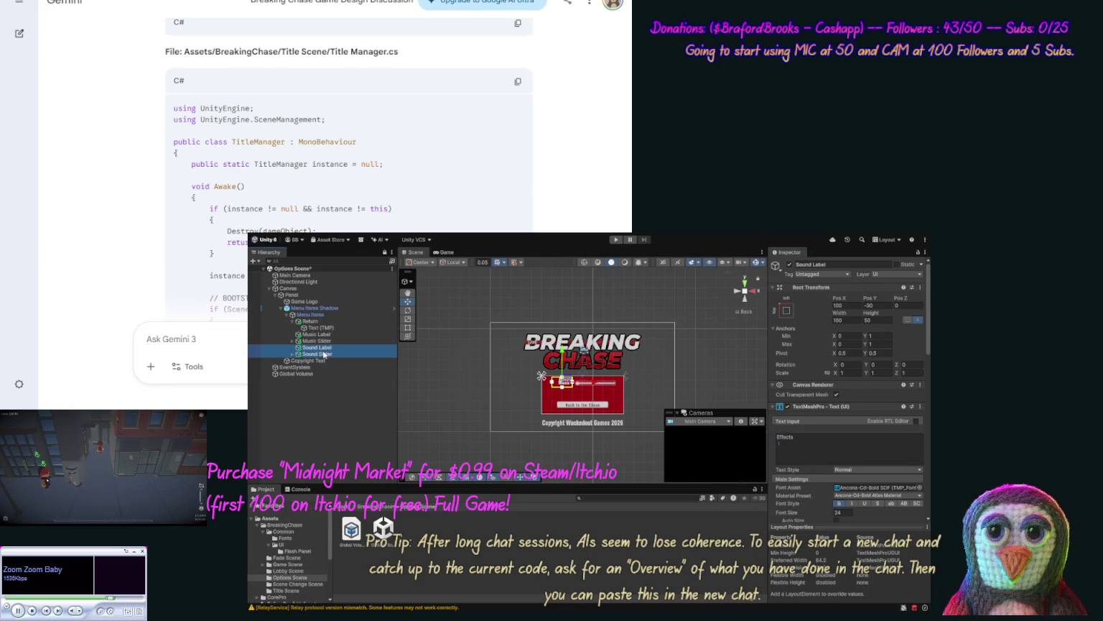
Step: Move the Effects label and slider below the Music row and try new label widths
{"action": "left_click_drag", "start_coordinate": [589, 354], "coordinate": [591, 360]}
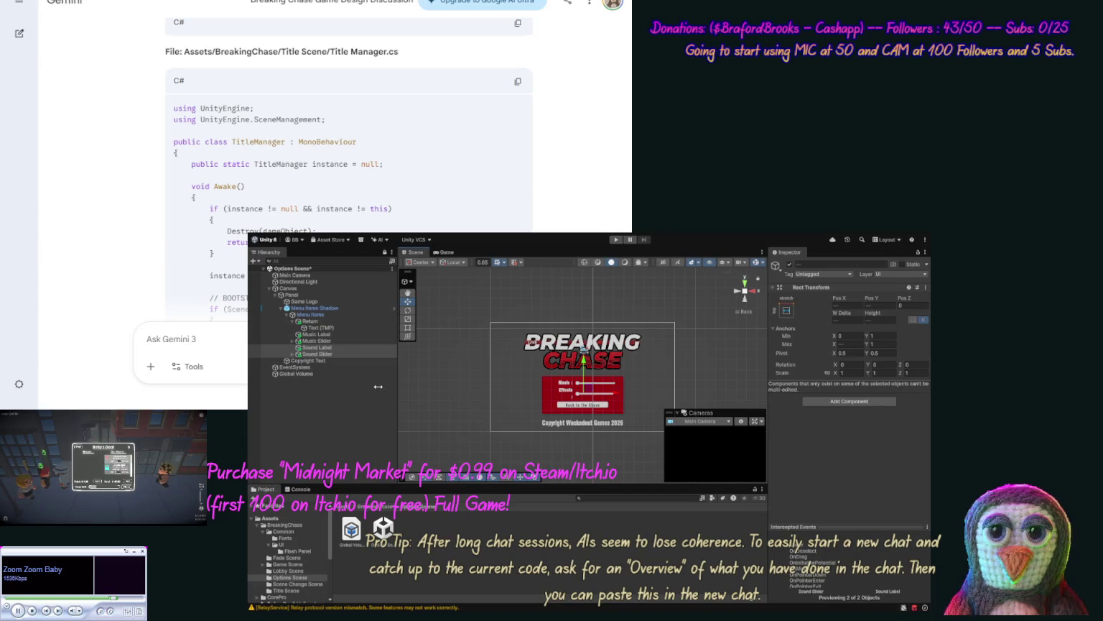
{"action": "left_click", "coordinate": [316, 348]}
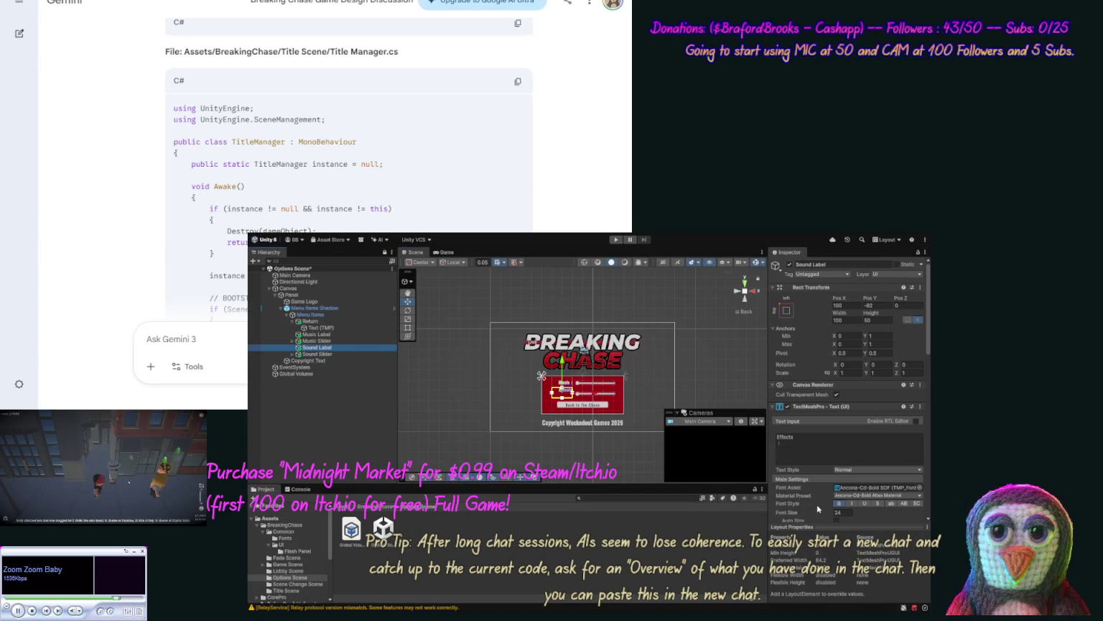
{"action": "left_click", "coordinate": [851, 320]}
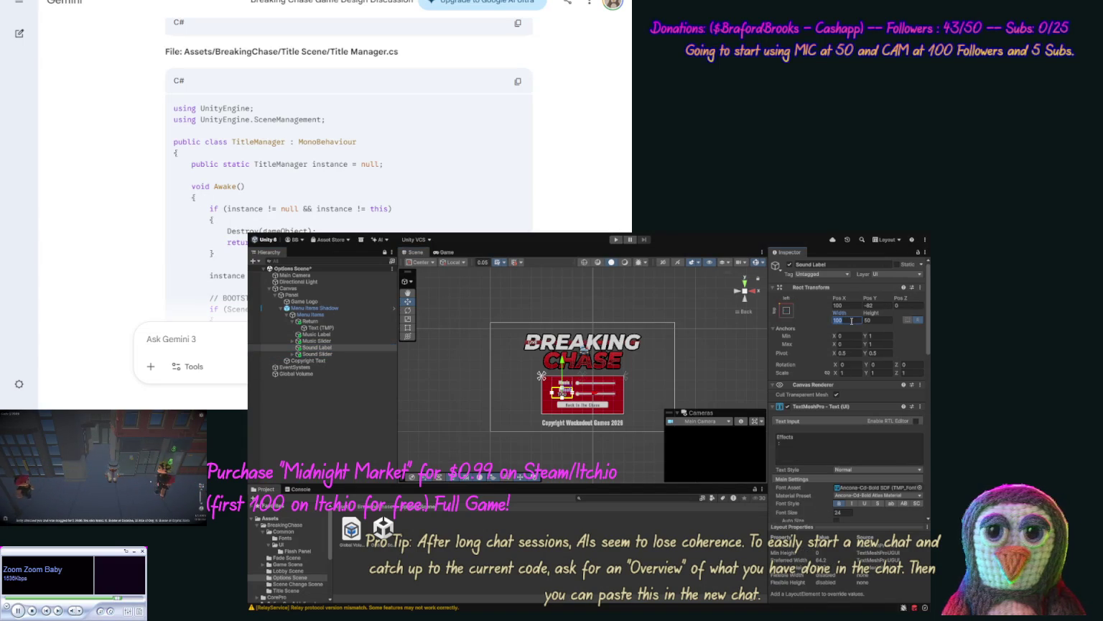
{"action": "type", "text": "120"}
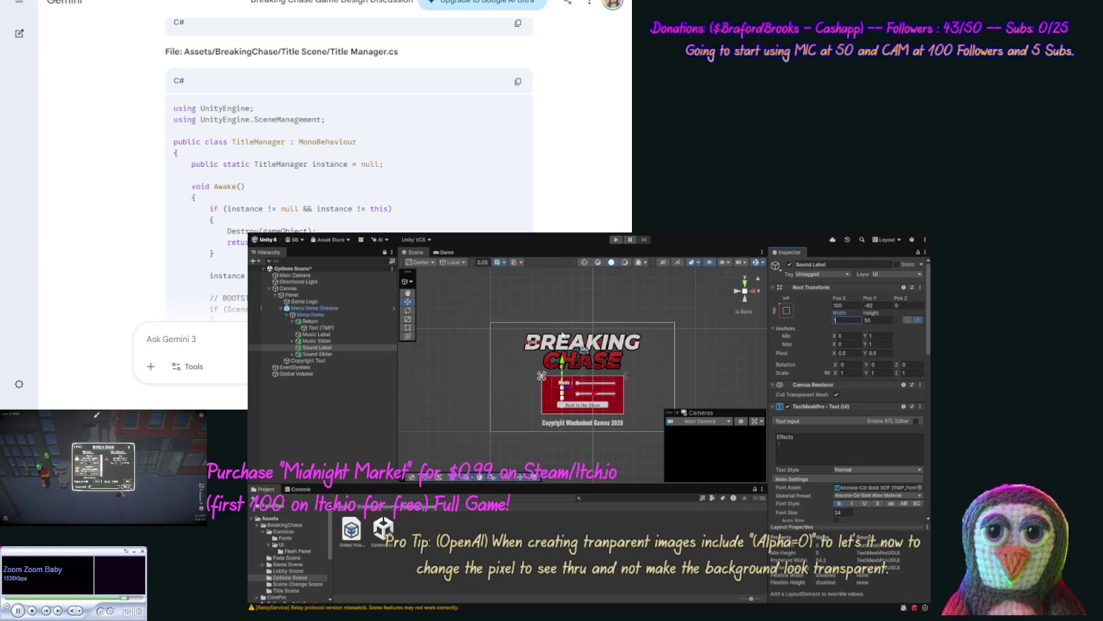
{"action": "type", "text": "400"}
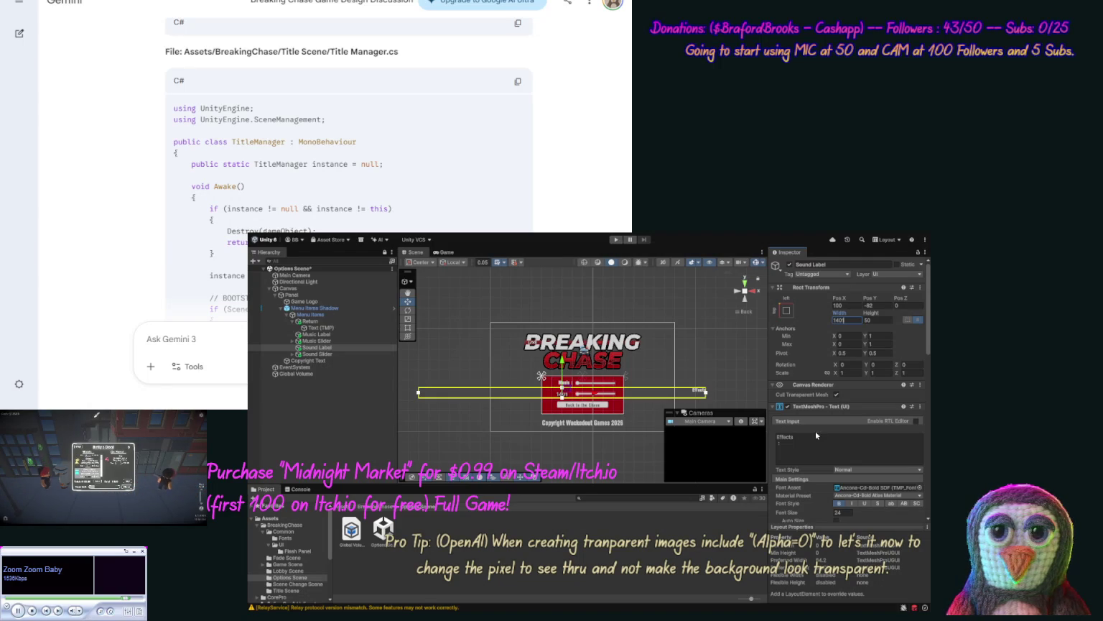
Step: Change the Sound Label text to 'Effects :' and restore its Width to 100
{"action": "left_click", "coordinate": [815, 434]}
{"action": "left_click", "coordinate": [816, 435]}
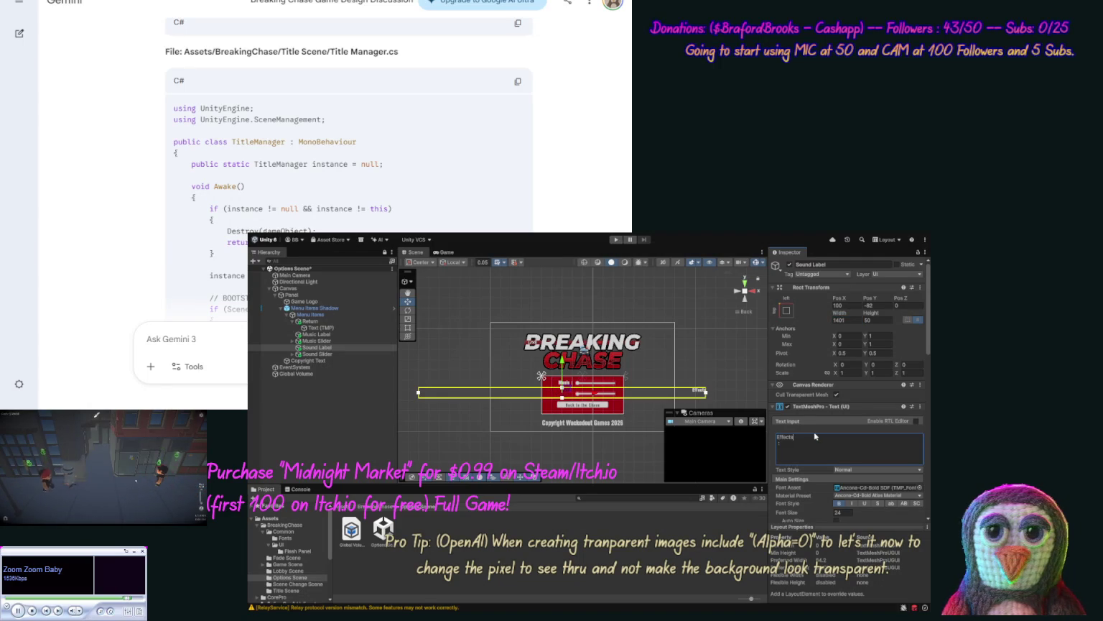
{"action": "type", "text": ":"}
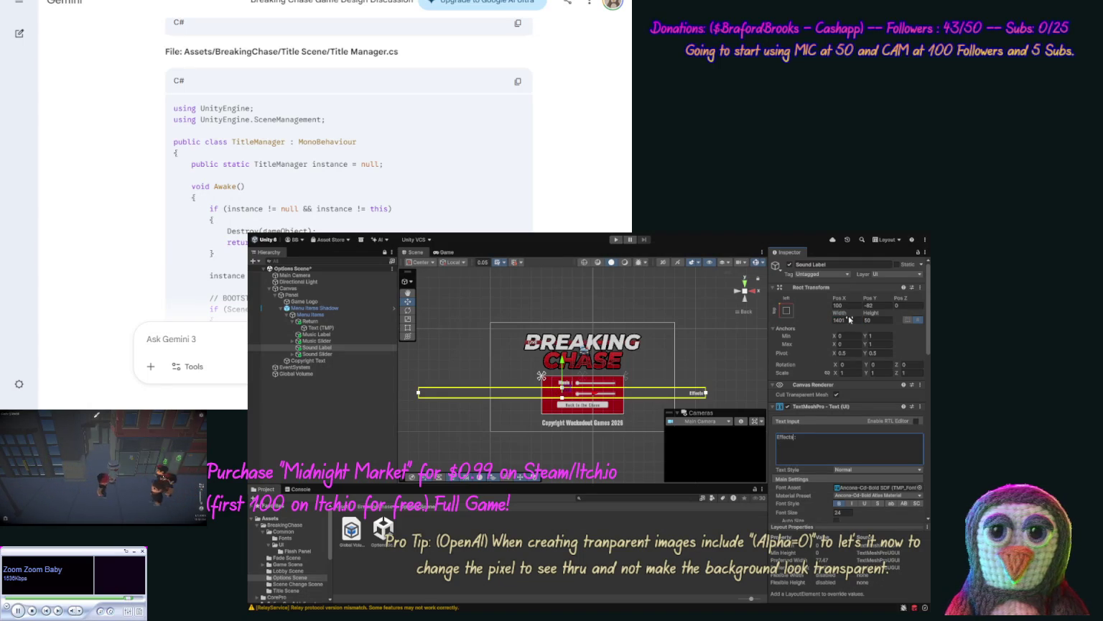
{"action": "left_click", "coordinate": [852, 320]}
{"action": "type", "text": "100"}
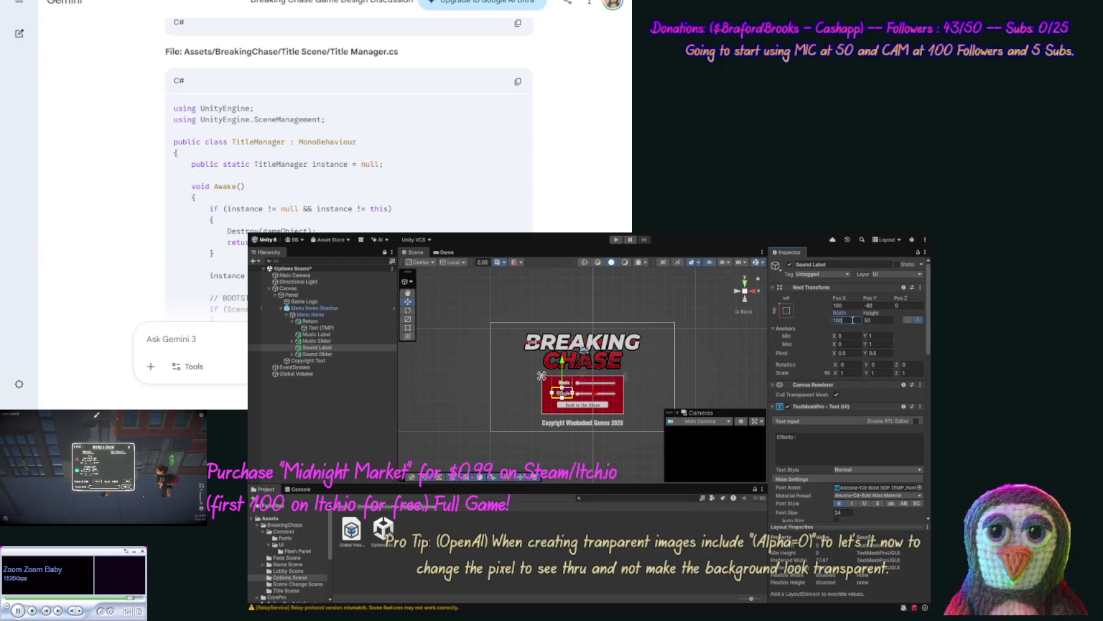
{"action": "left_click", "coordinate": [352, 399]}
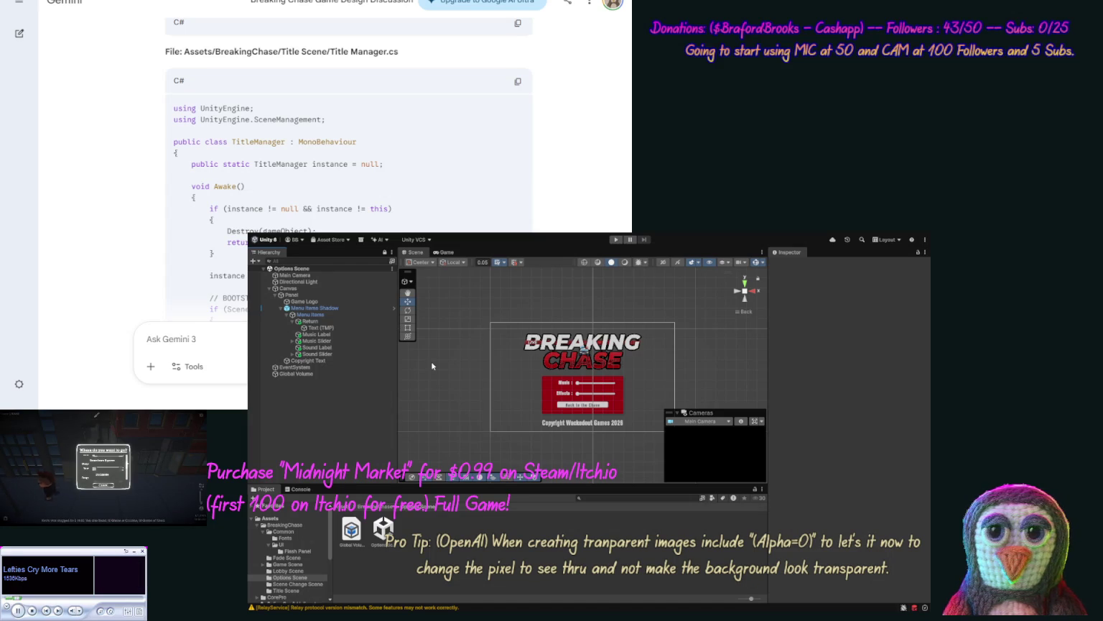
Step: Set the Menu Items anchor preset to stretch across its parent
{"action": "left_click", "coordinate": [548, 397]}
{"action": "left_click", "coordinate": [348, 307]}
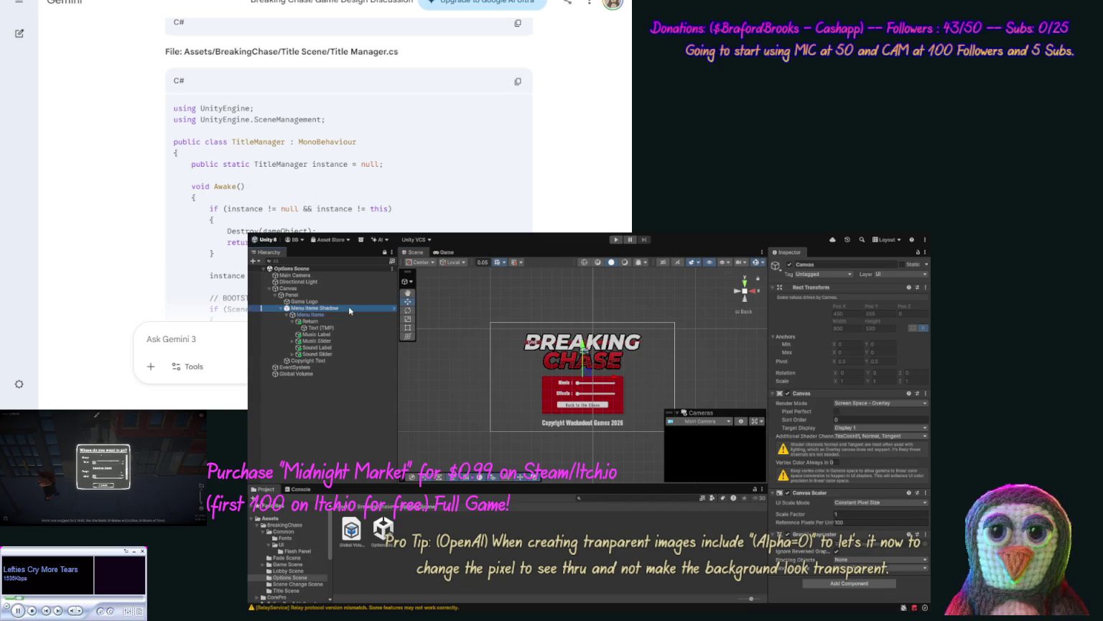
{"action": "left_click", "coordinate": [340, 317]}
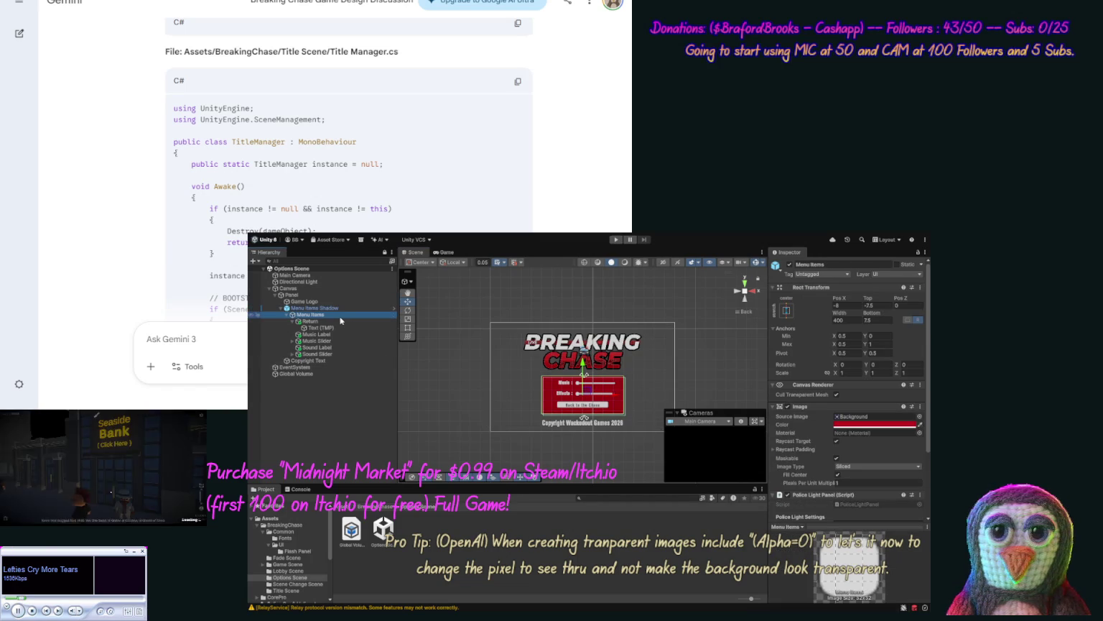
{"action": "left_click", "coordinate": [785, 311]}
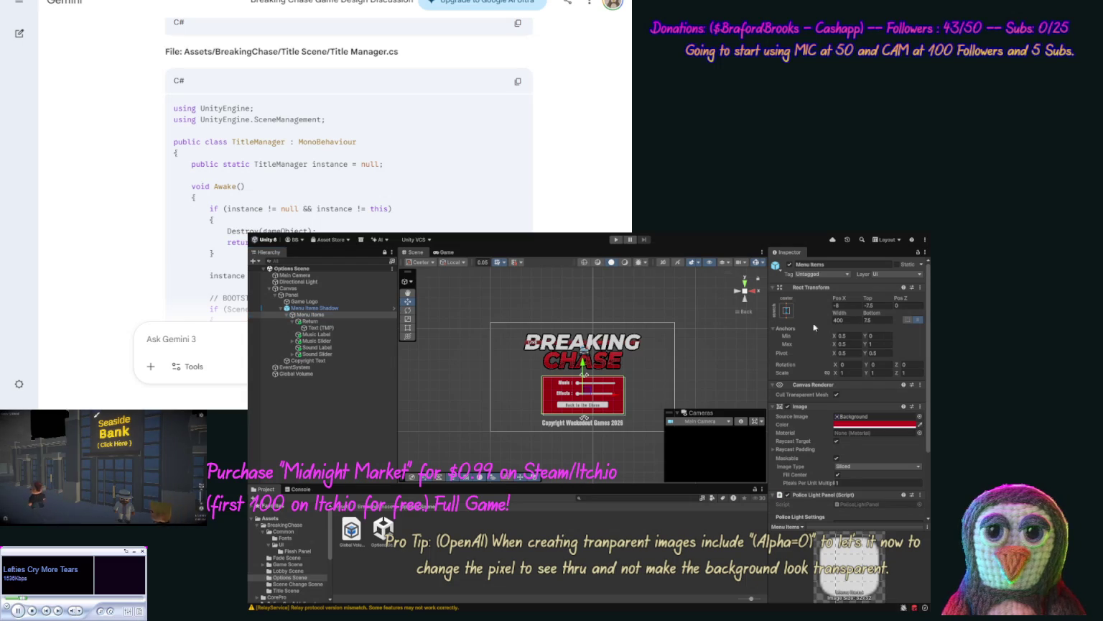
{"action": "left_click", "coordinate": [877, 354]}
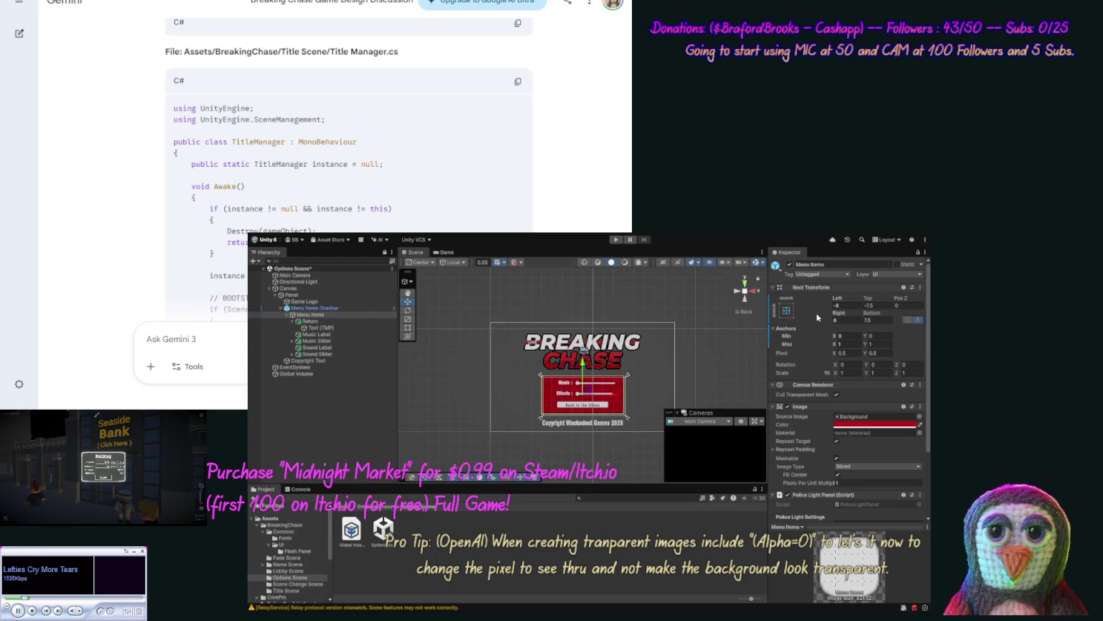
Step: Adjust Menu Items Shadow's Top offset to 242.8 to frame the Music and Effects rows
{"action": "left_click", "coordinate": [351, 309]}
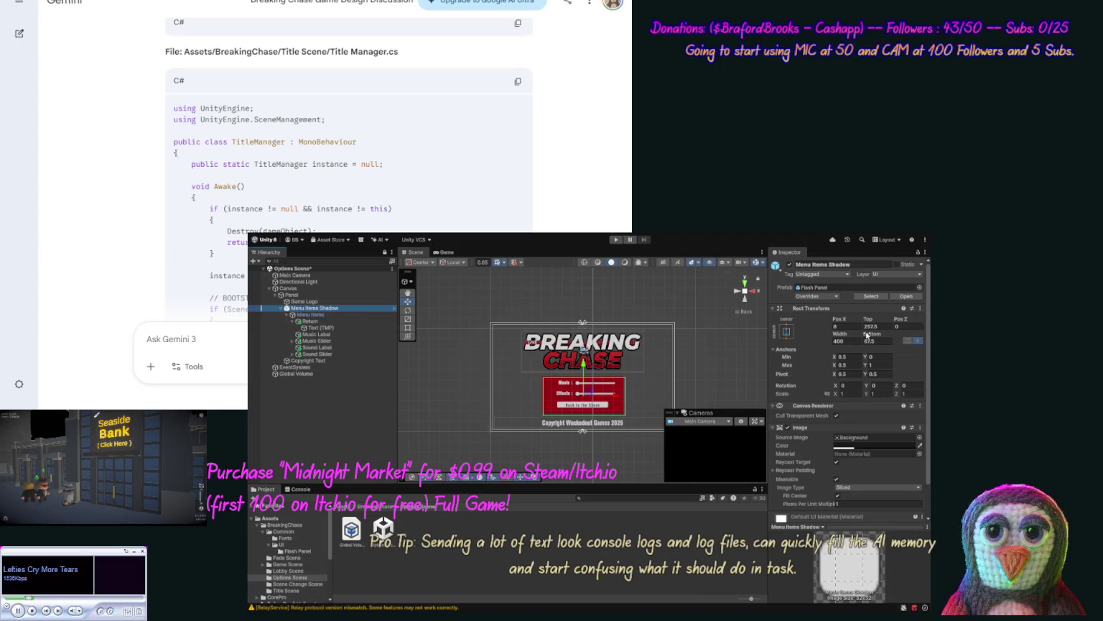
{"action": "left_click_drag", "start_coordinate": [869, 321], "coordinate": [548, 308]}
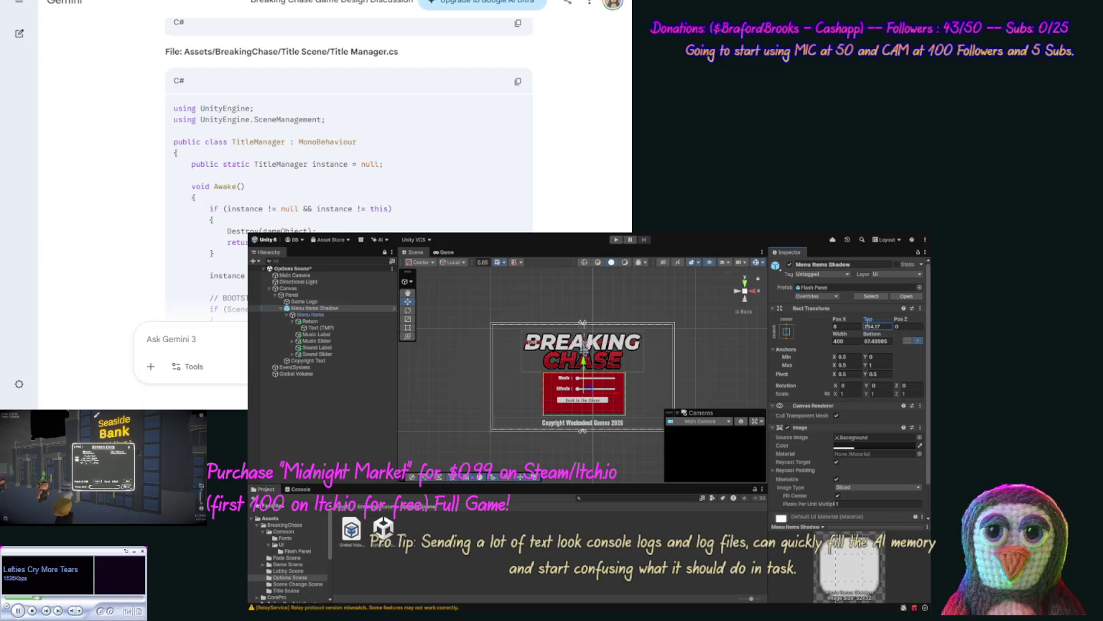
{"action": "left_click_drag", "start_coordinate": [867, 321], "coordinate": [876, 323]}
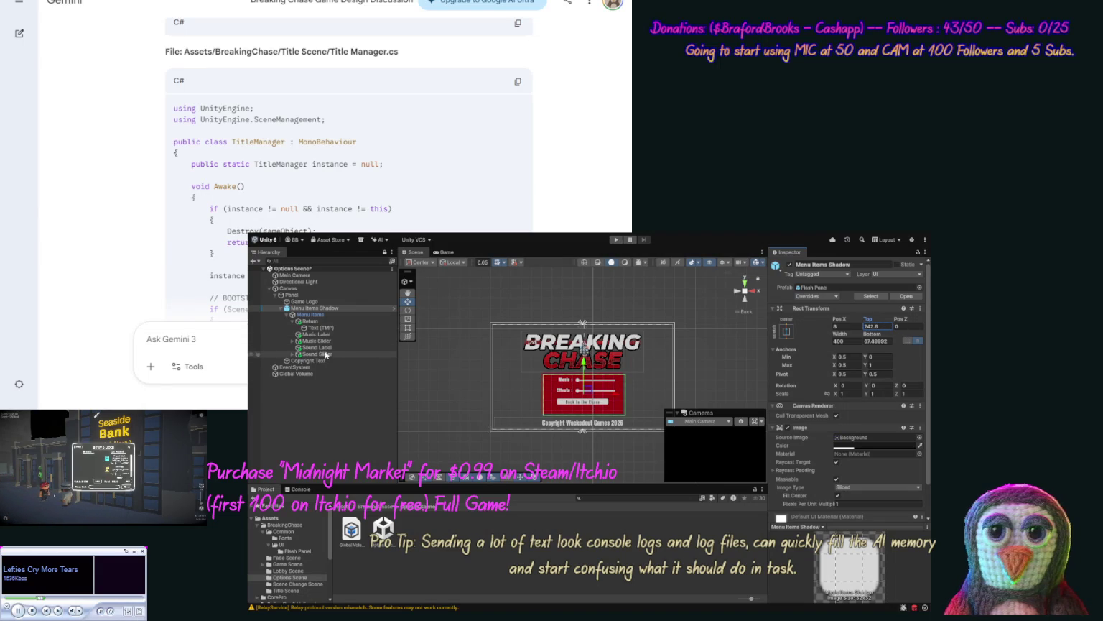
{"action": "left_click", "coordinate": [292, 321]}
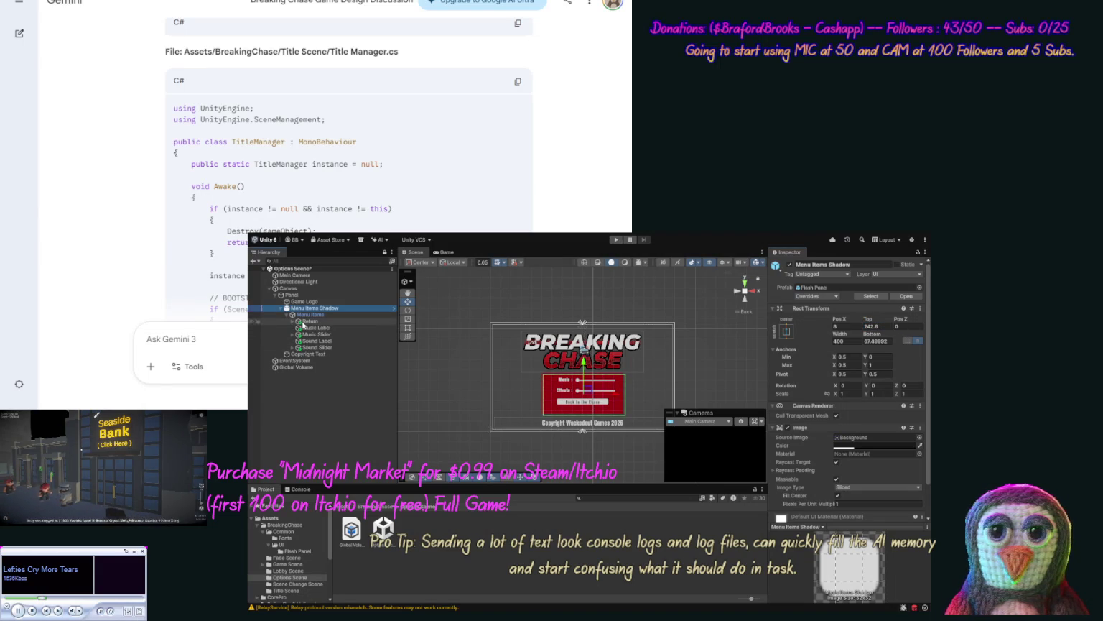
Step: Move Return below Sound Slider and lower it to Pos Y -172, then select Menu Items
{"action": "left_click", "coordinate": [308, 321]}
{"action": "left_click_drag", "start_coordinate": [314, 352], "coordinate": [316, 350]}
{"action": "left_click", "coordinate": [316, 350]}
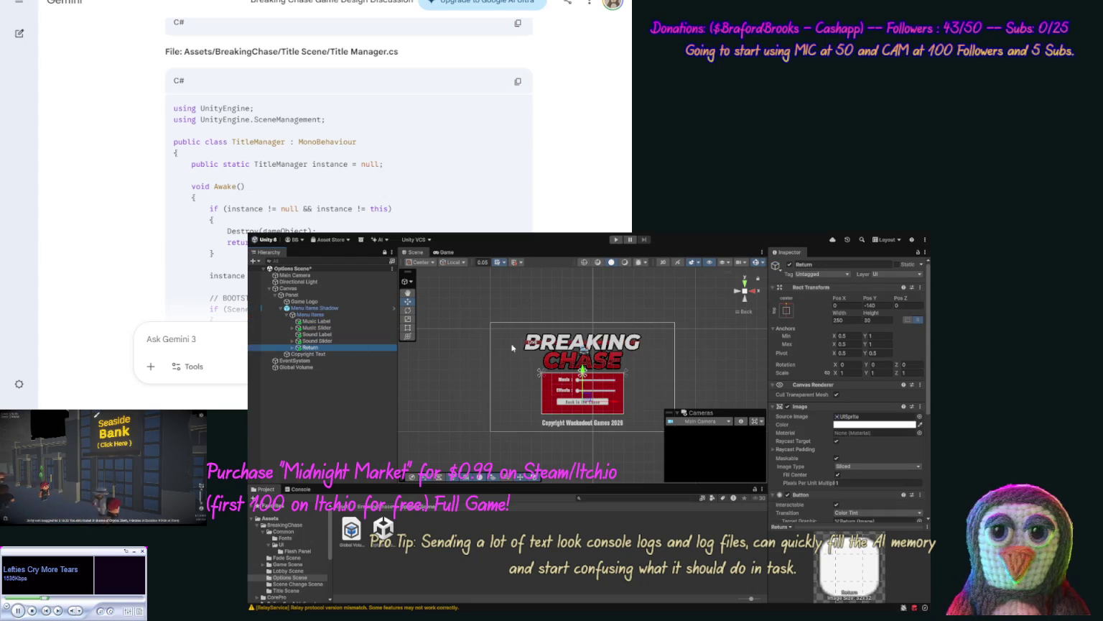
{"action": "left_click_drag", "start_coordinate": [584, 370], "coordinate": [584, 378]}
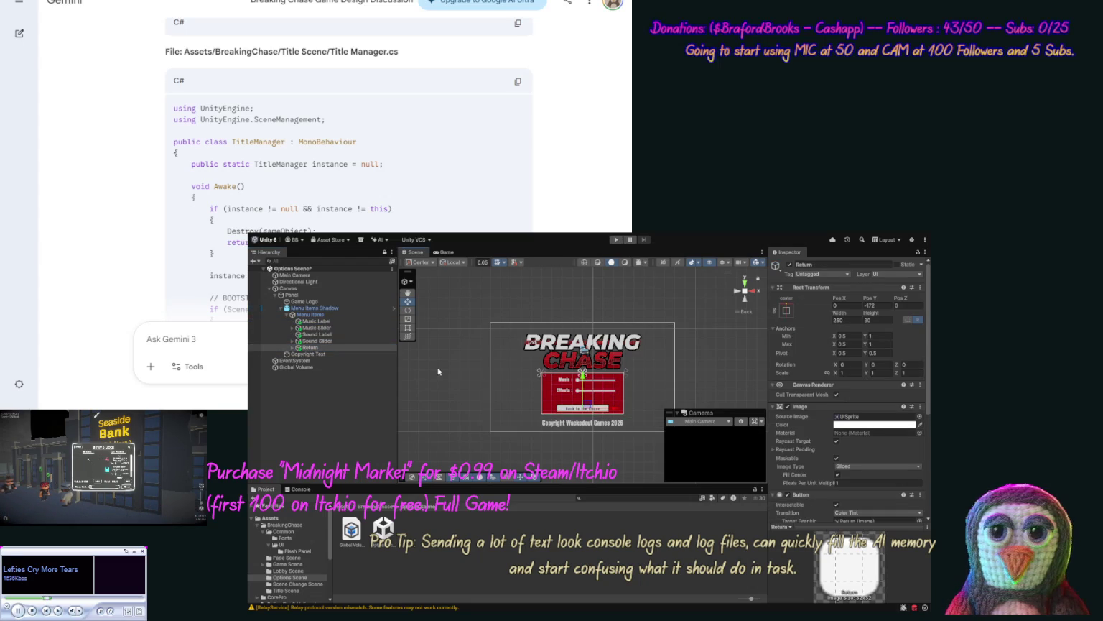
{"action": "left_click", "coordinate": [316, 315]}
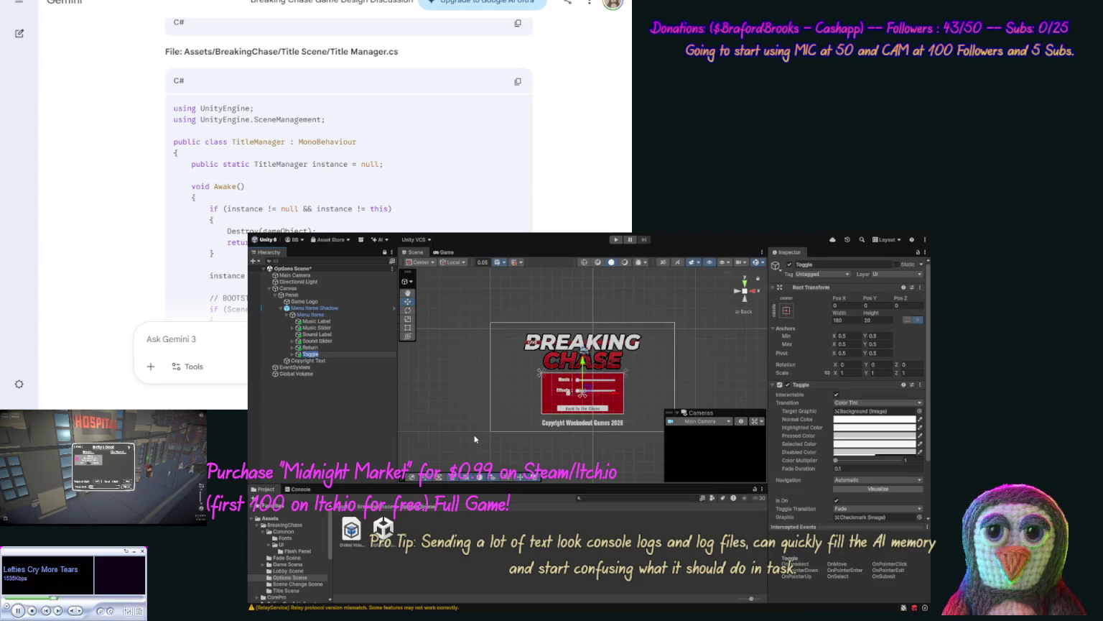
Step: Lower the new Toggle and inspect the Return text's TextMeshPro settings
{"action": "left_click_drag", "start_coordinate": [582, 361], "coordinate": [583, 364]}
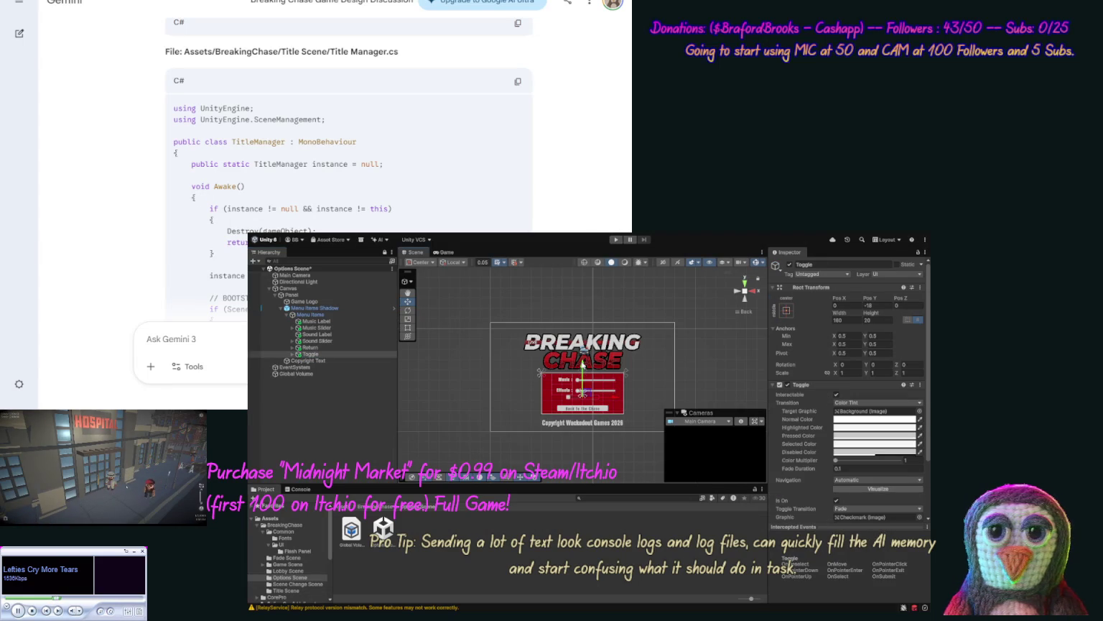
{"action": "scroll", "coordinate": [928, 469], "scroll_direction": "down", "scroll_amount": 2}
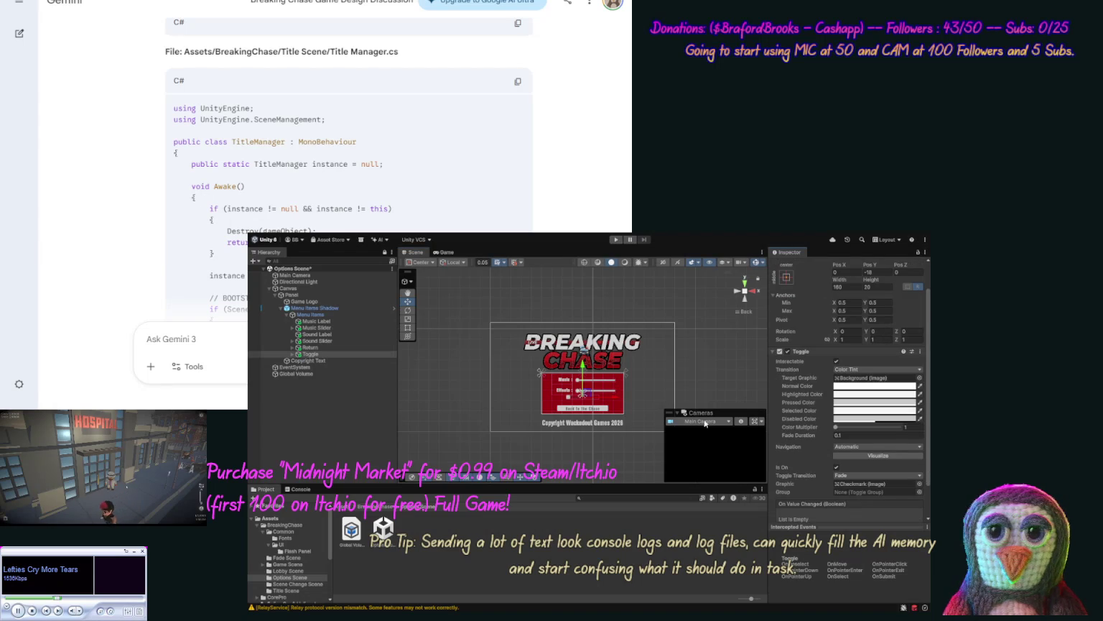
{"action": "left_click", "coordinate": [292, 347]}
{"action": "left_click", "coordinate": [316, 353]}
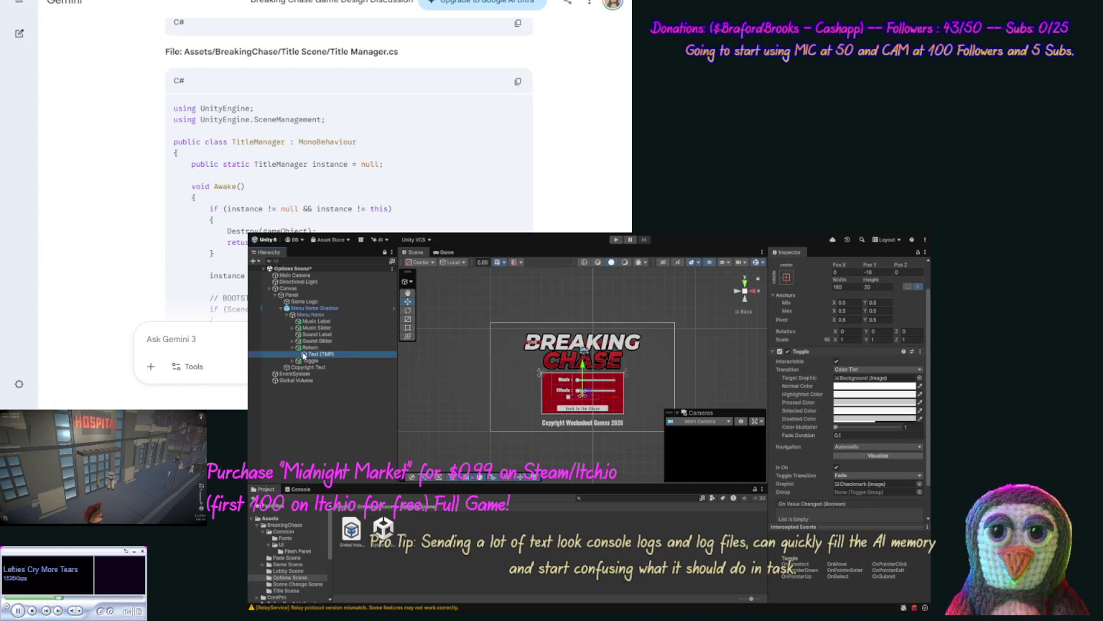
{"action": "left_click", "coordinate": [832, 404]}
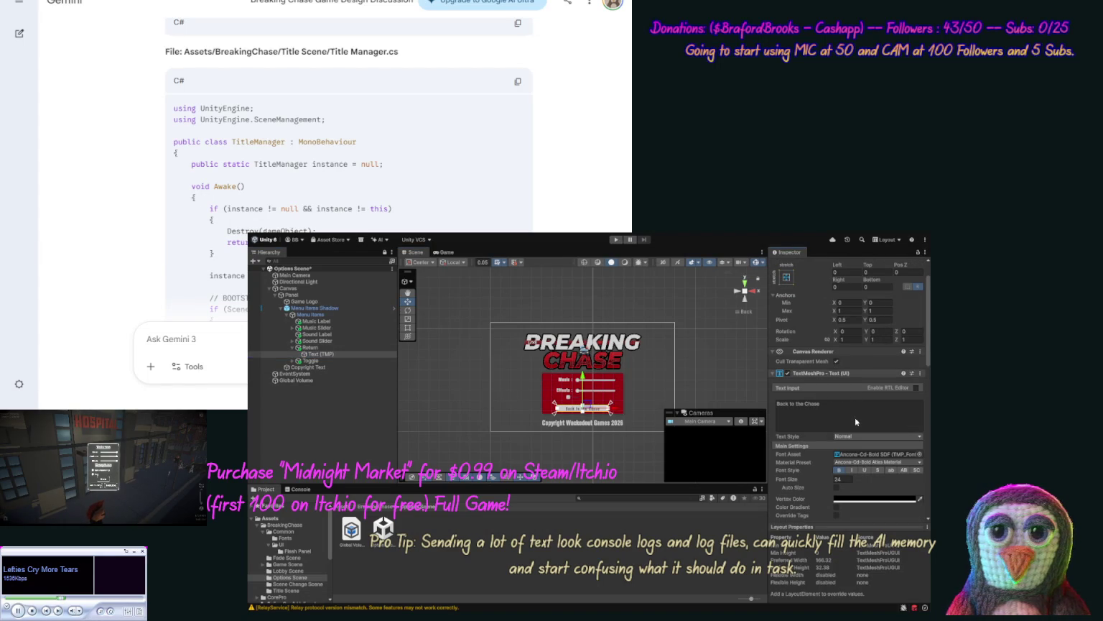
Step: Select the Toggle's Label and remove its legacy Text component
{"action": "left_click", "coordinate": [293, 360]}
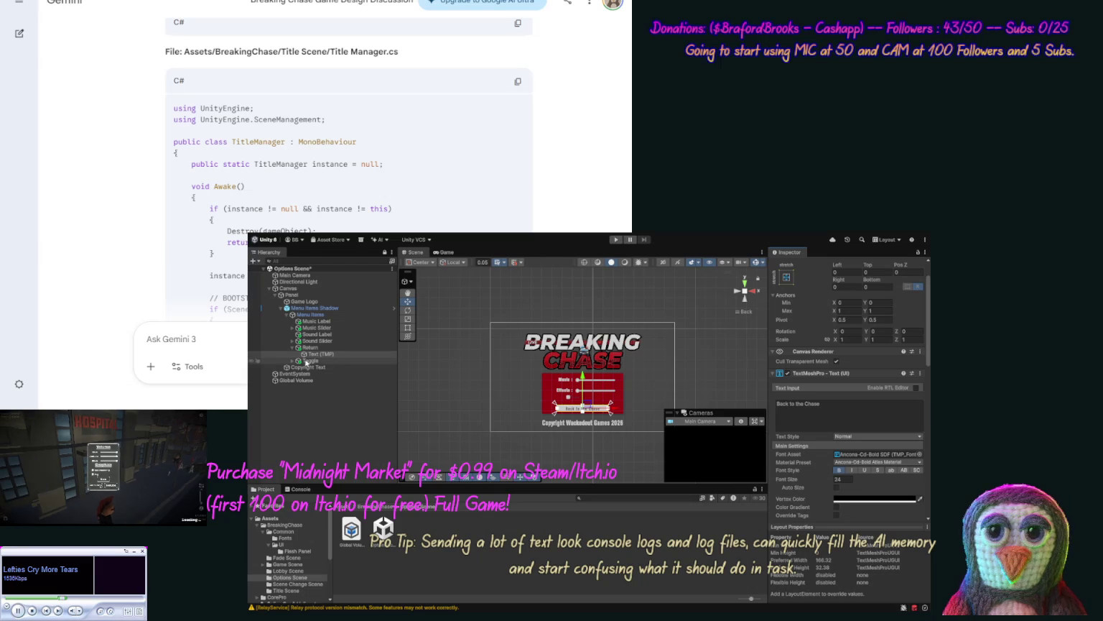
{"action": "left_click", "coordinate": [314, 373]}
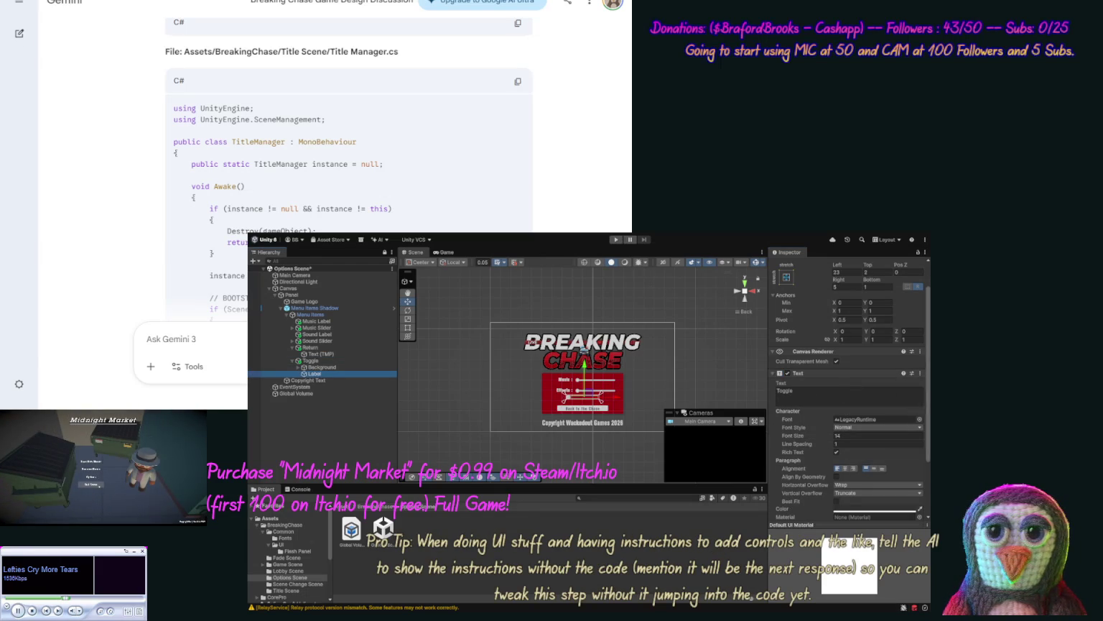
{"action": "scroll", "coordinate": [927, 406], "scroll_direction": "down", "scroll_amount": 2}
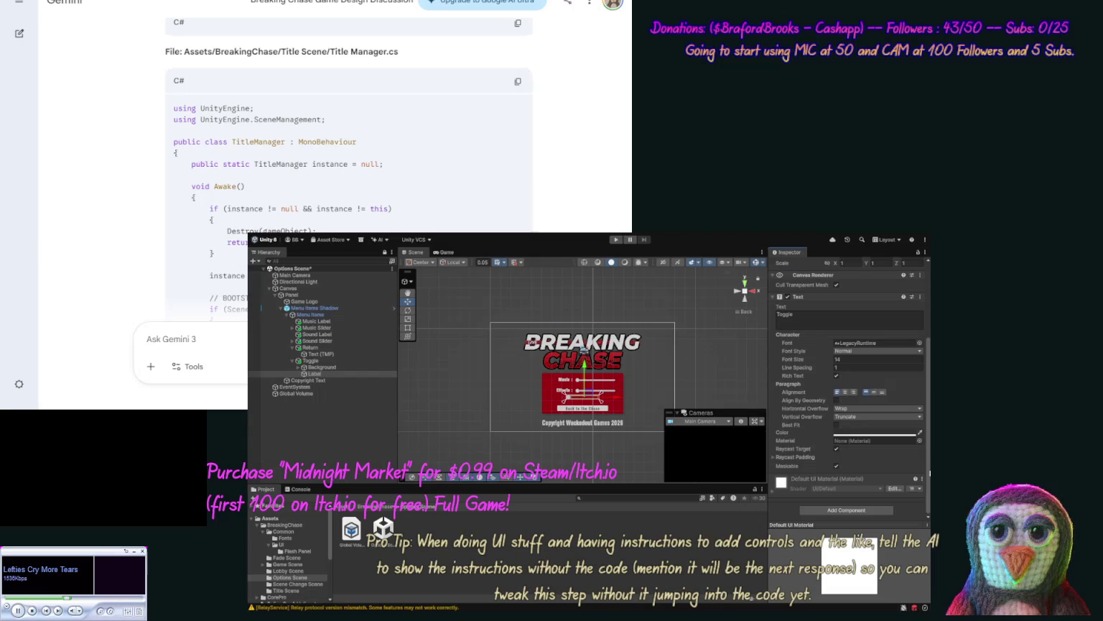
{"action": "scroll", "coordinate": [923, 408], "scroll_direction": "up", "scroll_amount": 3}
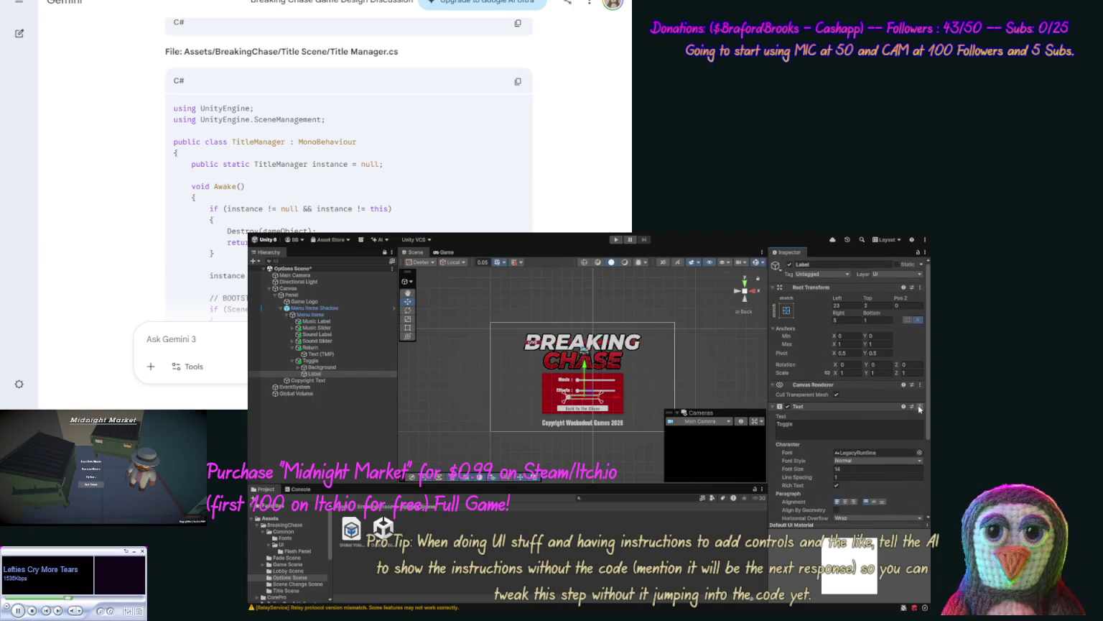
{"action": "key", "text": "ctrl+z"}
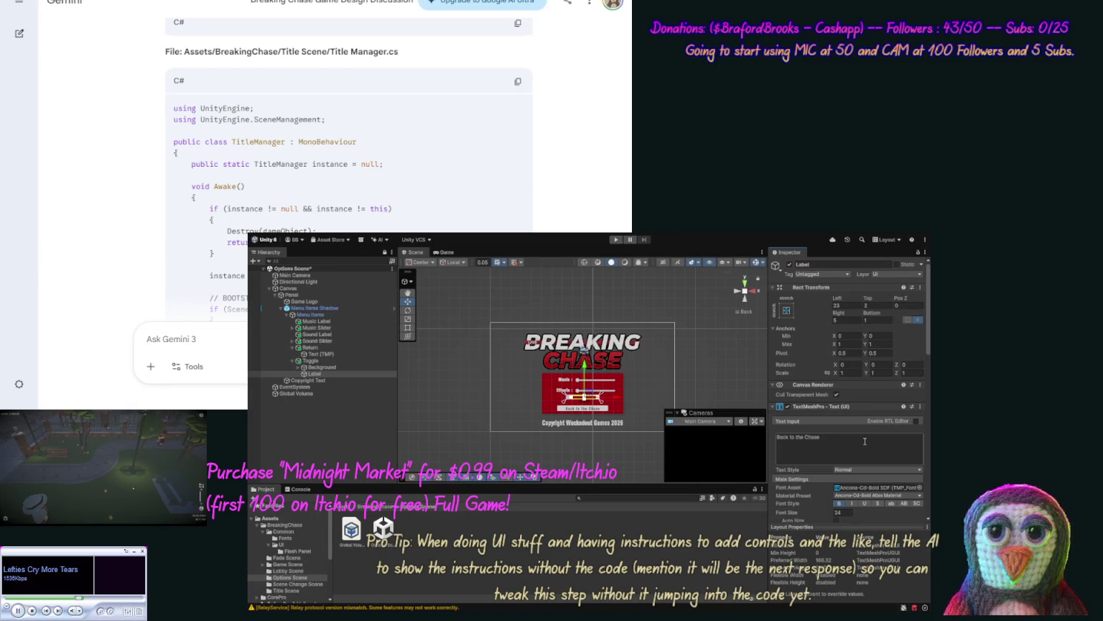
{"action": "left_click", "coordinate": [865, 441]}
{"action": "type", "text": "P"}
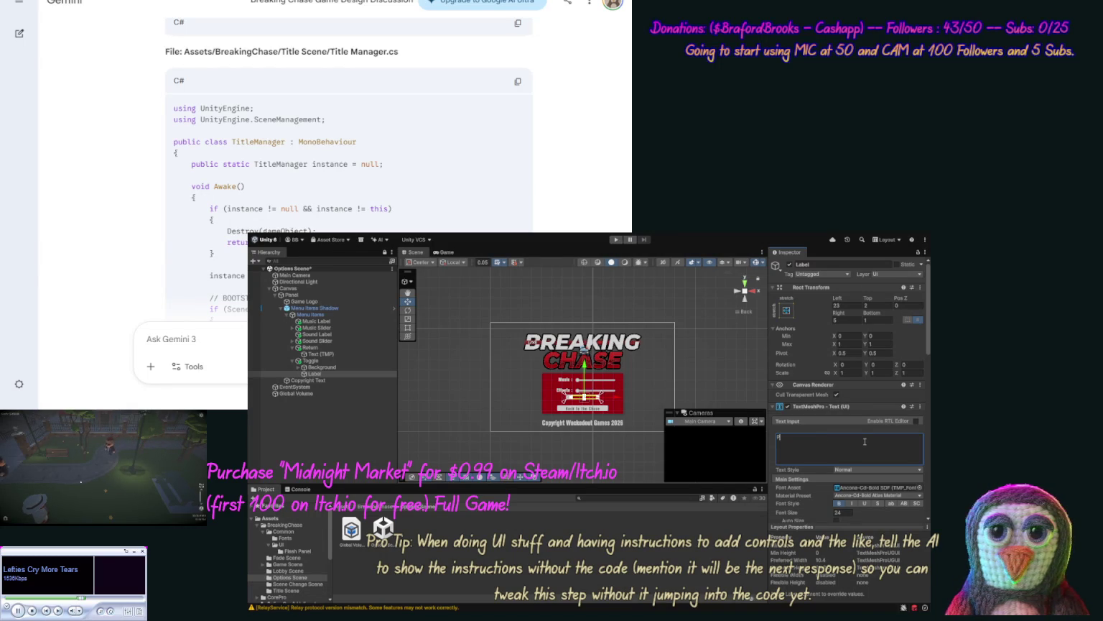
{"action": "type", "text": "ost-Pr"}
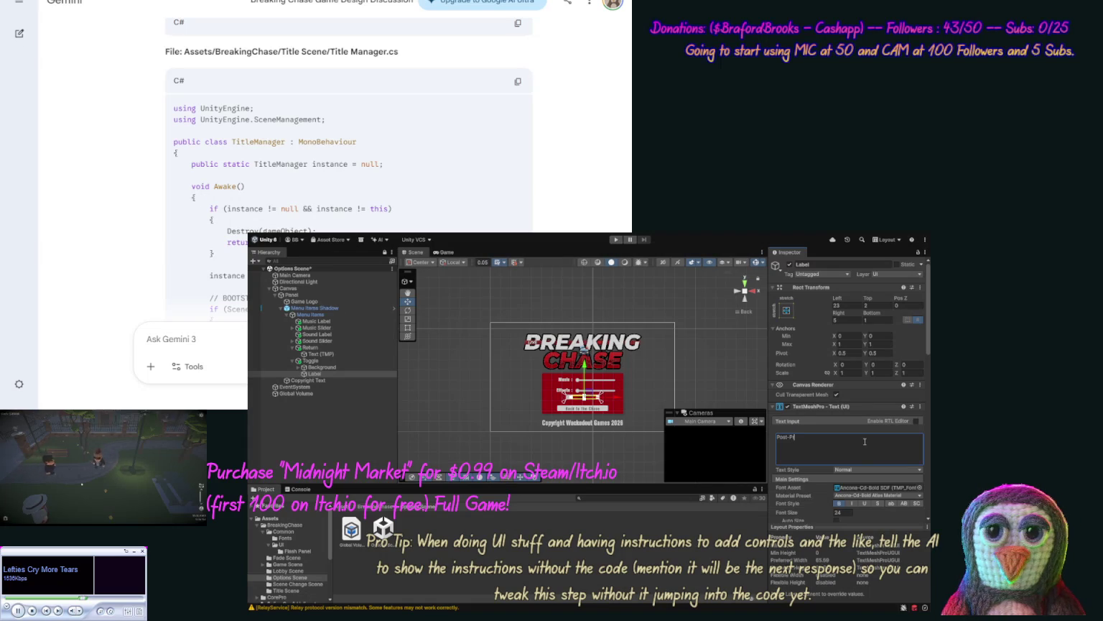
{"action": "type", "text": "ocess"}
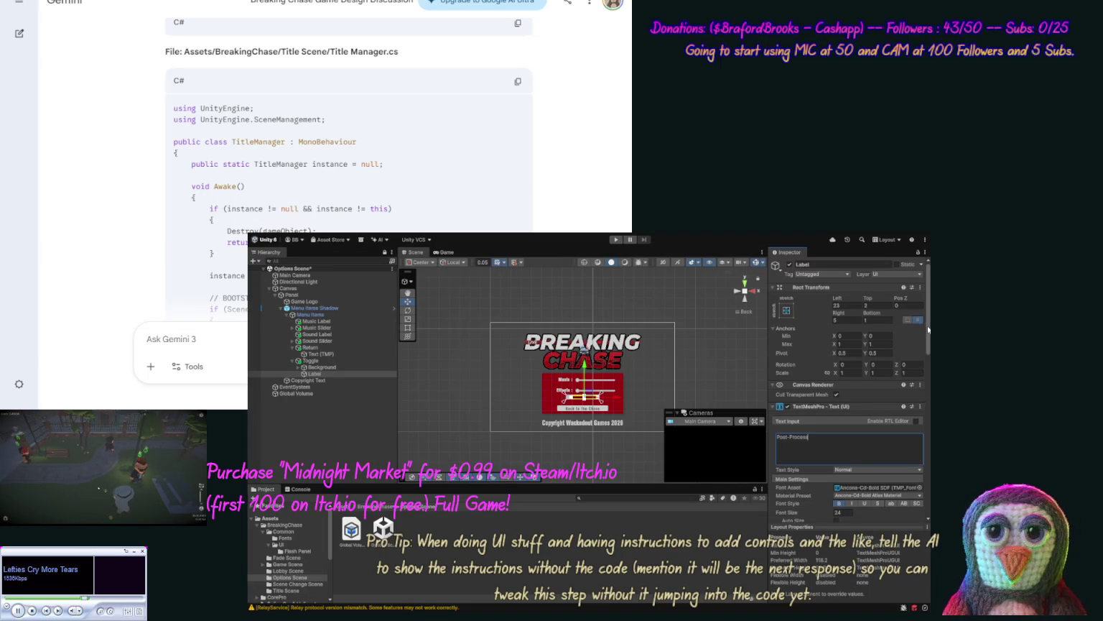
{"action": "left_click_drag", "start_coordinate": [927, 334], "coordinate": [928, 382]}
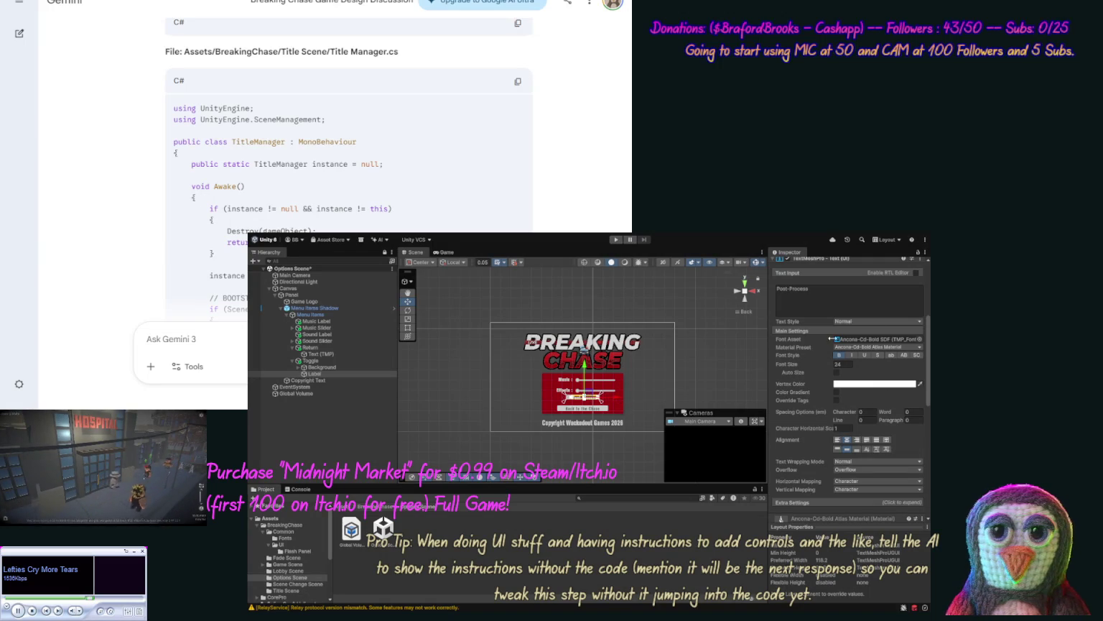
{"action": "scroll", "coordinate": [928, 298], "scroll_direction": "up", "scroll_amount": 3}
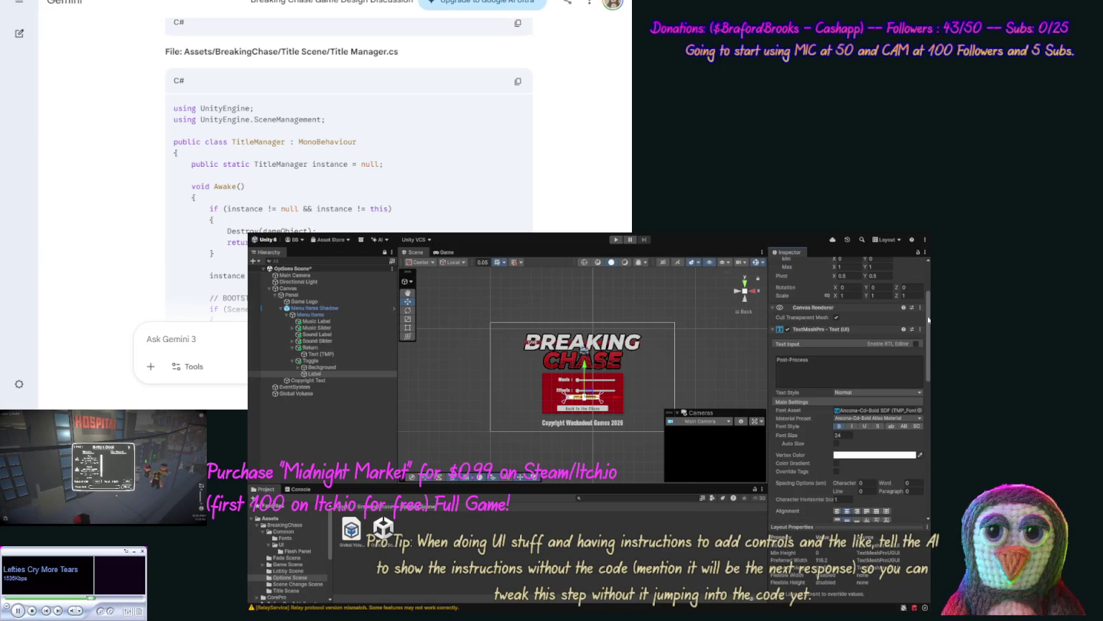
{"action": "scroll", "coordinate": [928, 282], "scroll_direction": "up", "scroll_amount": 2}
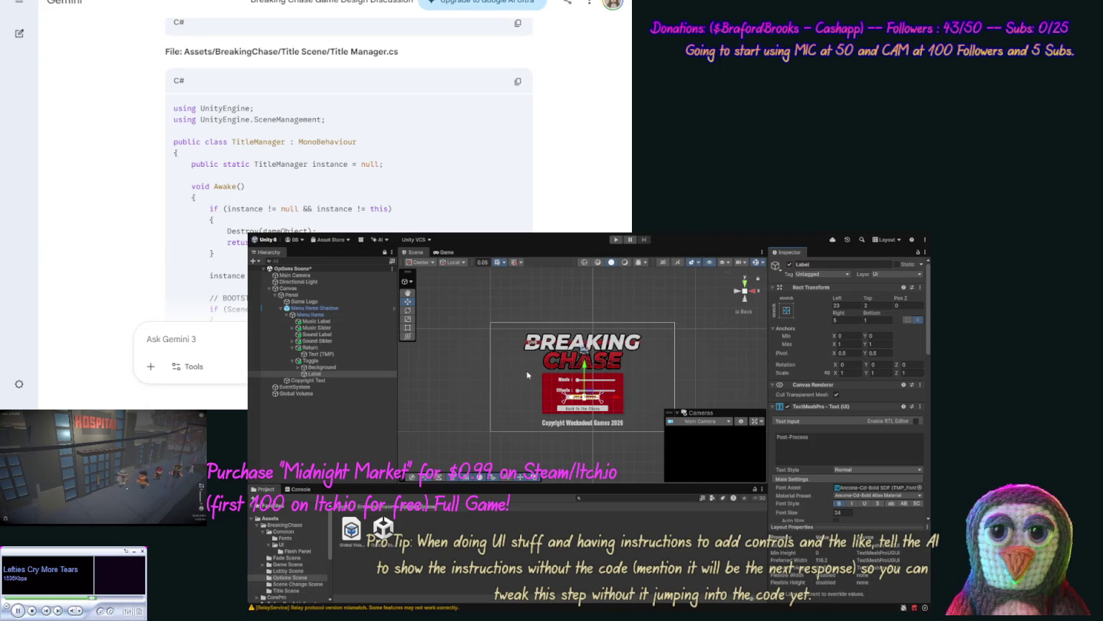
{"action": "scroll", "coordinate": [553, 392], "scroll_direction": "up", "scroll_amount": 4}
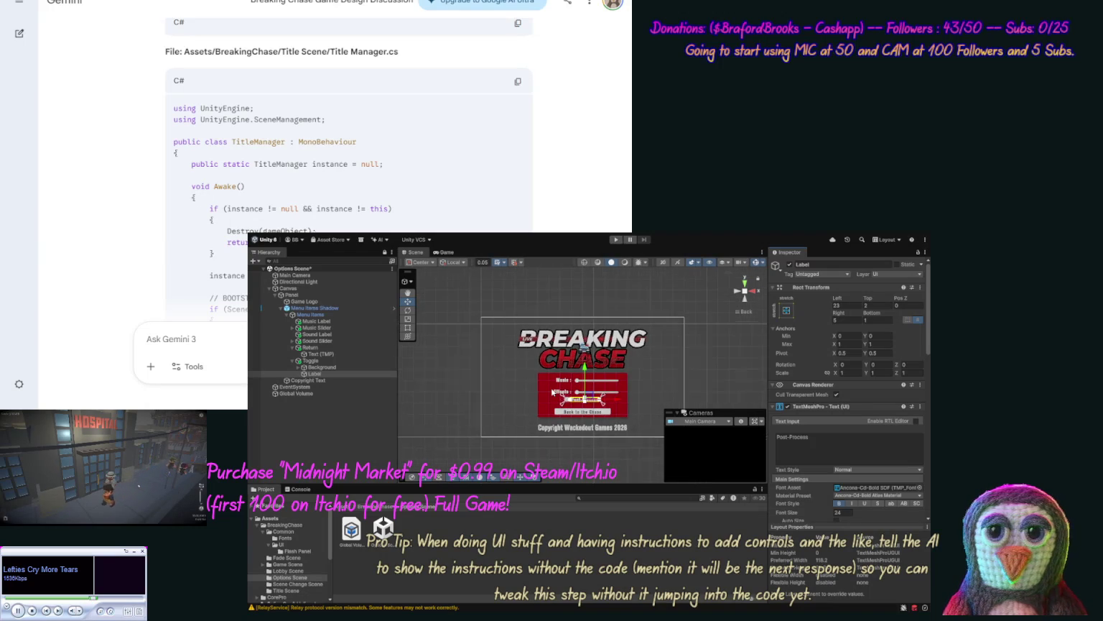
{"action": "scroll", "coordinate": [552, 391], "scroll_direction": "up", "scroll_amount": 4}
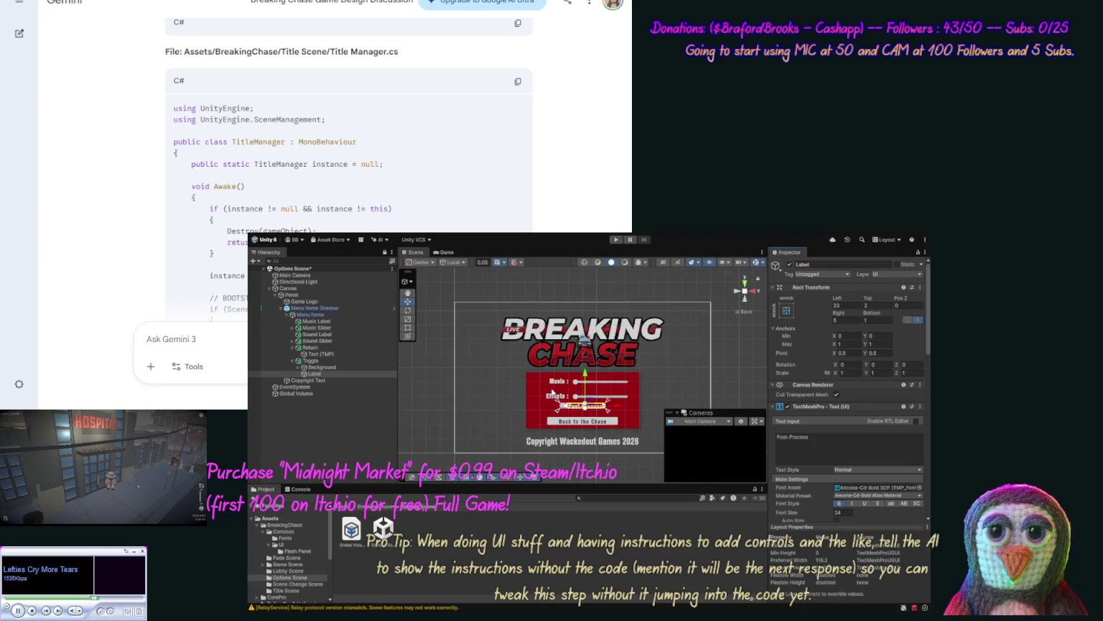
{"action": "scroll", "coordinate": [552, 392], "scroll_direction": "down", "scroll_amount": 3}
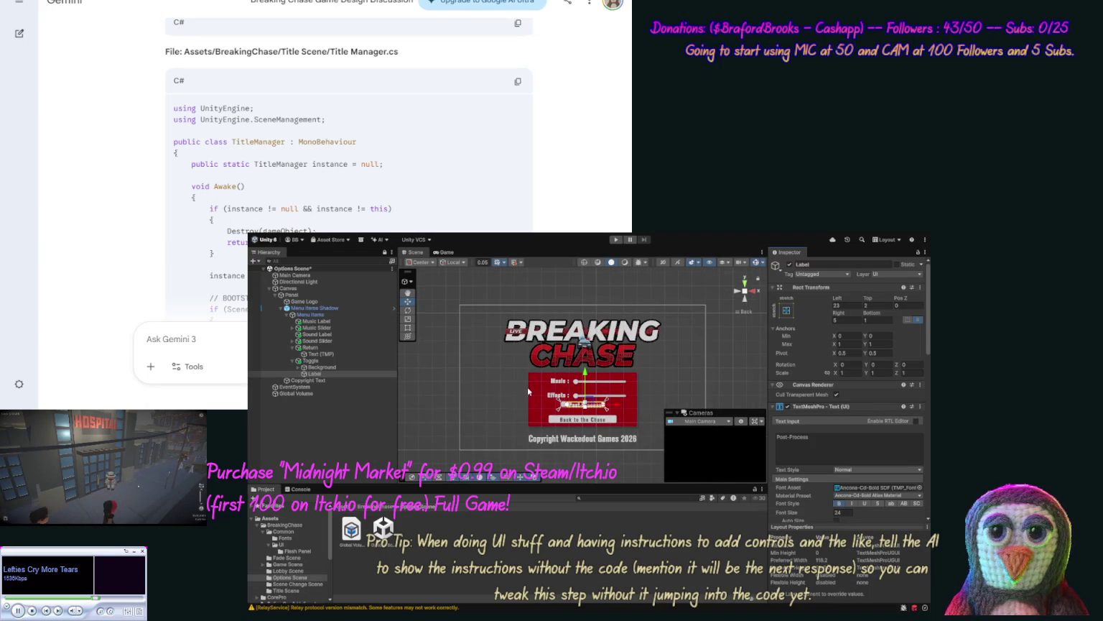
{"action": "left_click", "coordinate": [311, 361]}
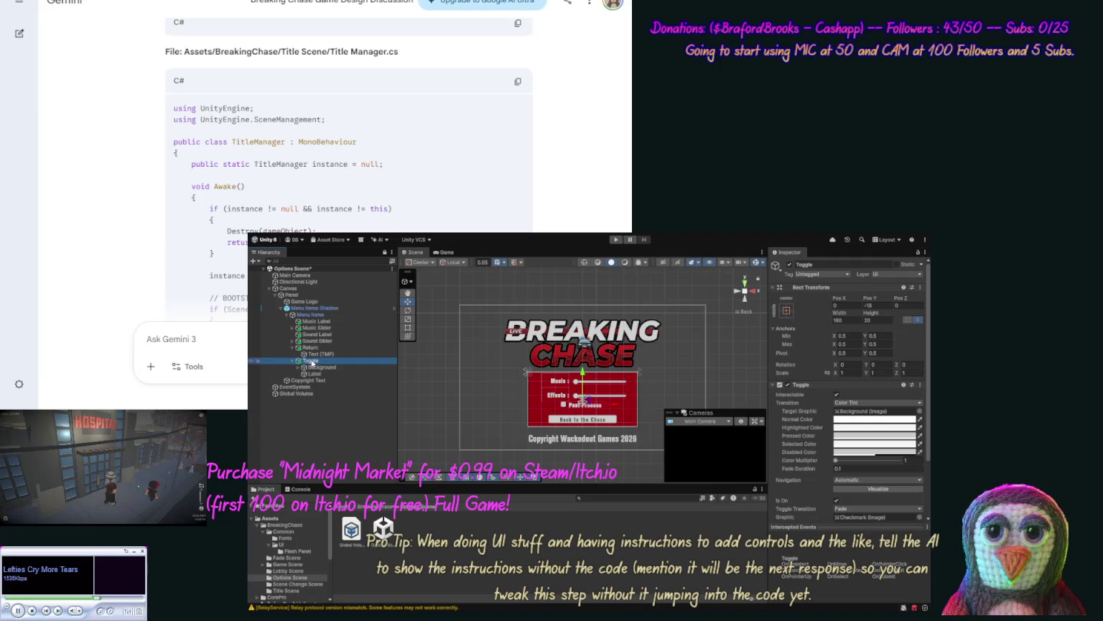
Step: Try new Width values on the Post-Process toggle, then nudge it down to Pos Y -24
{"action": "left_click", "coordinate": [844, 321]}
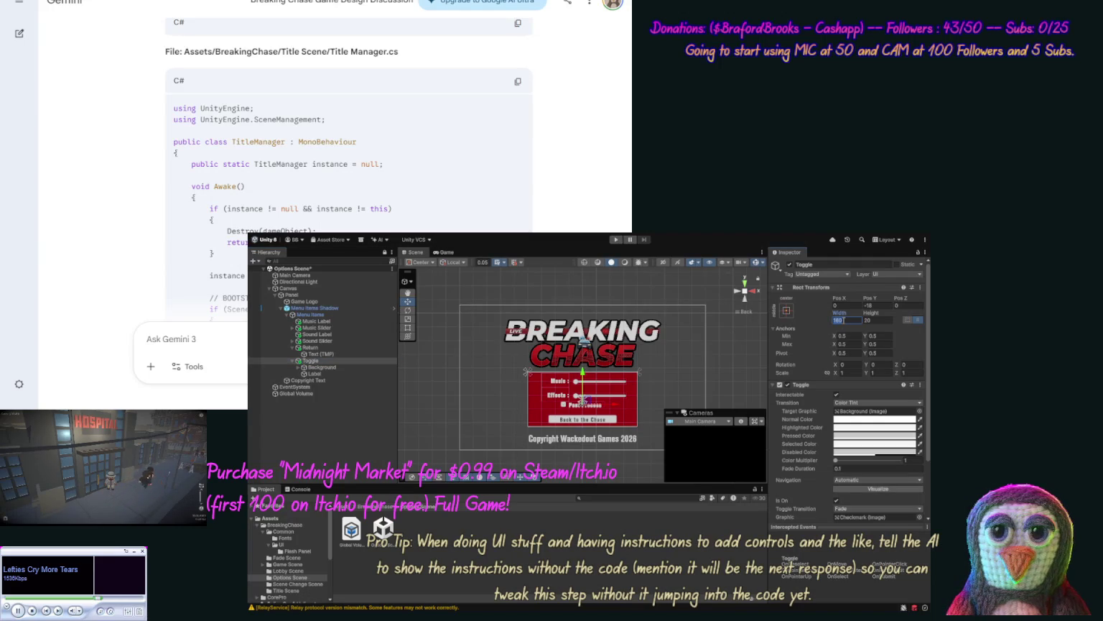
{"action": "type", "text": "200"}
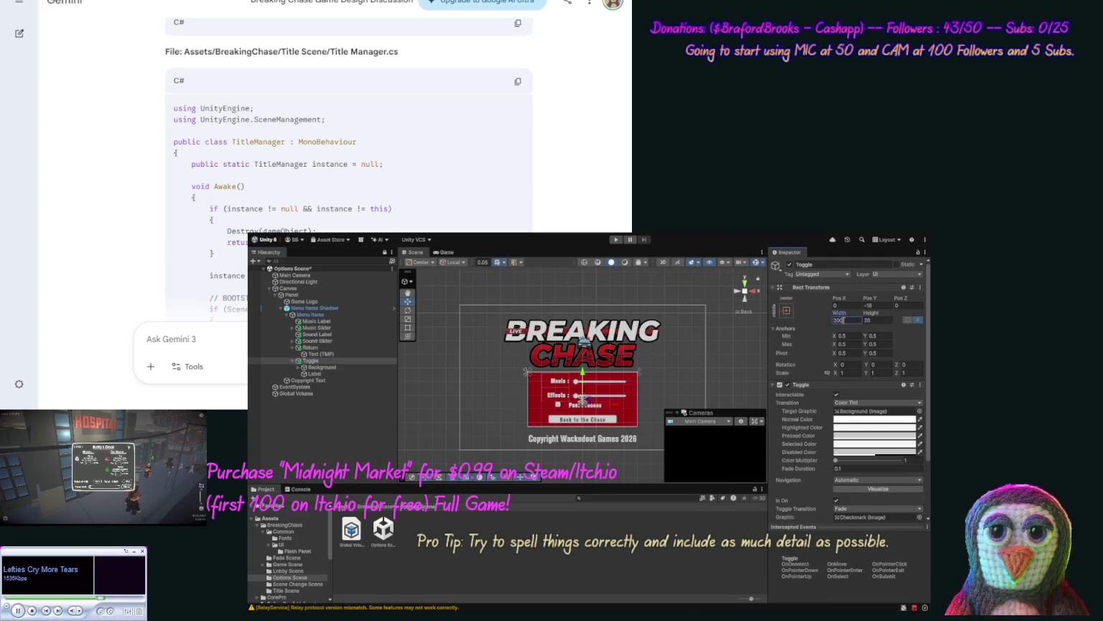
{"action": "double_click", "coordinate": [835, 322]}
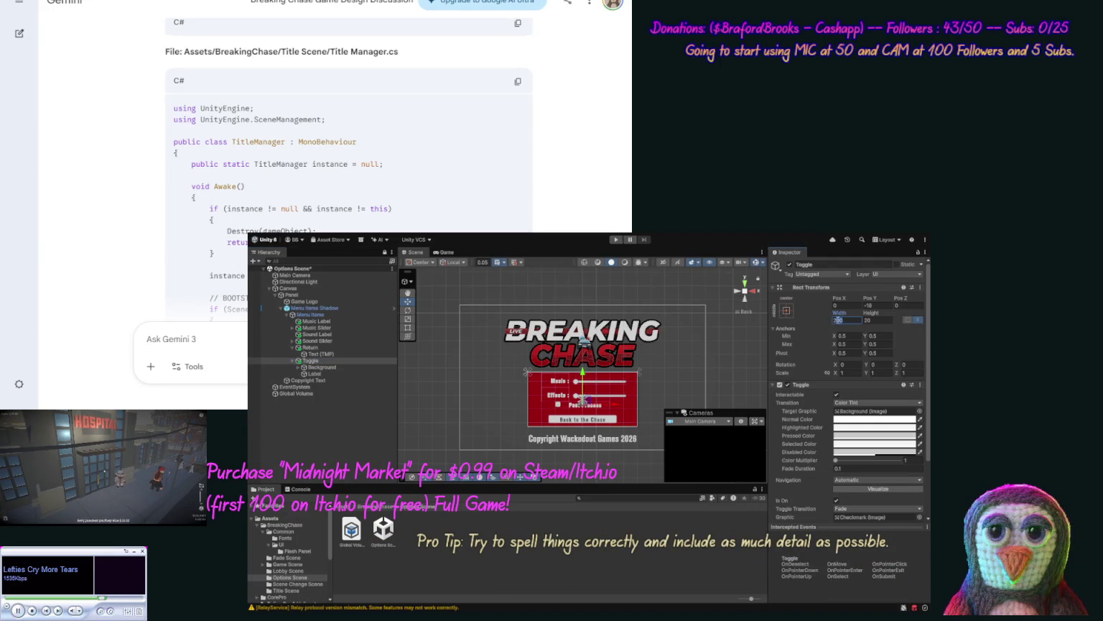
{"action": "type", "text": "2"}
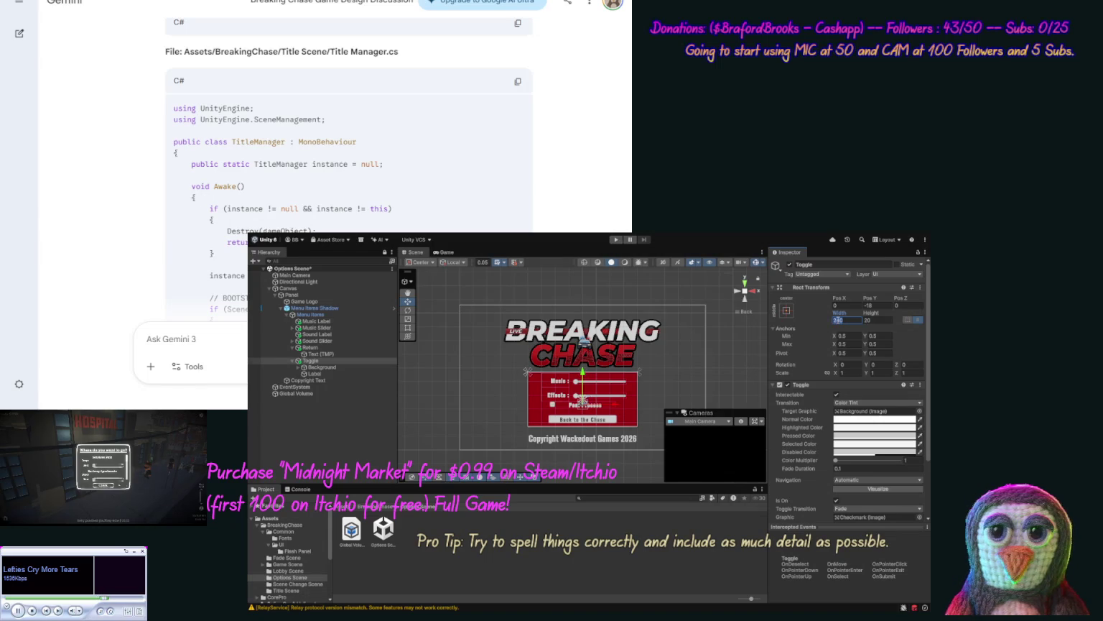
{"action": "type", "text": "200"}
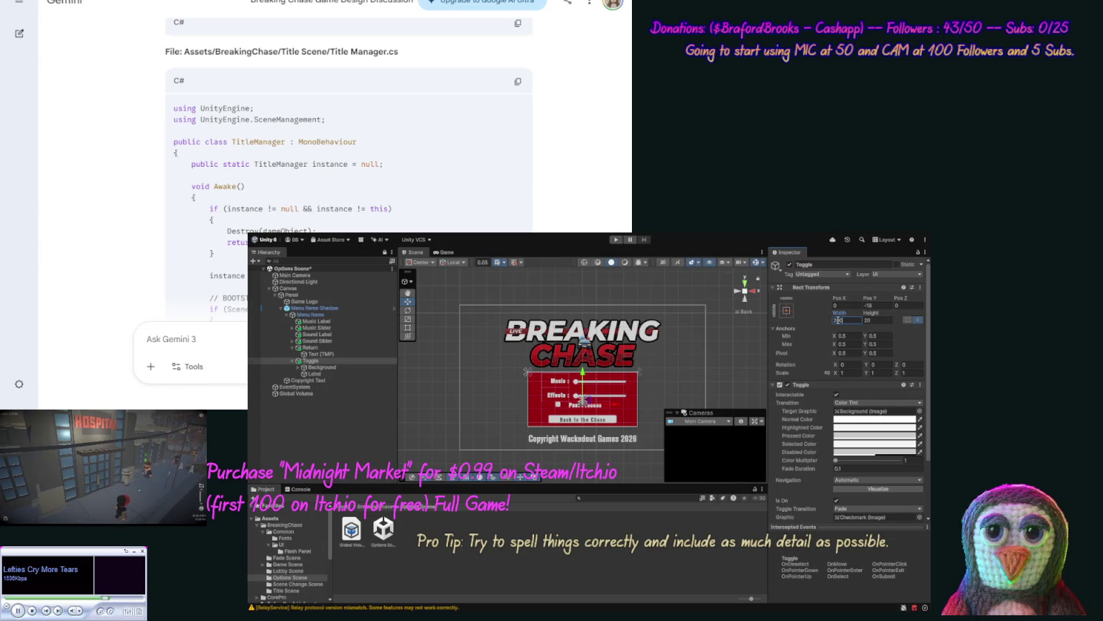
{"action": "type", "text": "100"}
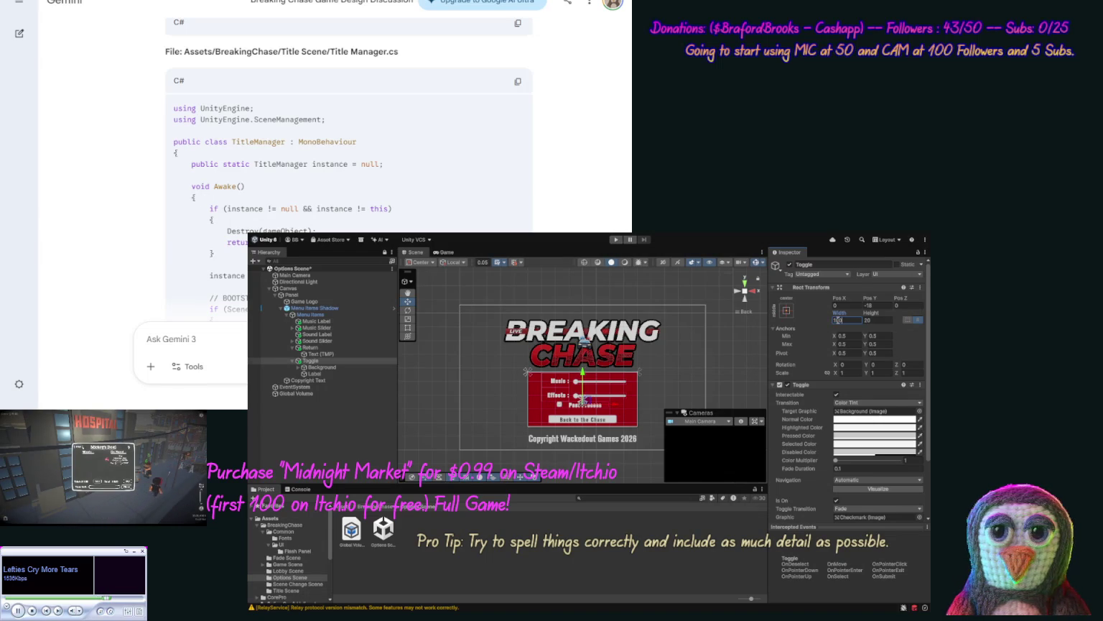
{"action": "type", "text": "1"}
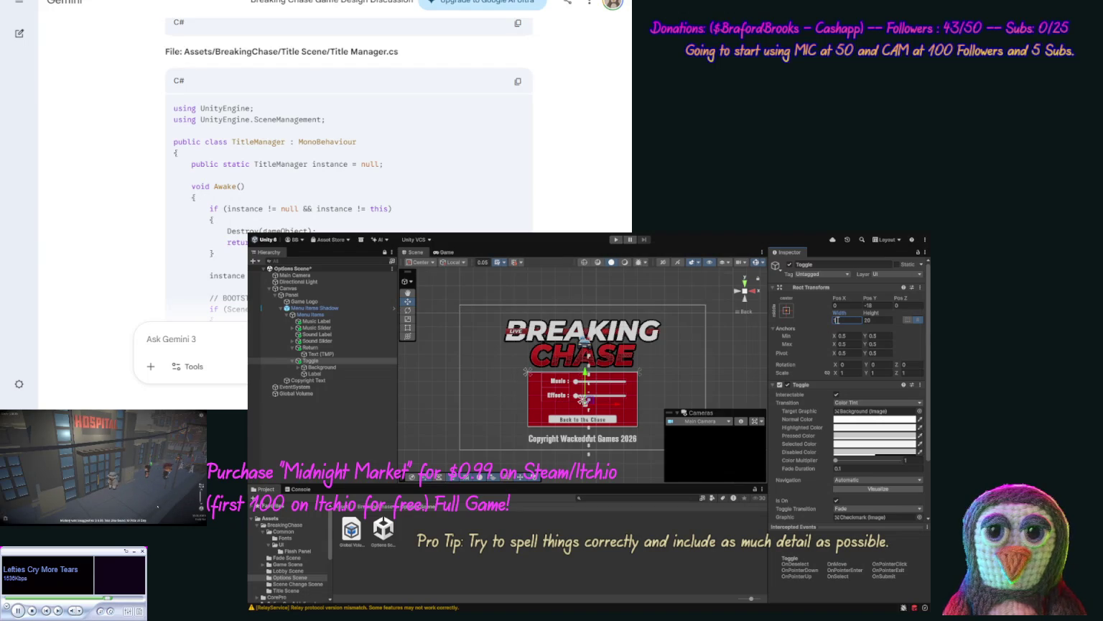
{"action": "type", "text": "5"}
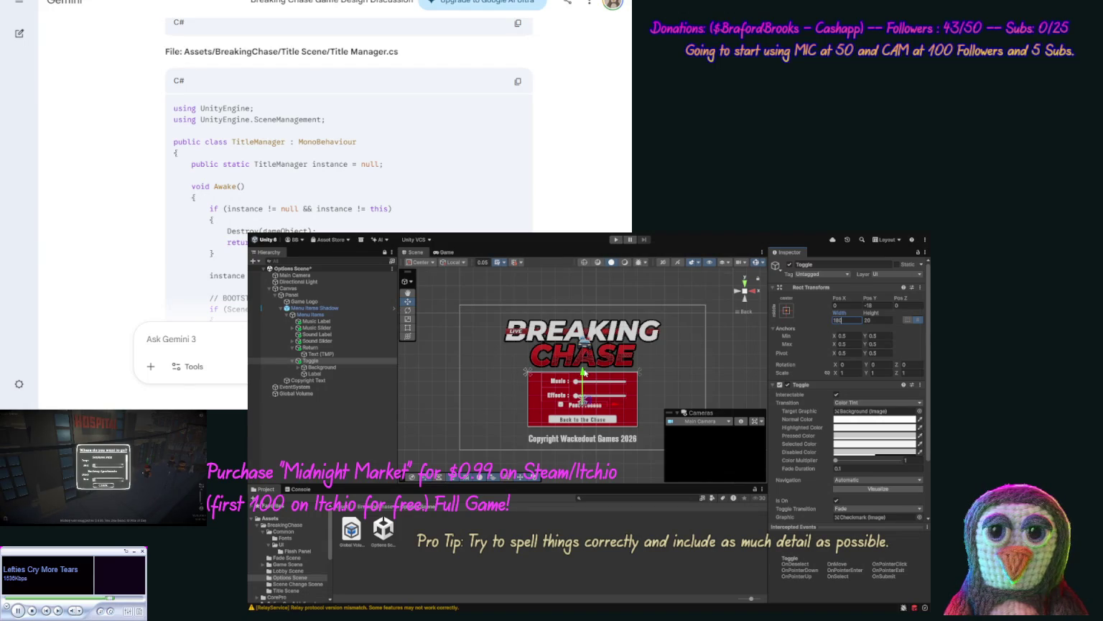
{"action": "left_click_drag", "start_coordinate": [588, 374], "coordinate": [588, 379]}
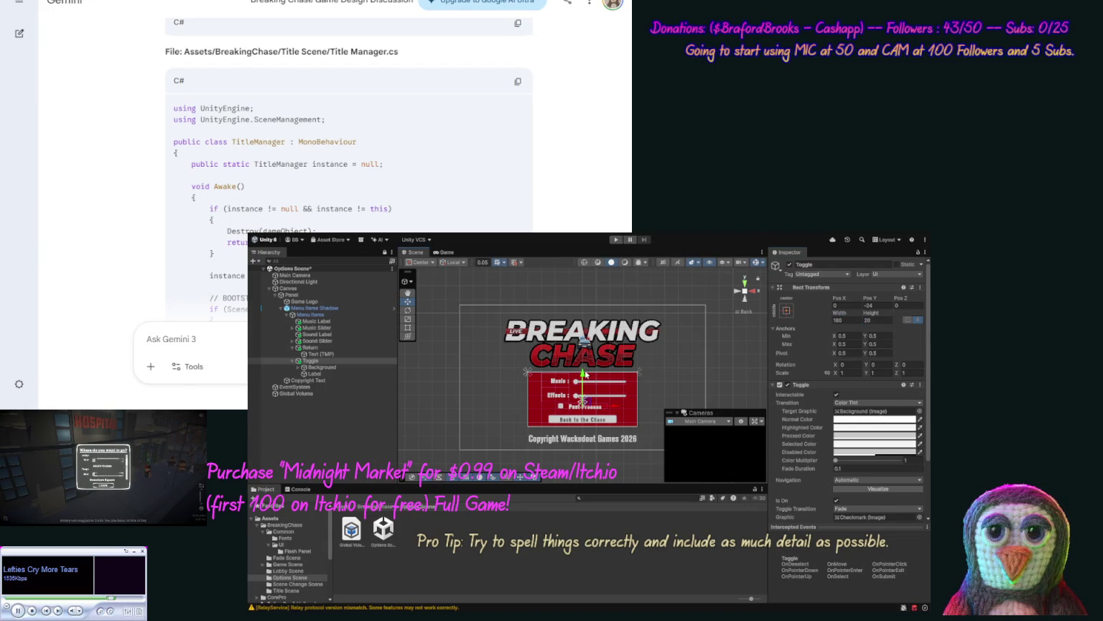
{"action": "left_click", "coordinate": [720, 388]}
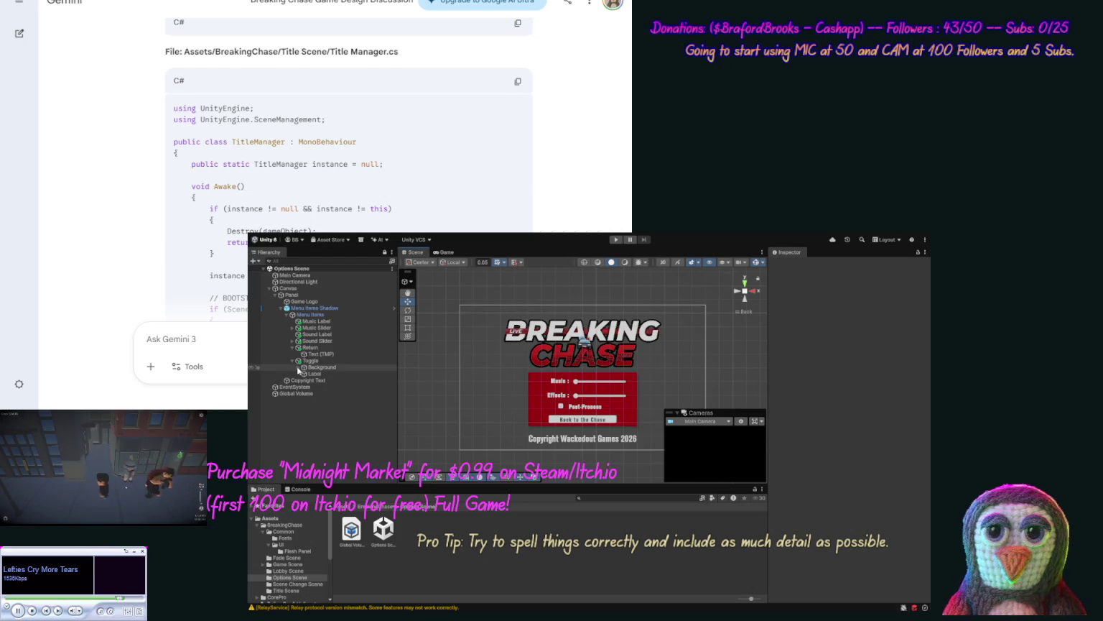
Step: Move the toggle above Return and rename it 'Use Post Process'
{"action": "left_click_drag", "start_coordinate": [311, 361], "coordinate": [316, 346]}
{"action": "left_click", "coordinate": [316, 349]}
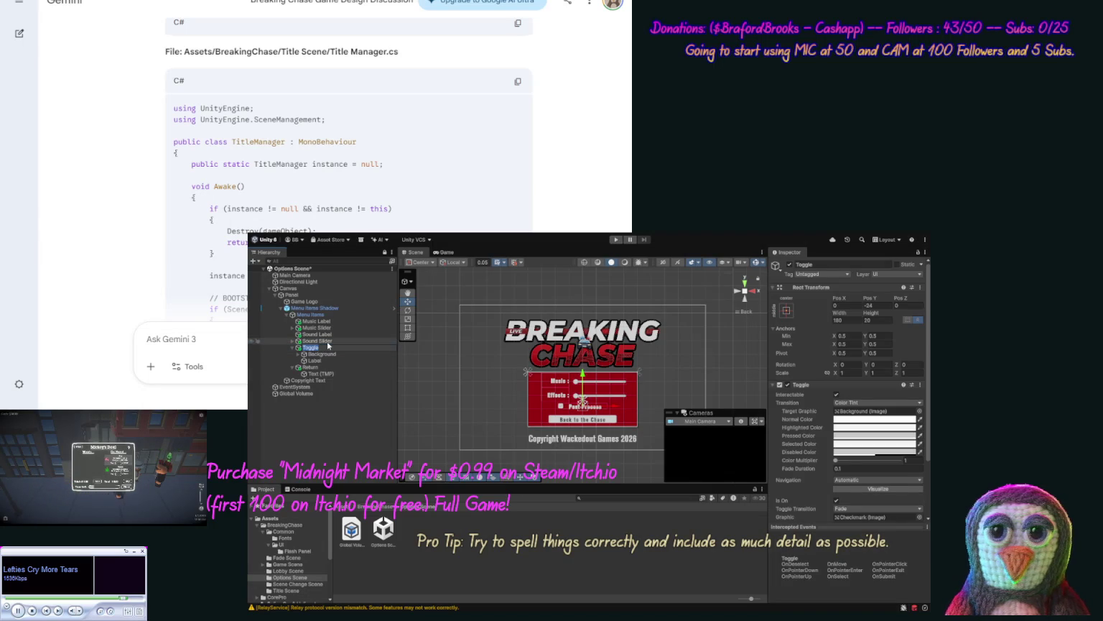
{"action": "type", "text": "Use"}
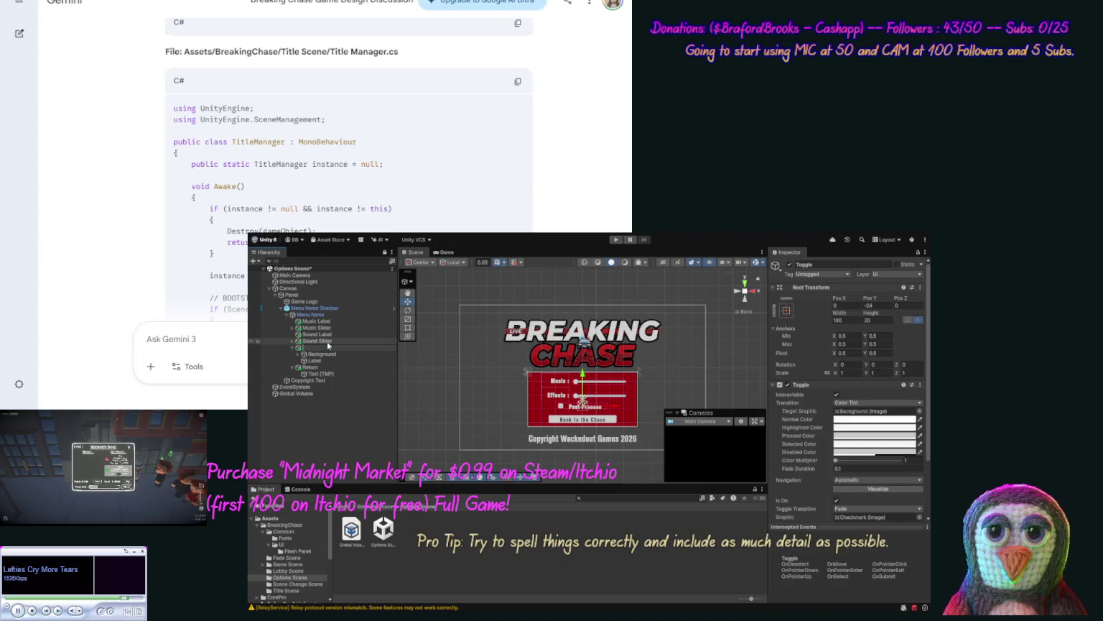
{"action": "type", "text": " Post Process"}
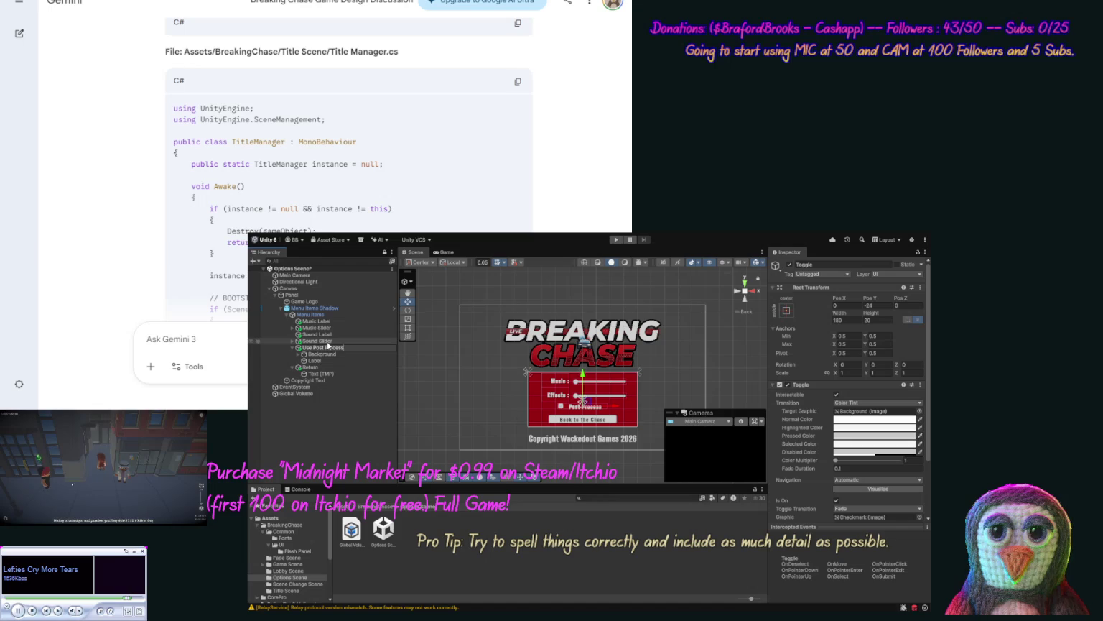
{"action": "key", "text": "Return"}
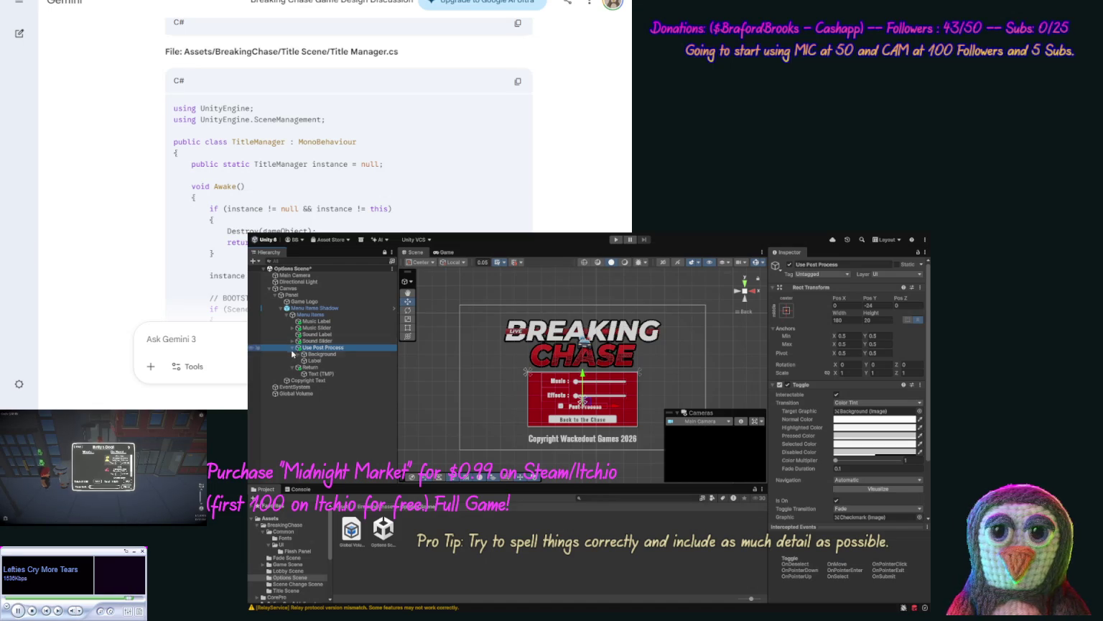
Step: Collapse the Use Post Process and Return entries and save the Options Scene
{"action": "left_click", "coordinate": [292, 347]}
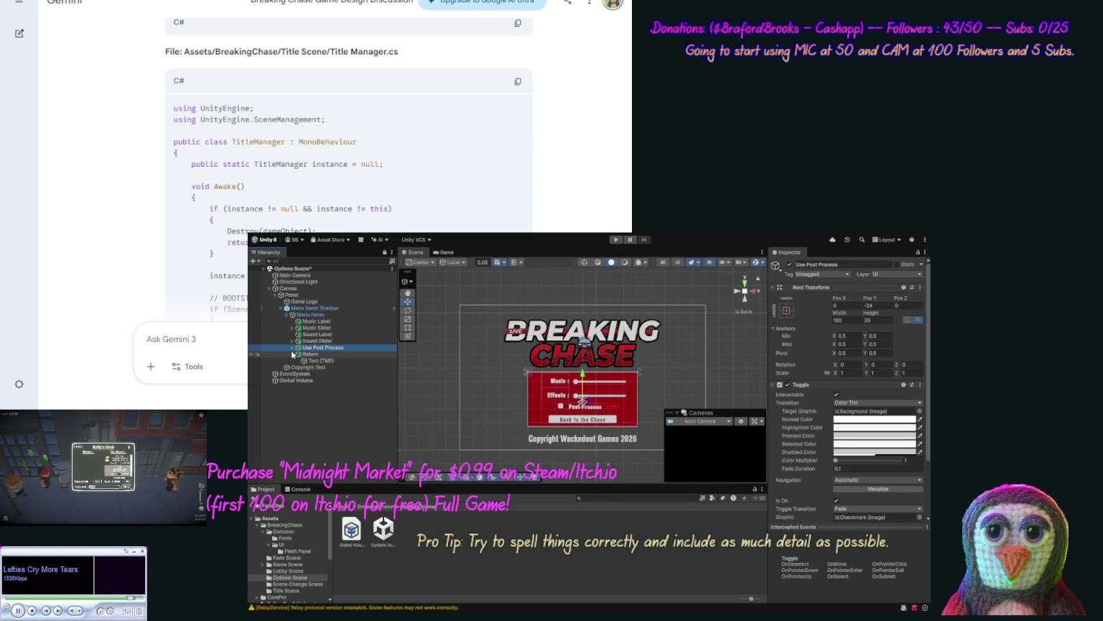
{"action": "left_click", "coordinate": [292, 354]}
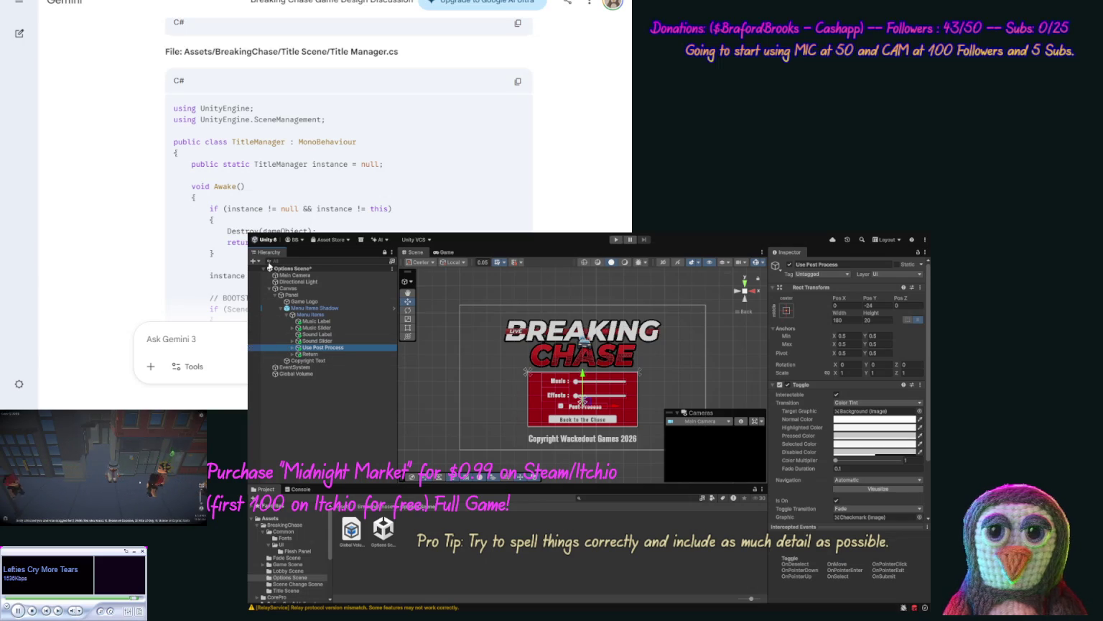
{"action": "left_click", "coordinate": [436, 379]}
{"action": "key", "text": "ctrl+s"}
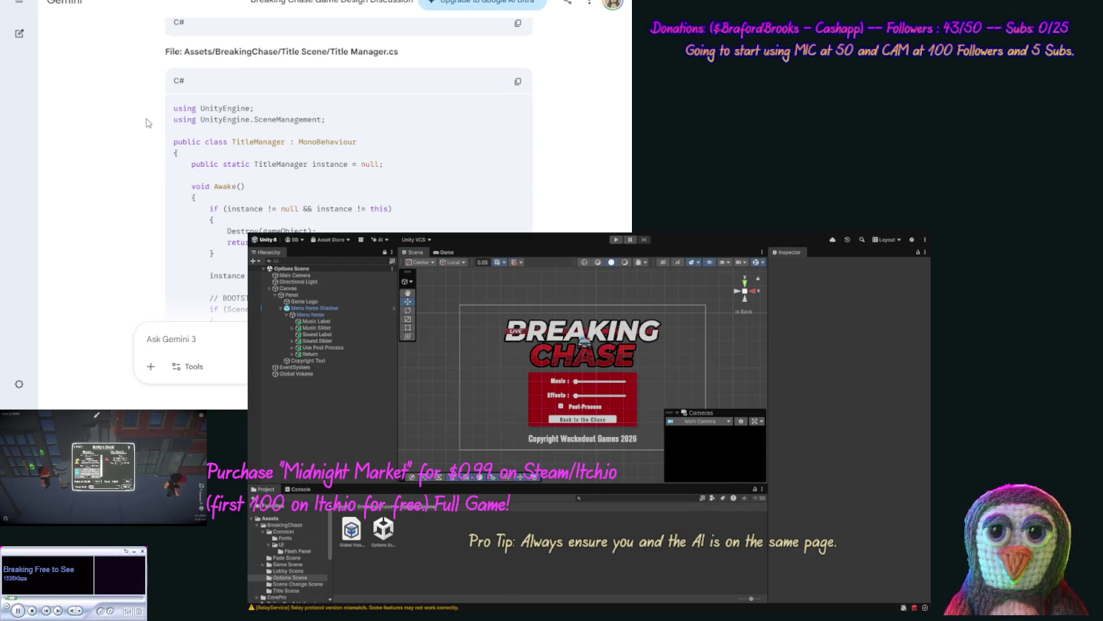
Step: Browse the Title Scene folder, view the Title Manager script, and open the Title Scene asset
{"action": "scroll", "coordinate": [146, 118], "scroll_direction": "down", "scroll_amount": 15}
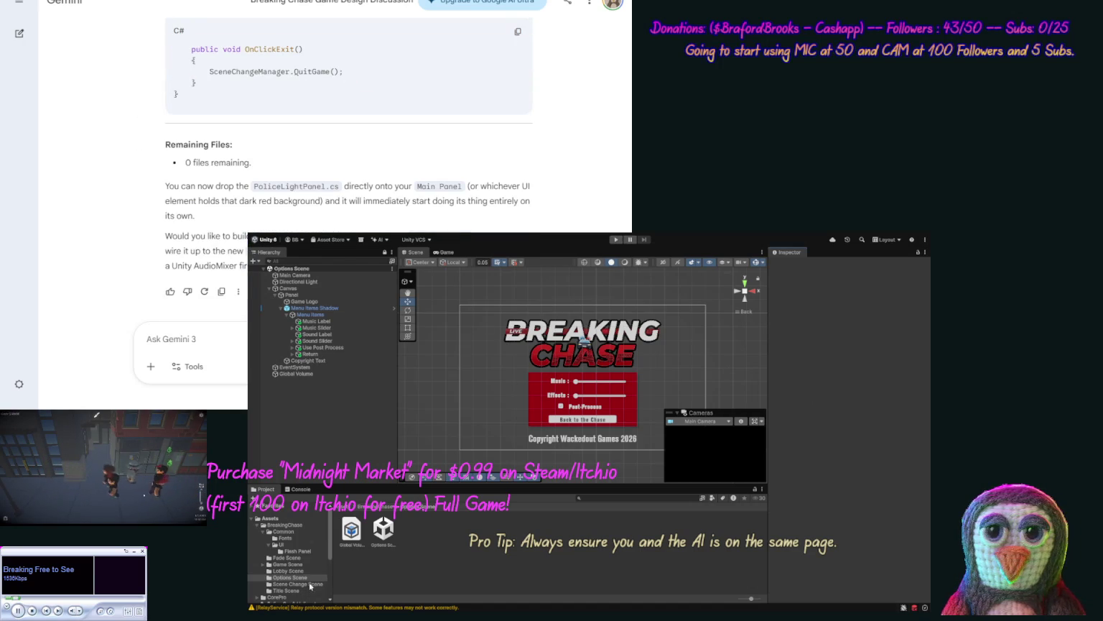
{"action": "left_click", "coordinate": [287, 590]}
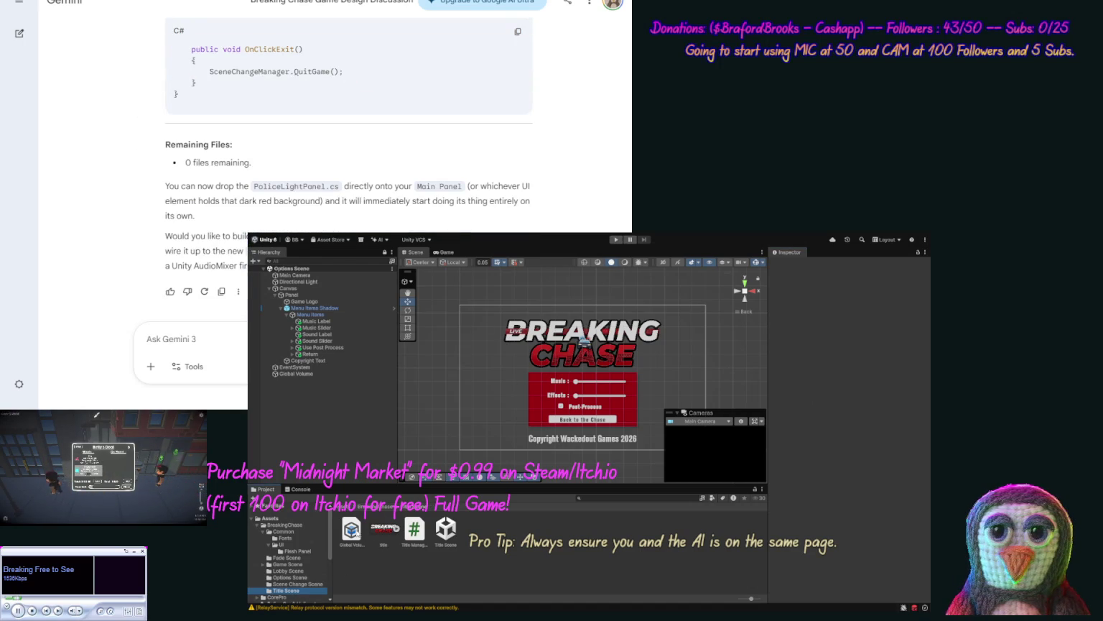
{"action": "left_click", "coordinate": [413, 532]}
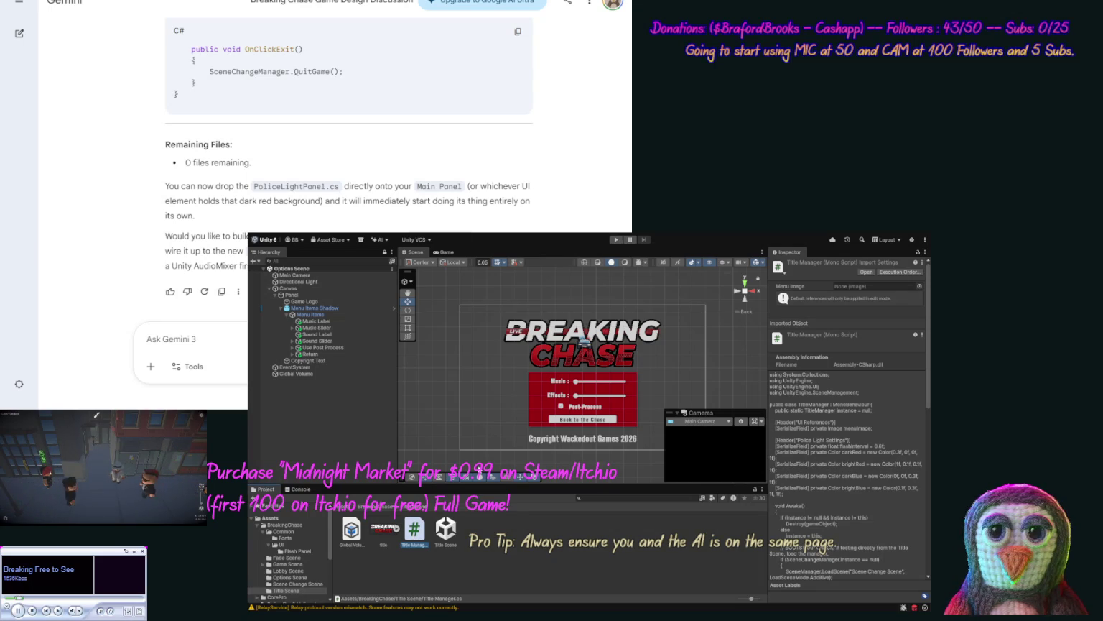
{"action": "left_click", "coordinate": [446, 532]}
{"action": "double_click", "coordinate": [445, 531]}
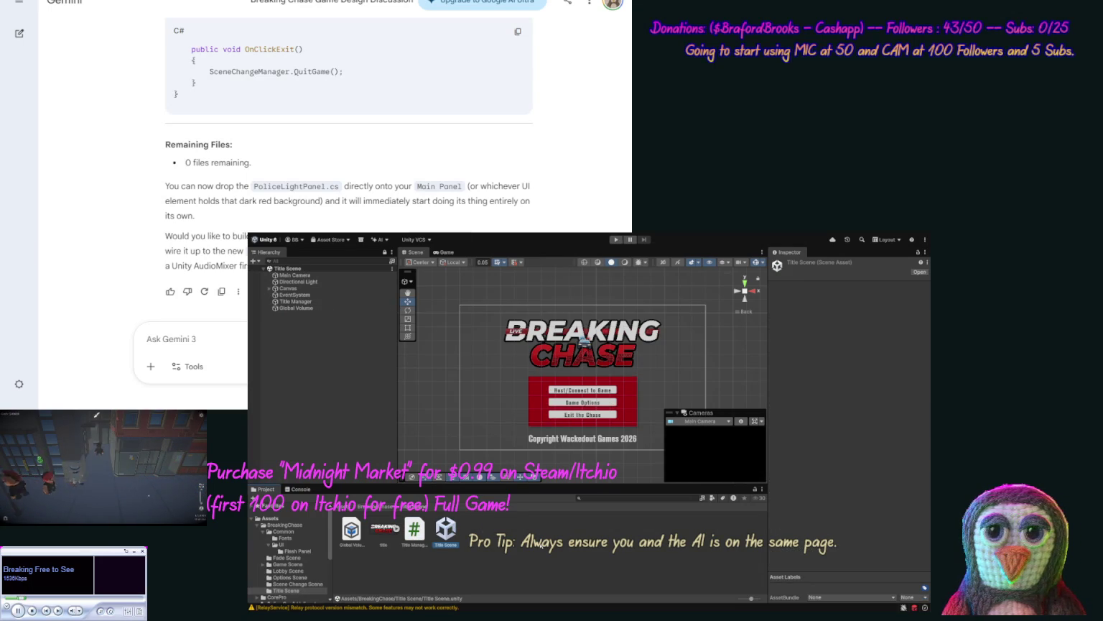
Step: In Play mode, toggle Post-Process off and on, max Music and Effects volumes, then stop
{"action": "left_click", "coordinate": [614, 241]}
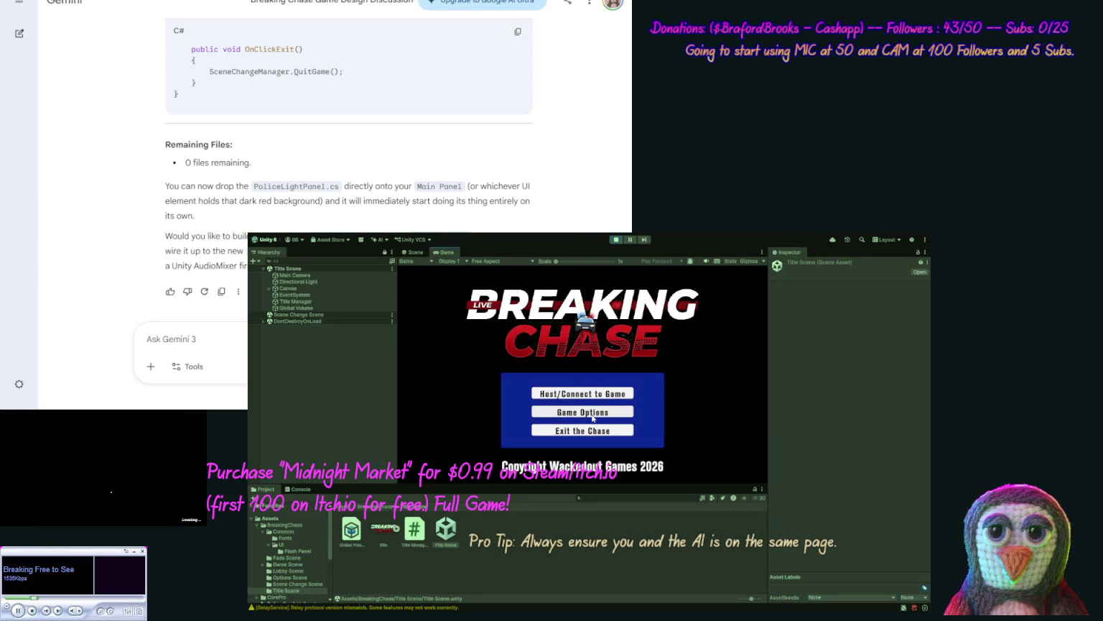
{"action": "left_click", "coordinate": [593, 415]}
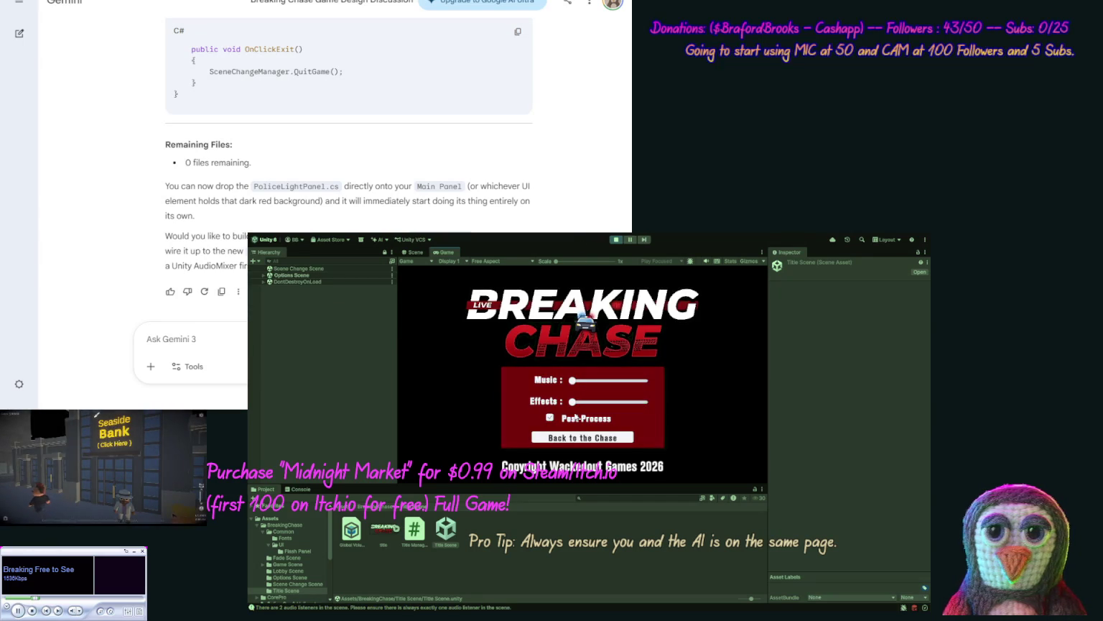
{"action": "left_click", "coordinate": [575, 418]}
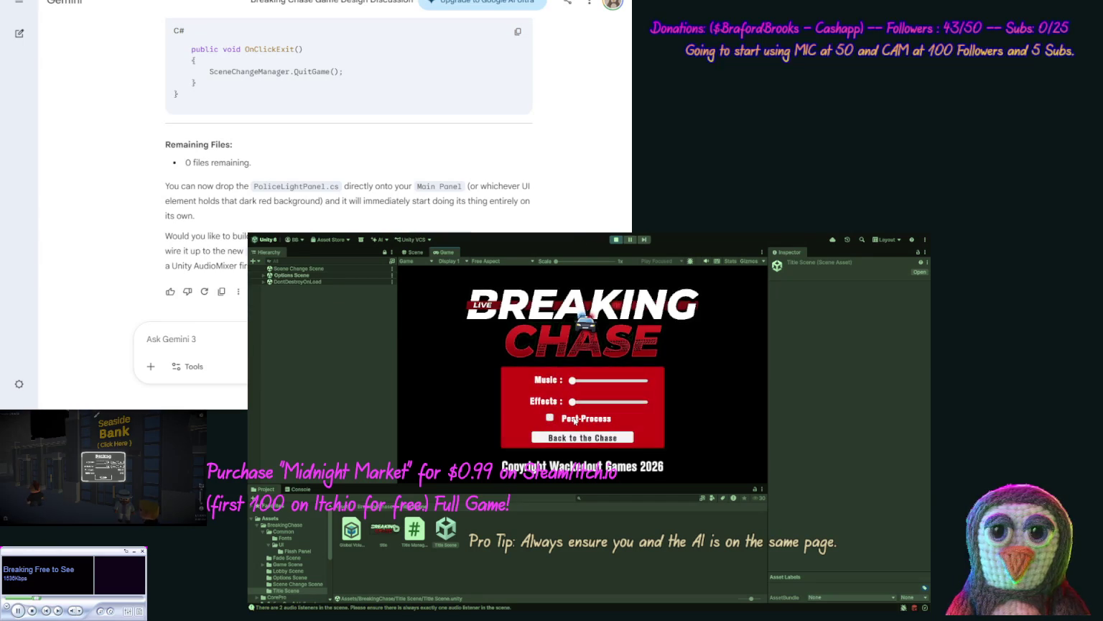
{"action": "left_click", "coordinate": [574, 419]}
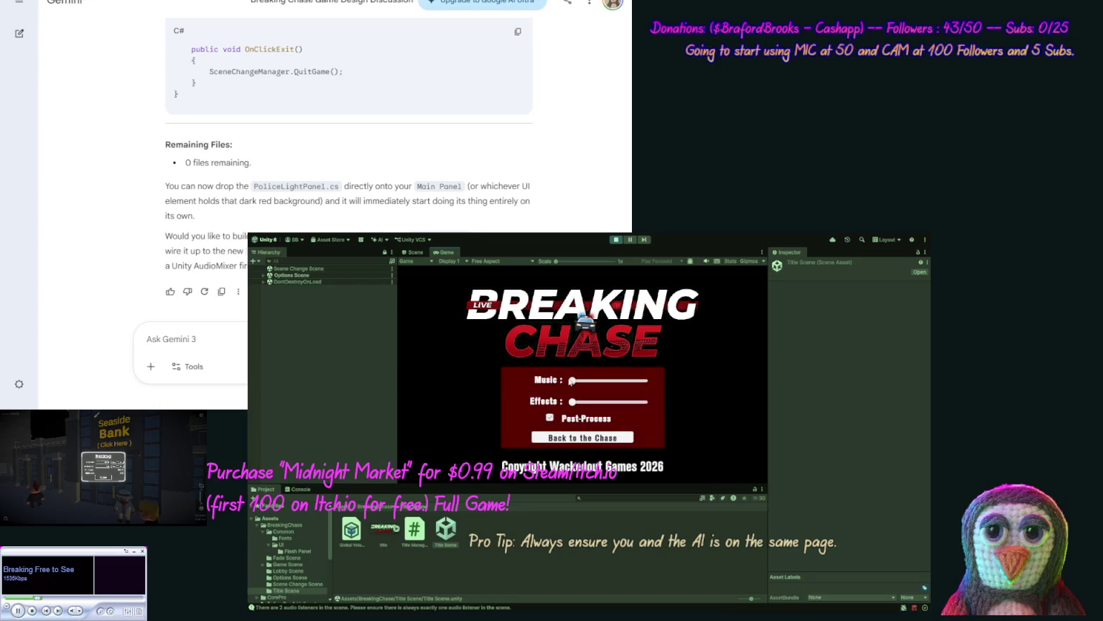
{"action": "left_click_drag", "start_coordinate": [572, 381], "coordinate": [644, 381]}
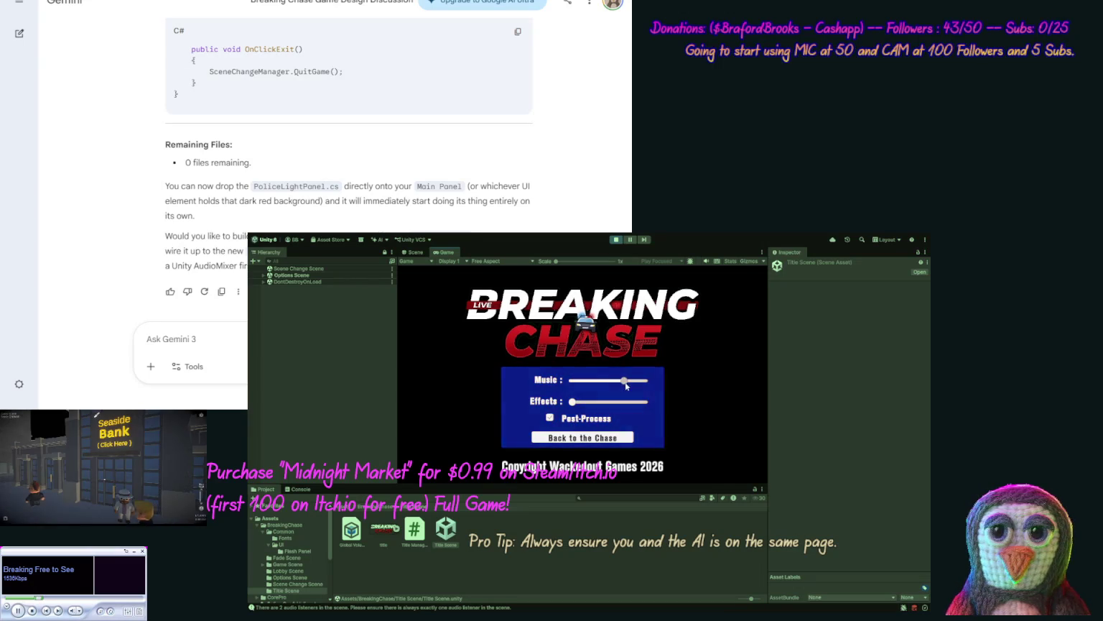
{"action": "left_click_drag", "start_coordinate": [572, 402], "coordinate": [645, 402]}
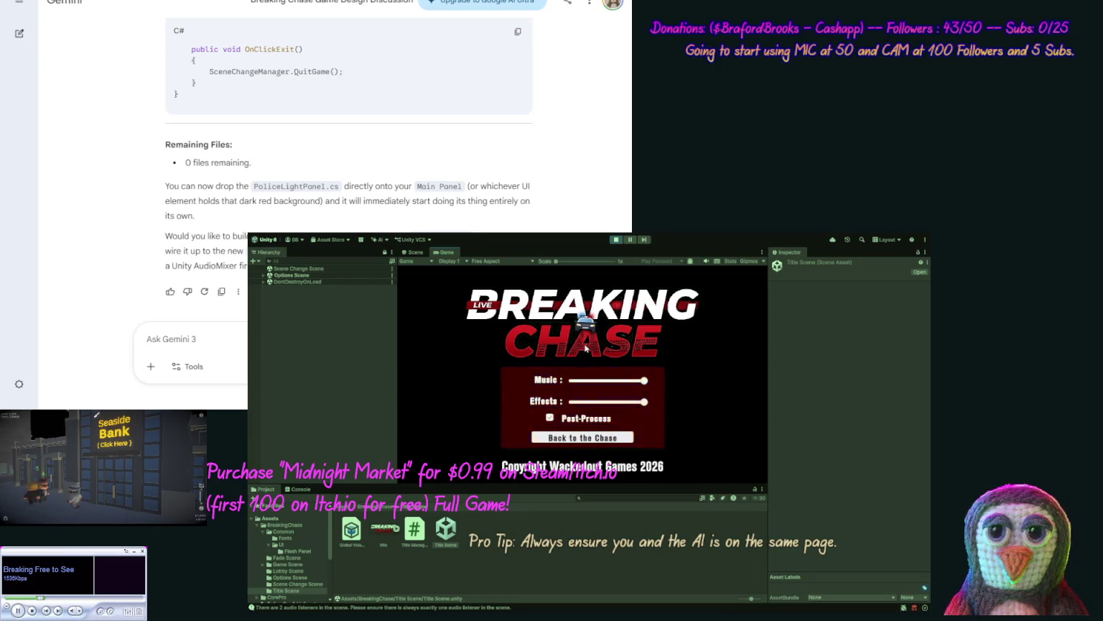
{"action": "left_click", "coordinate": [616, 239]}
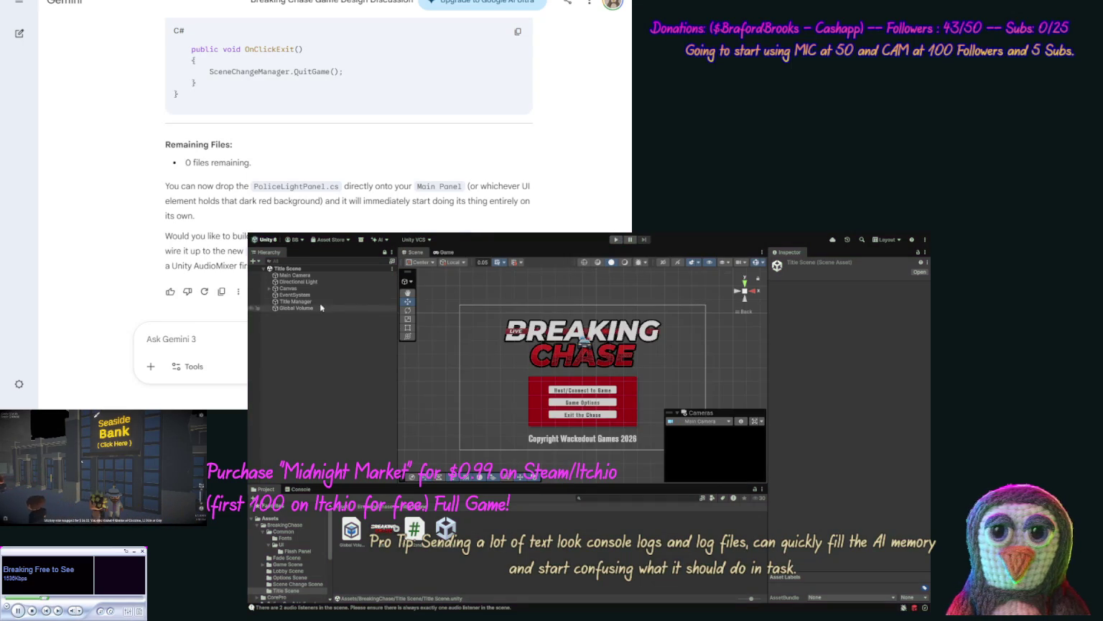
Step: Select Title Manager, expand Canvas and Main Panel, and copy Gemini's updated Title Manager code
{"action": "left_click", "coordinate": [313, 301]}
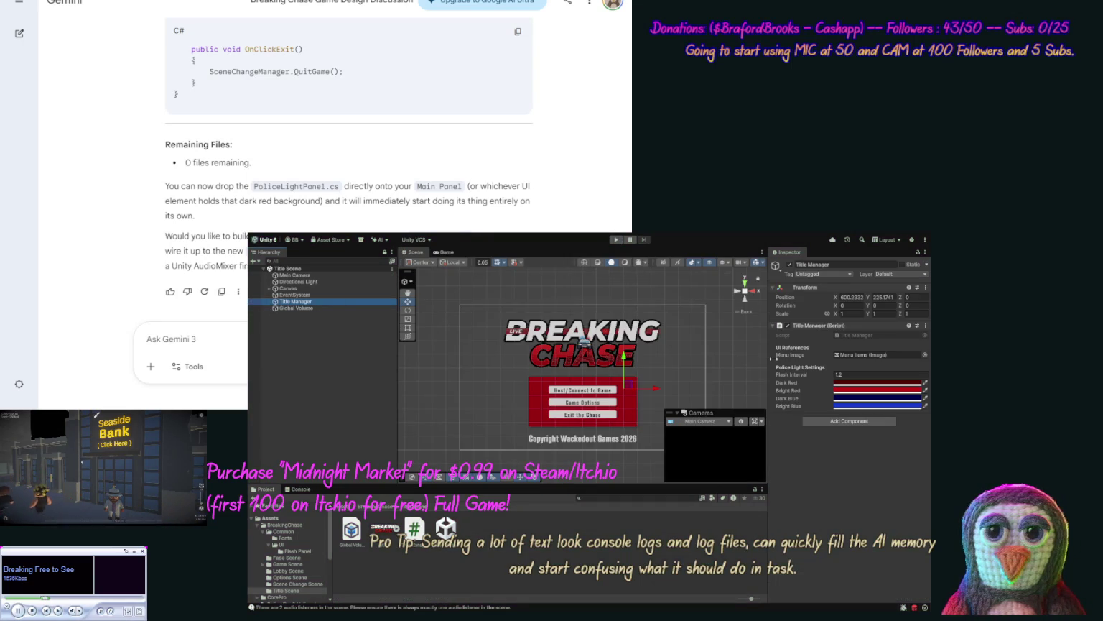
{"action": "left_click", "coordinate": [269, 289]}
{"action": "left_click", "coordinate": [275, 294]}
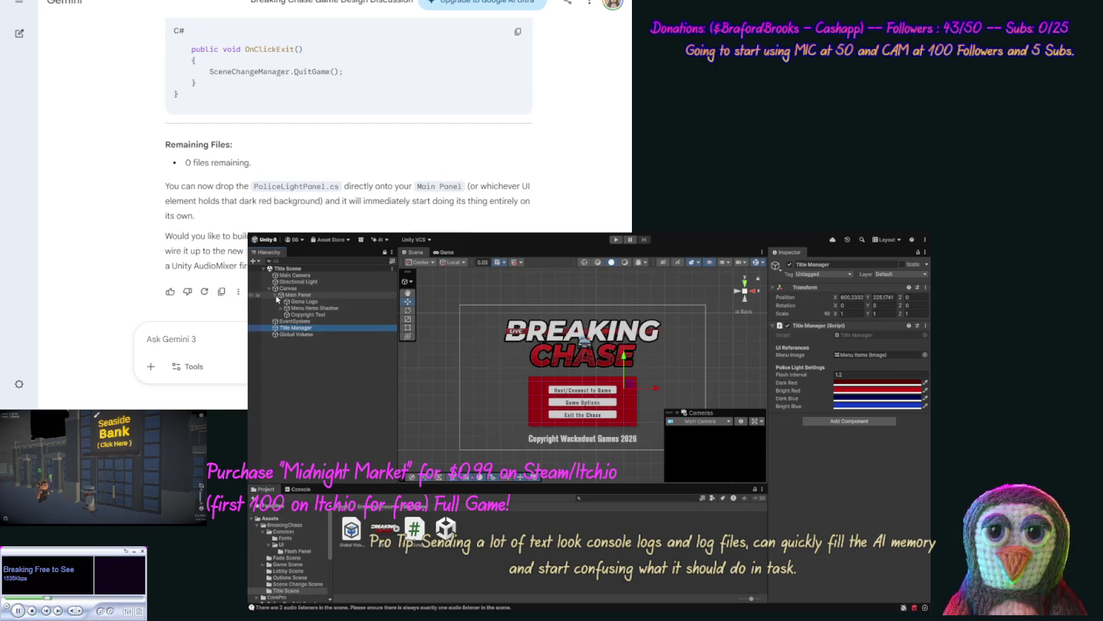
{"action": "left_click", "coordinate": [515, 596]}
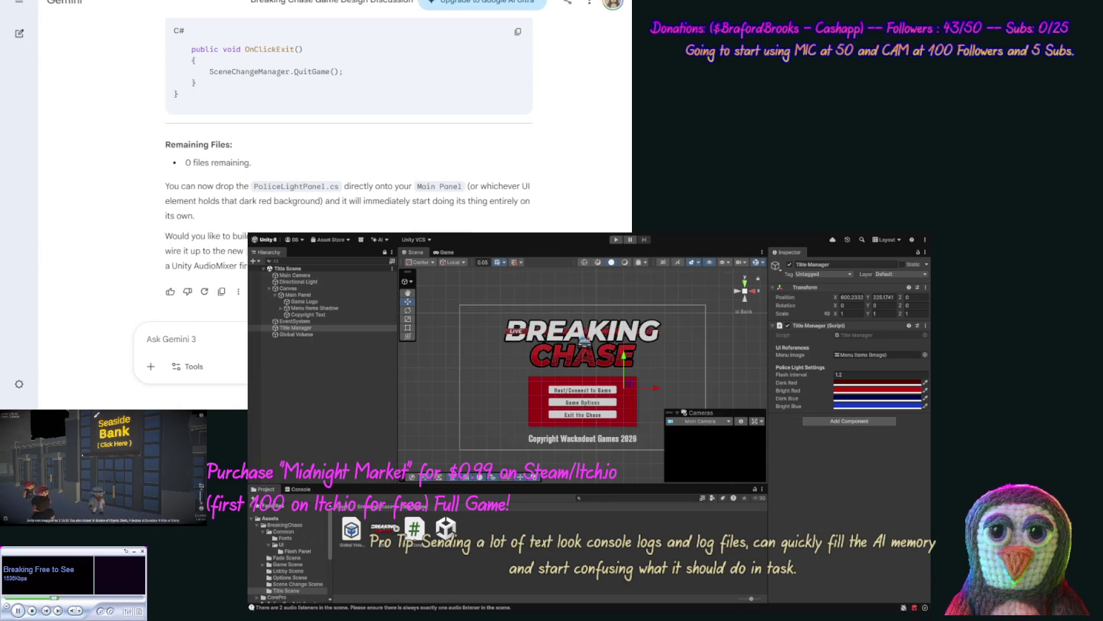
{"action": "left_click", "coordinate": [518, 31]}
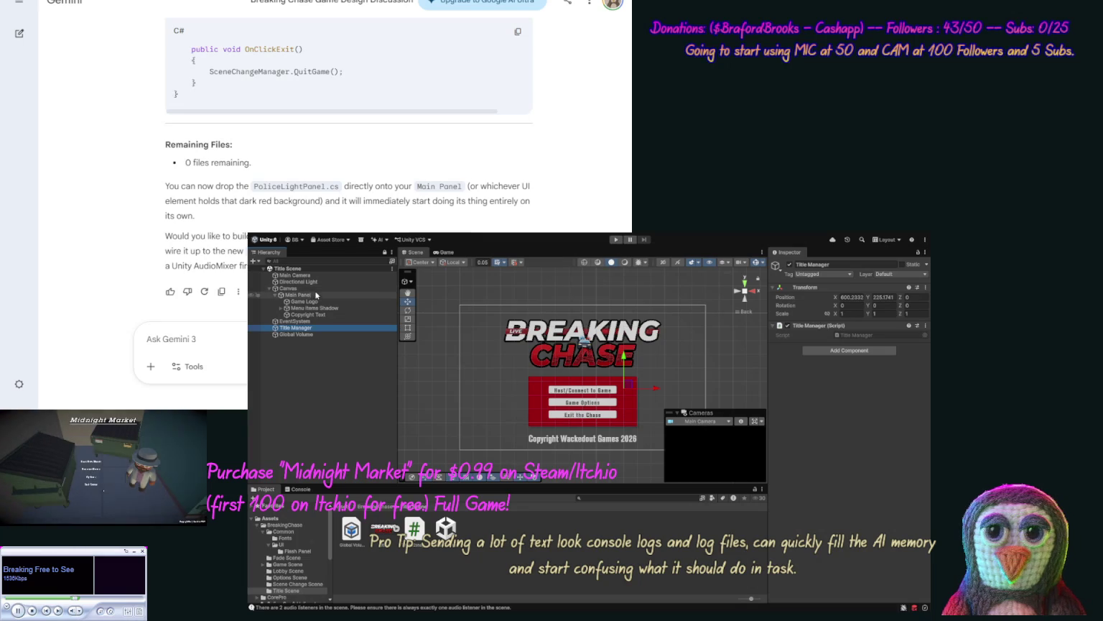
Step: Expand Menu Items Shadow and Menu Items to reveal the three menu buttons
{"action": "left_click", "coordinate": [281, 307]}
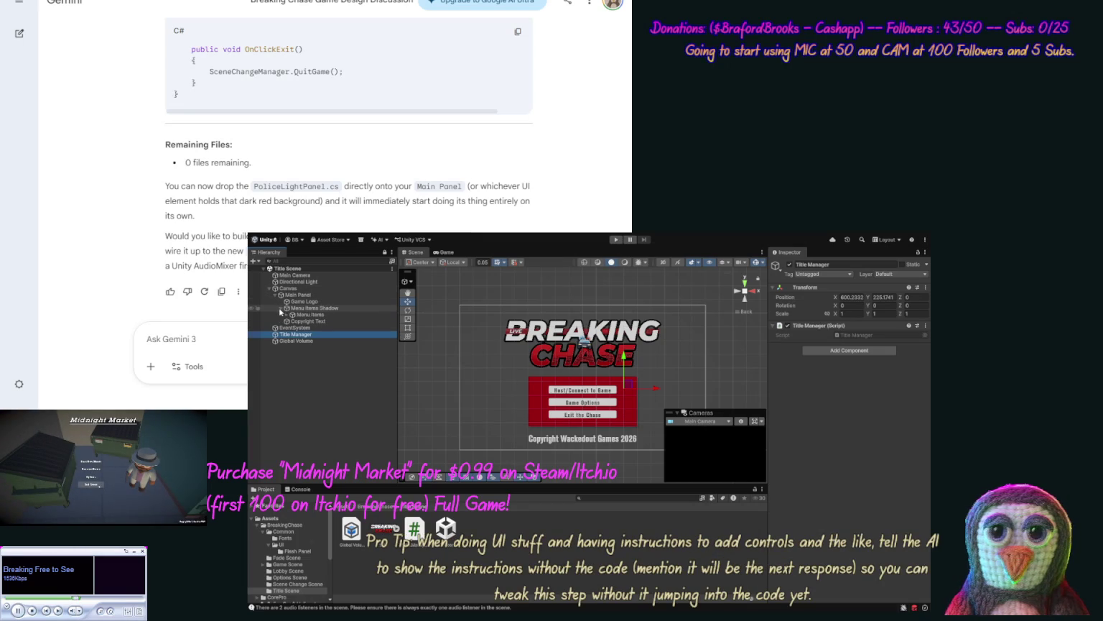
{"action": "left_click", "coordinate": [335, 309]}
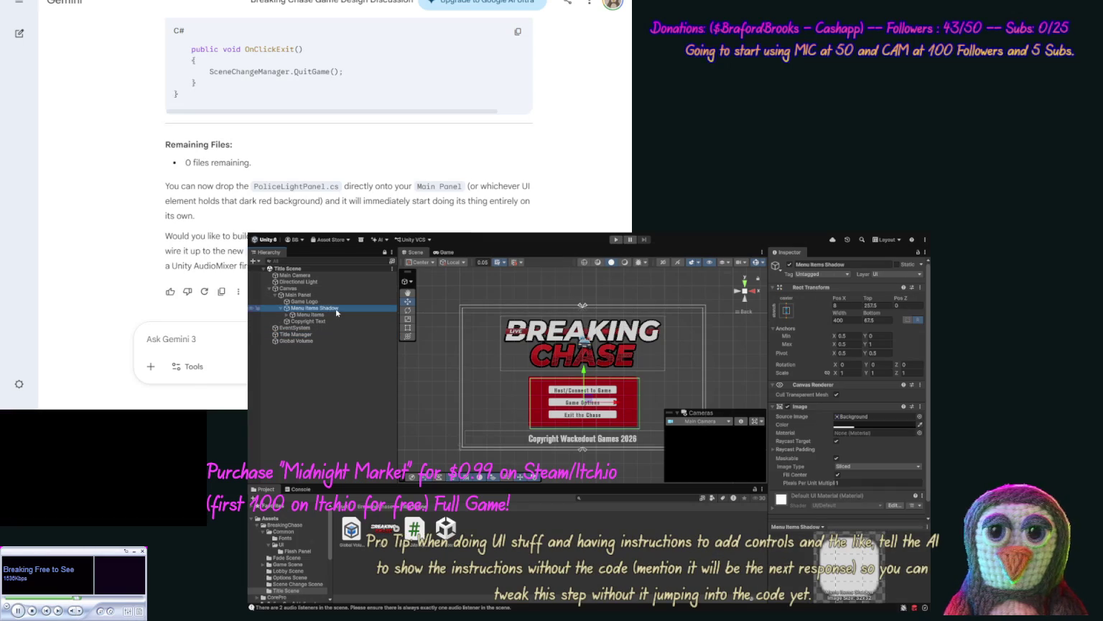
{"action": "left_click", "coordinate": [290, 316]}
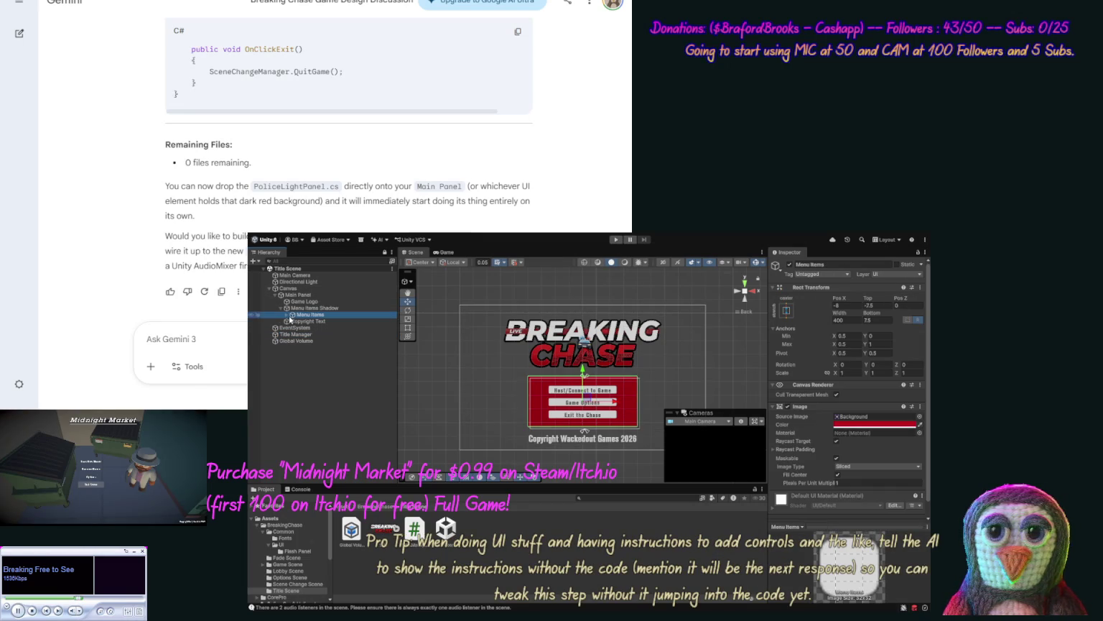
{"action": "left_click", "coordinate": [286, 315]}
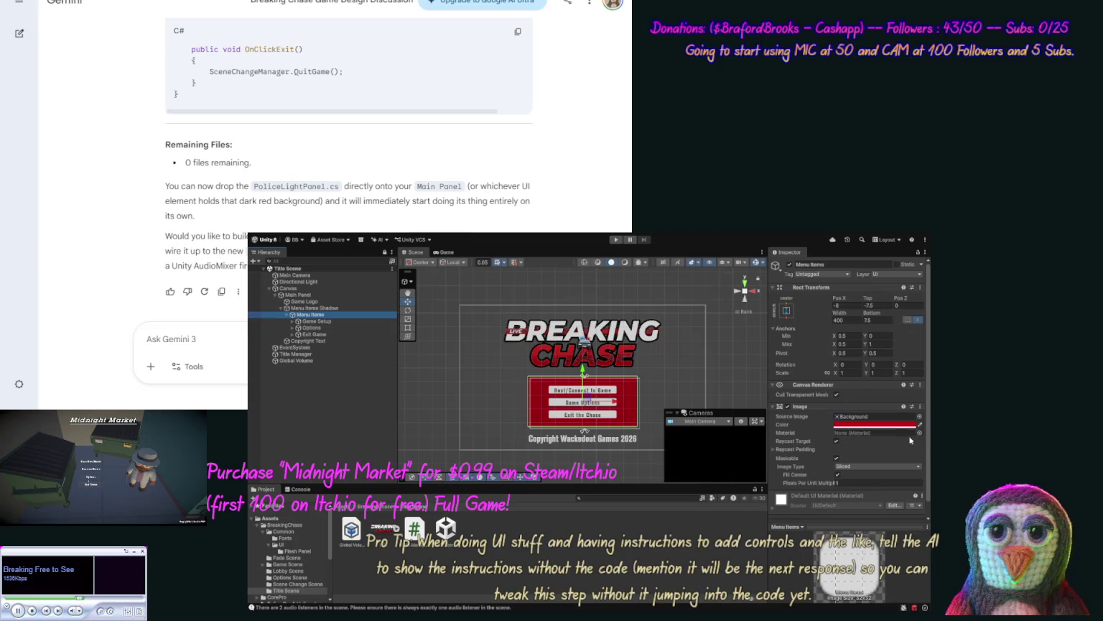
{"action": "scroll", "coordinate": [928, 444], "scroll_direction": "down", "scroll_amount": 2}
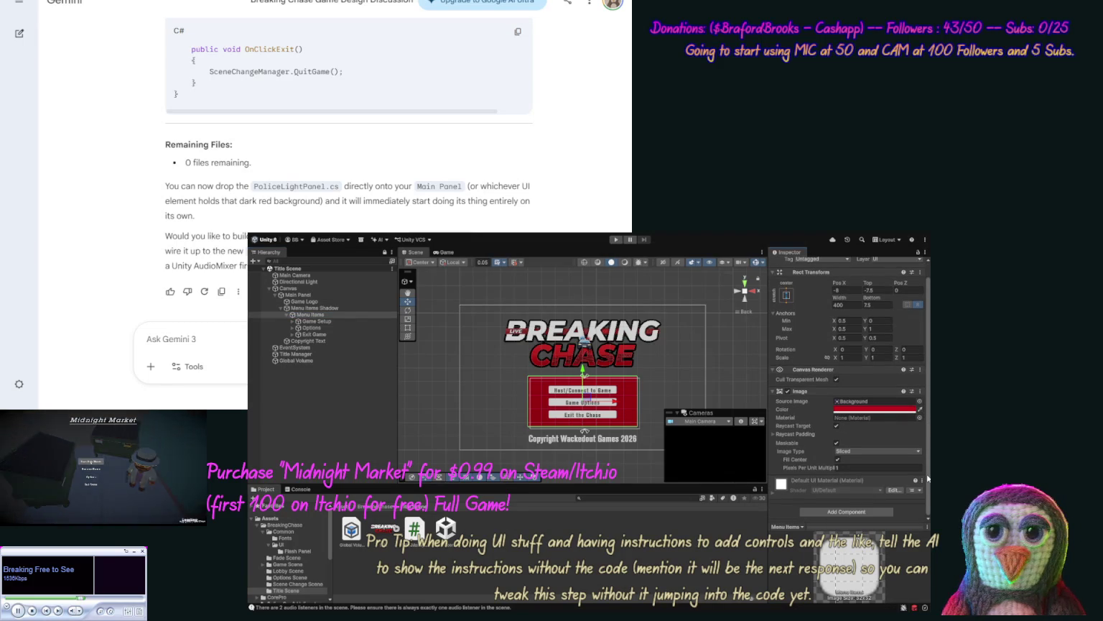
{"action": "left_click", "coordinate": [327, 309]}
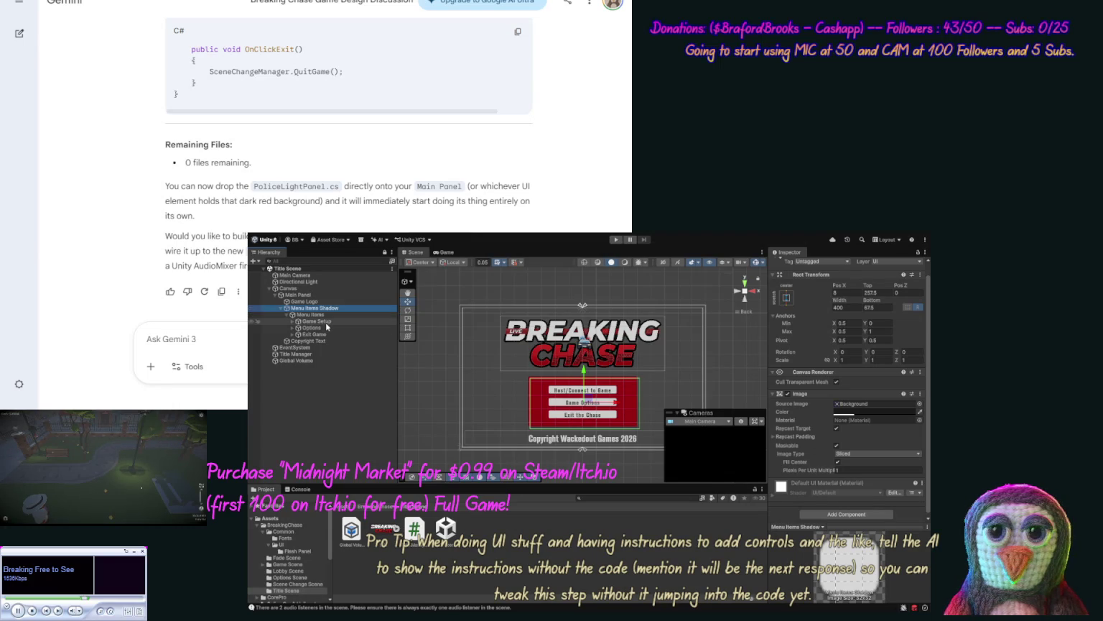
Step: Move Game Setup, Options and Exit Game under Game Logo and add the Flash Panel prefab to the Canvas
{"action": "left_click", "coordinate": [326, 321]}
{"action": "left_click", "coordinate": [327, 328], "text": "ctrl"}
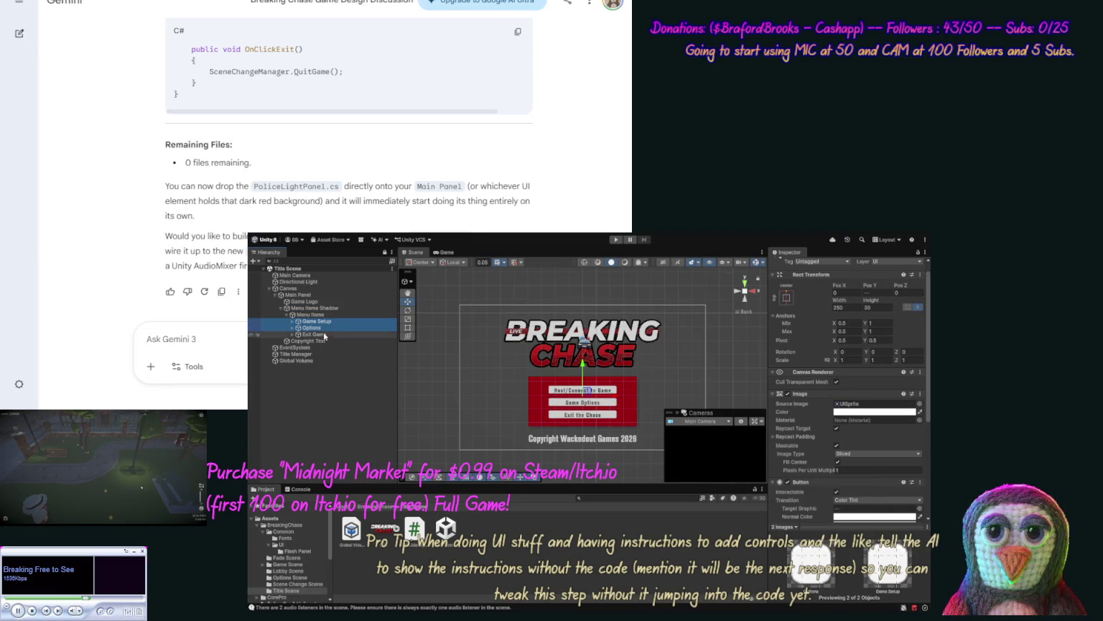
{"action": "left_click", "coordinate": [324, 333], "text": "ctrl"}
{"action": "left_click_drag", "start_coordinate": [327, 307], "coordinate": [316, 302]}
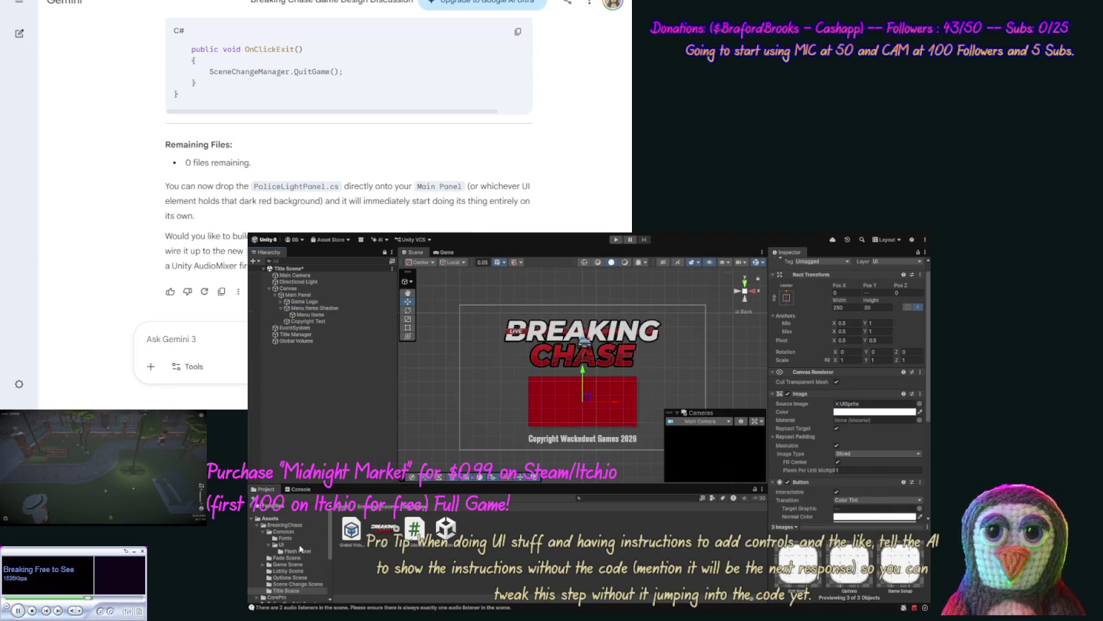
{"action": "left_click", "coordinate": [300, 550]}
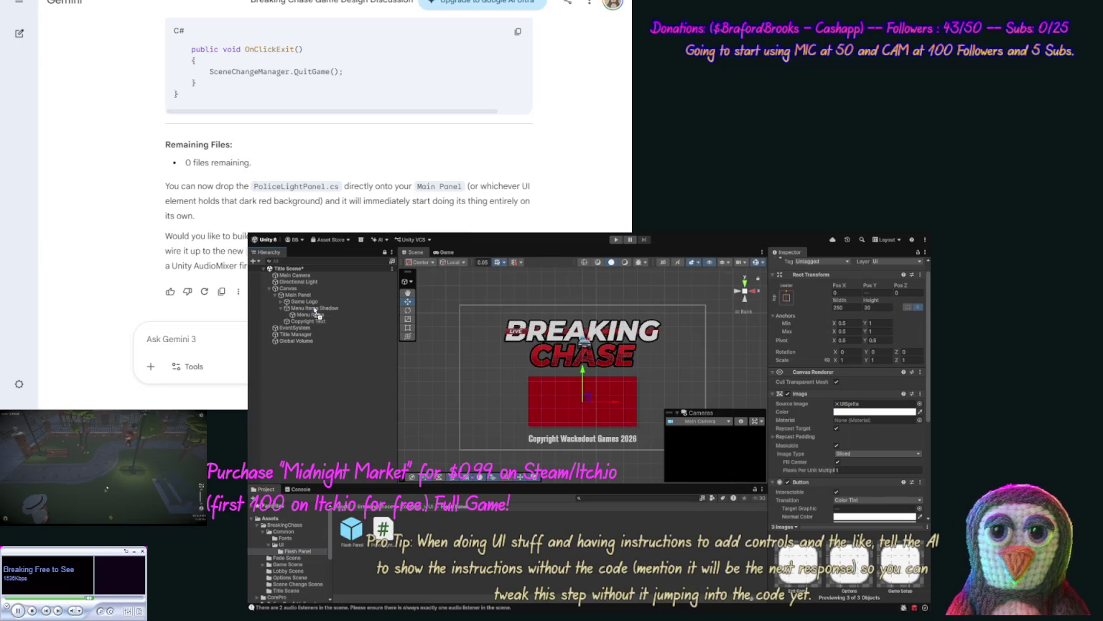
{"action": "left_click_drag", "start_coordinate": [305, 301], "coordinate": [305, 300]}
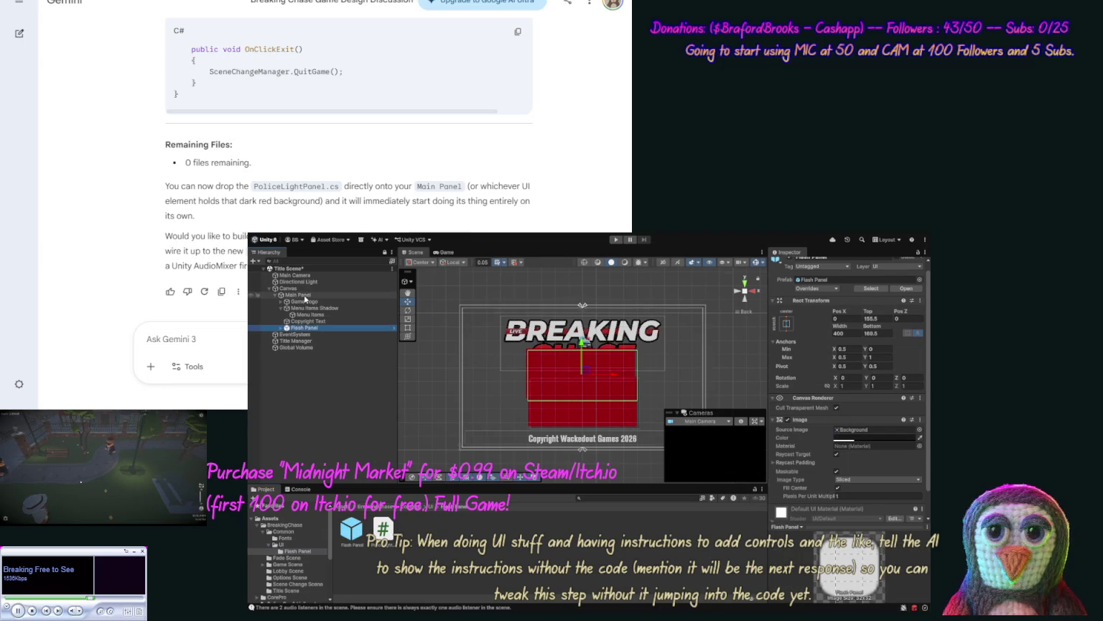
Step: Give Flash Panel the Menu Items Shadow's position and size
{"action": "left_click", "coordinate": [331, 309]}
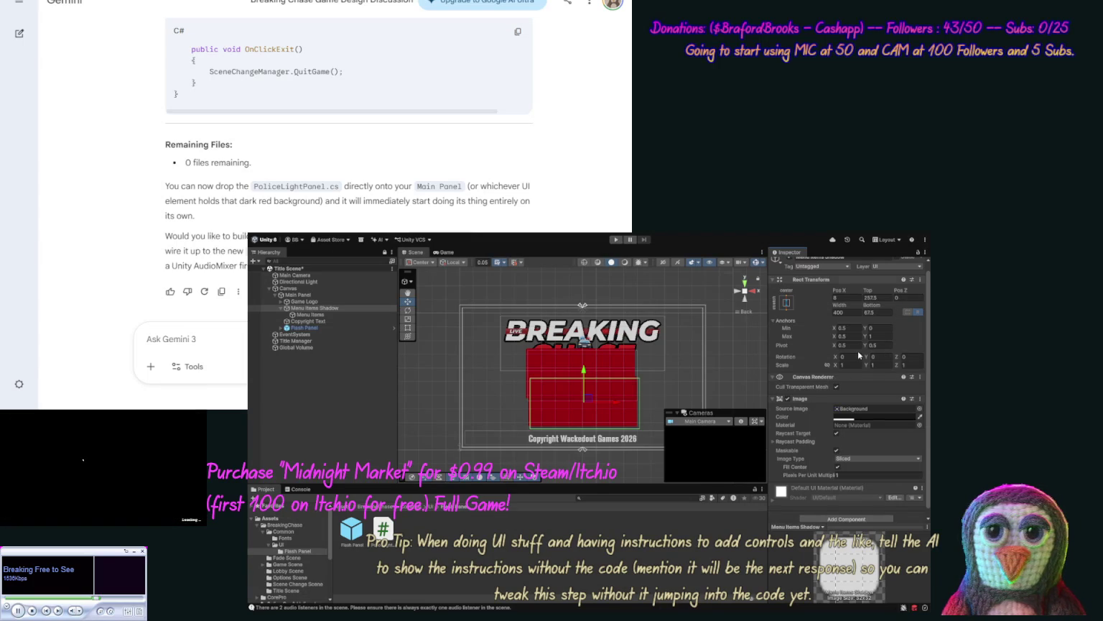
{"action": "left_click", "coordinate": [317, 328]}
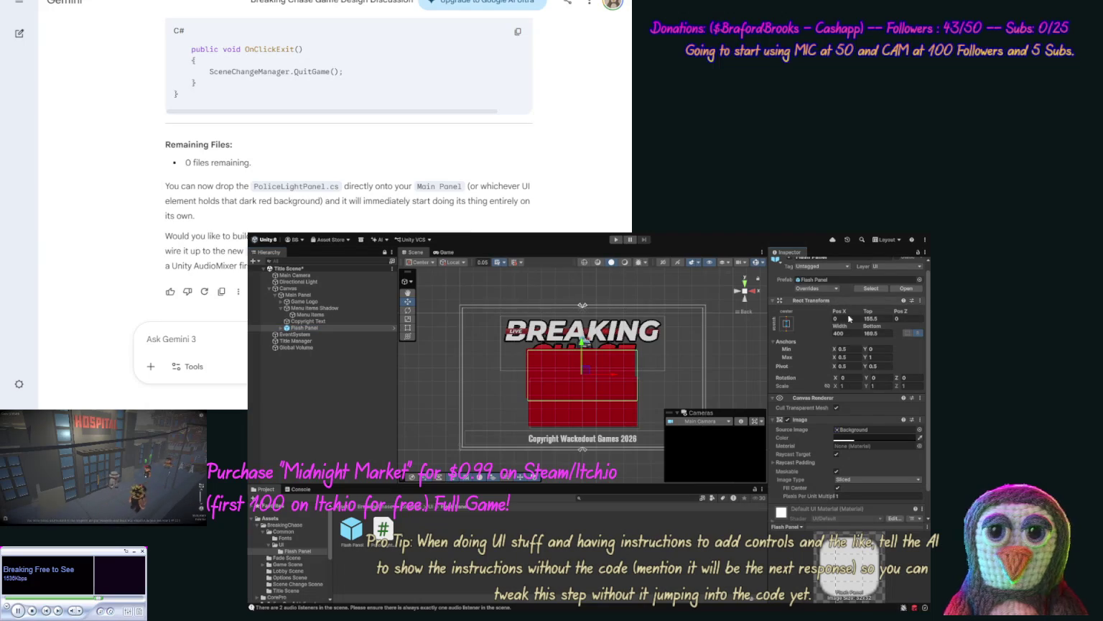
{"action": "key", "text": "ctrl+z"}
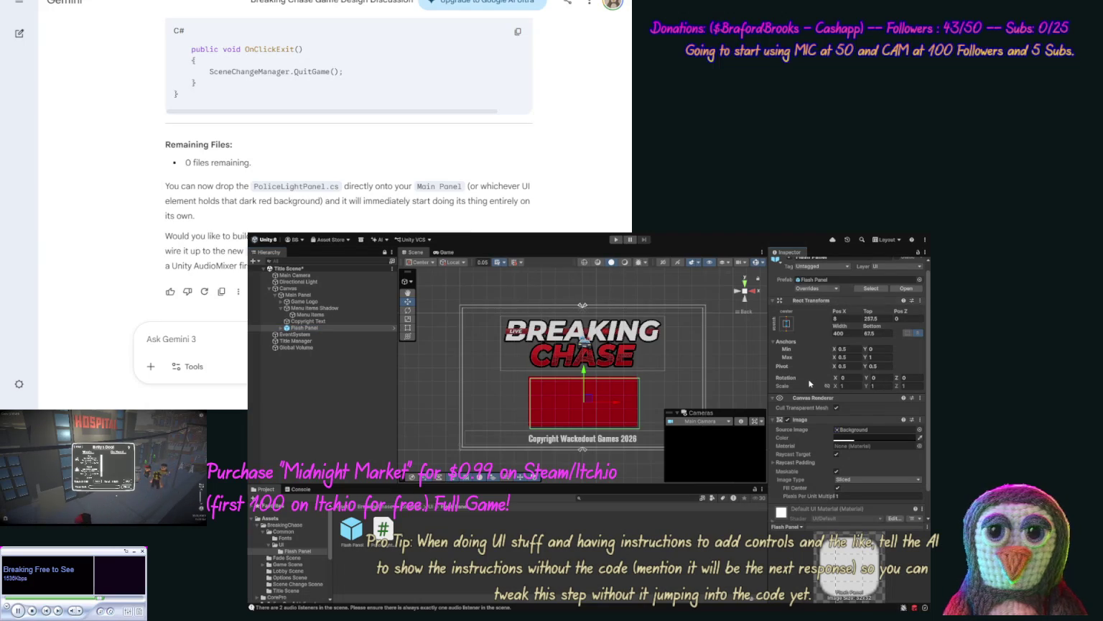
Step: Move Game Setup, Options and Exit Game into Flash Panel's Menu Items
{"action": "left_click", "coordinate": [281, 302]}
{"action": "left_click", "coordinate": [307, 308]}
{"action": "left_click", "coordinate": [306, 314], "text": "shift"}
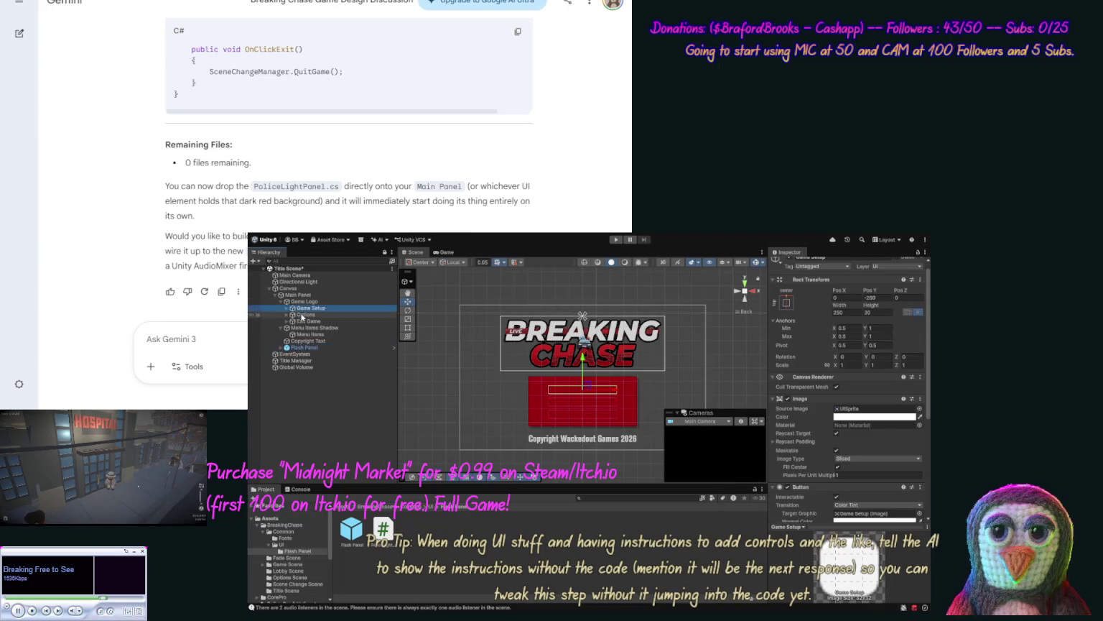
{"action": "left_click", "coordinate": [305, 321], "text": "shift"}
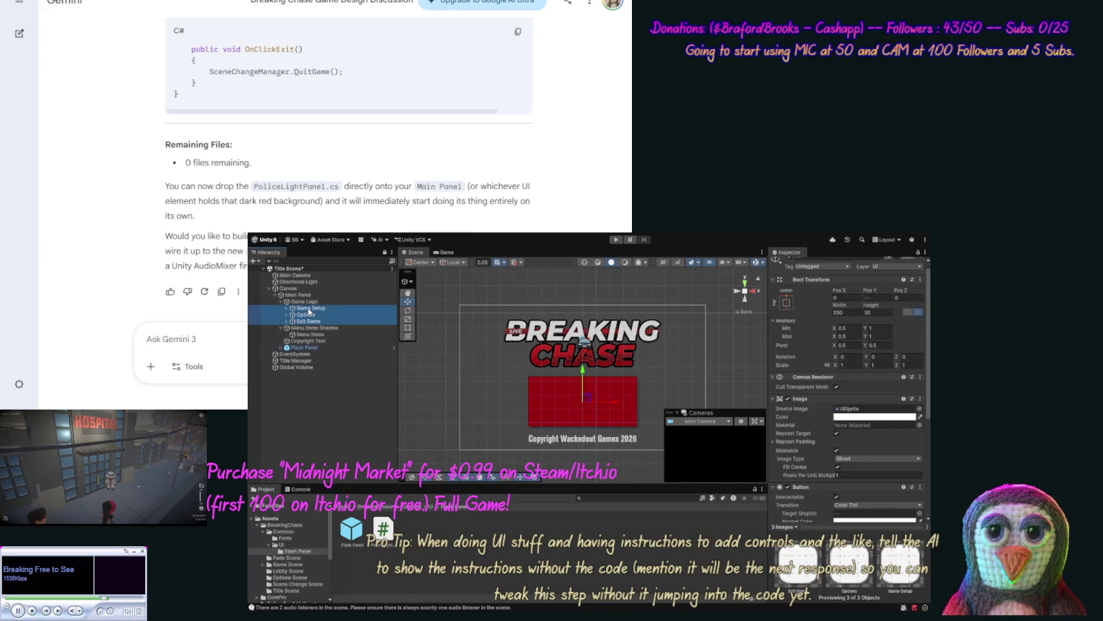
{"action": "left_click", "coordinate": [308, 307]}
{"action": "left_click", "coordinate": [281, 349]}
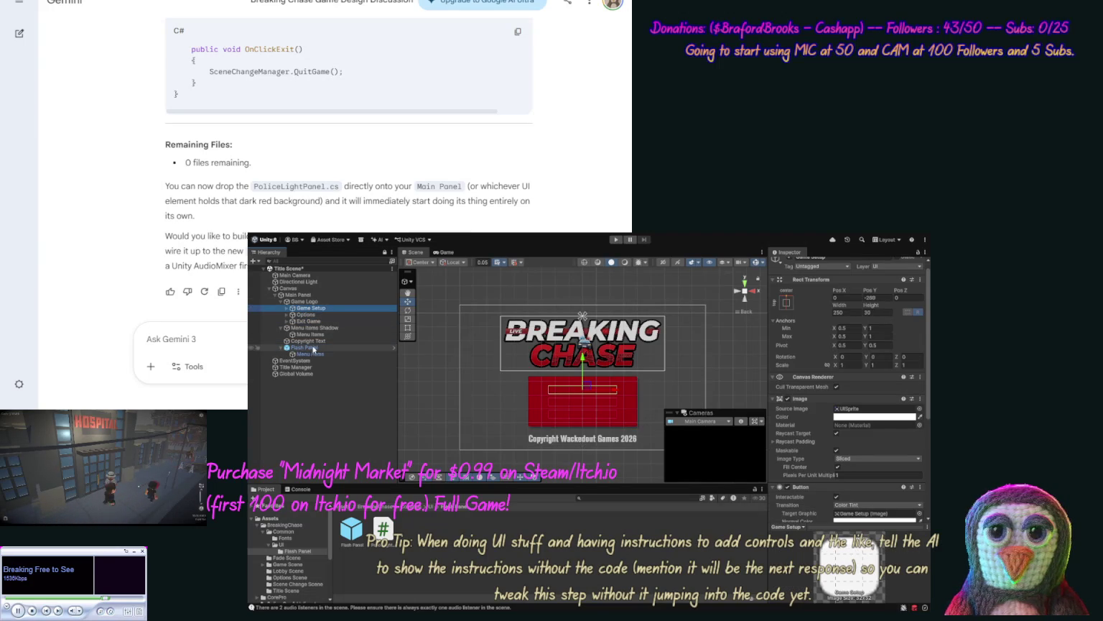
{"action": "left_click", "coordinate": [309, 314], "text": "shift"}
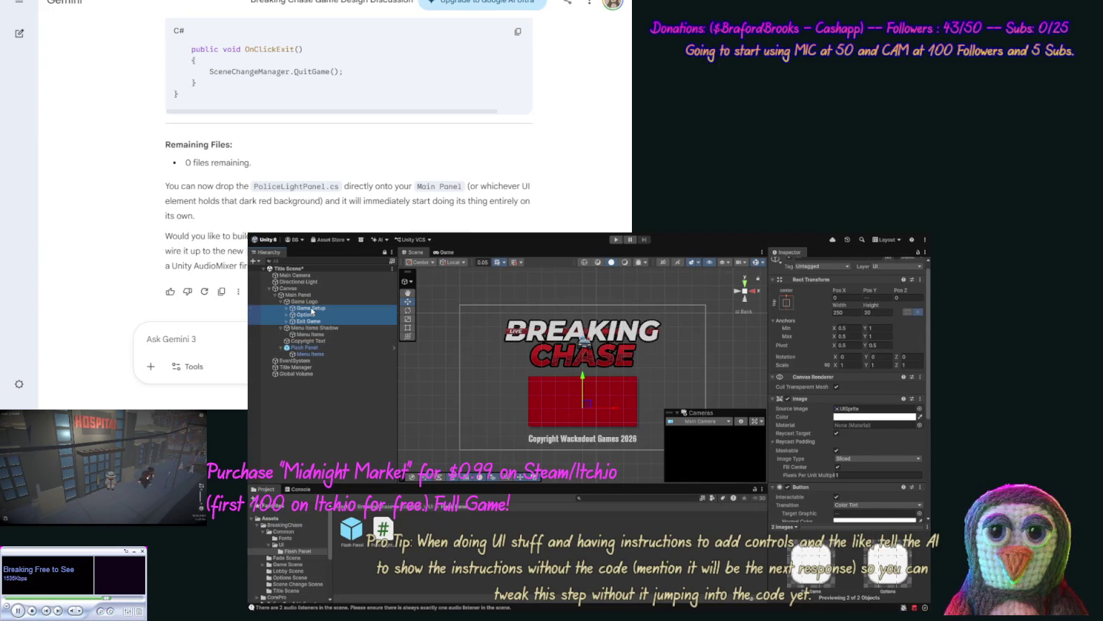
{"action": "left_click_drag", "start_coordinate": [311, 311], "coordinate": [311, 352]}
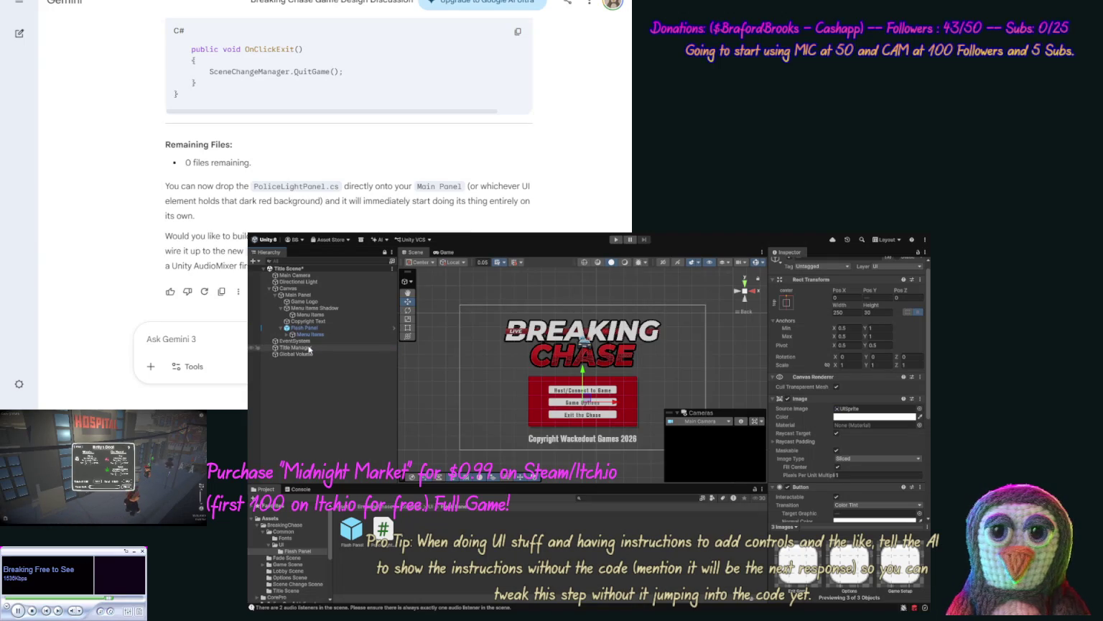
Step: Delete Menu Items Shadow, place Flash Panel above Copyright Text, and select its Menu Items child
{"action": "left_click", "coordinate": [311, 309]}
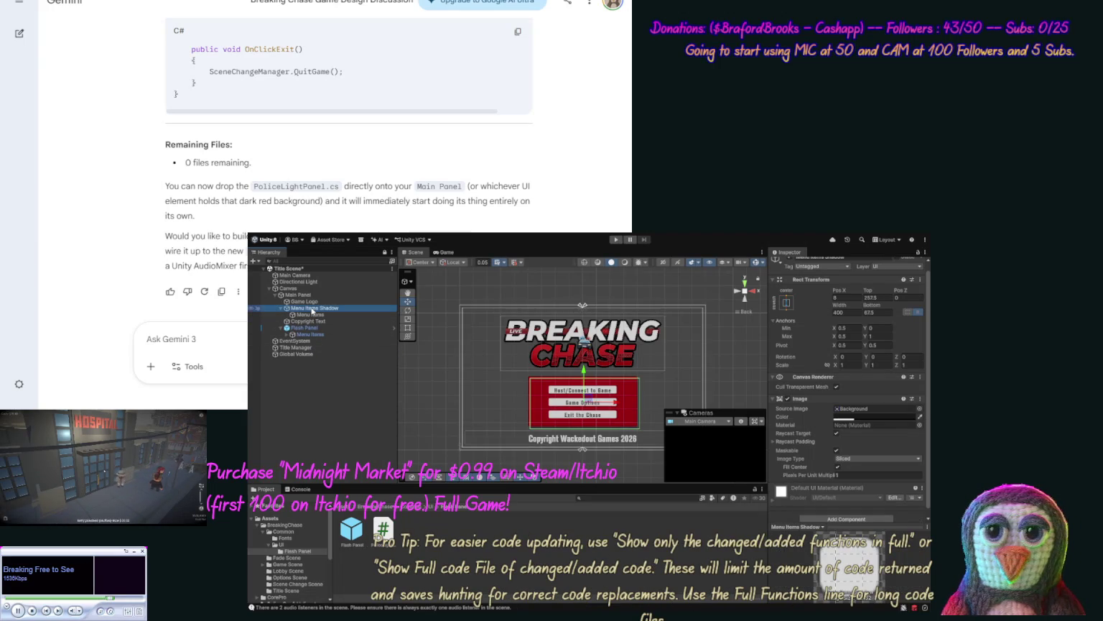
{"action": "key", "text": "Delete"}
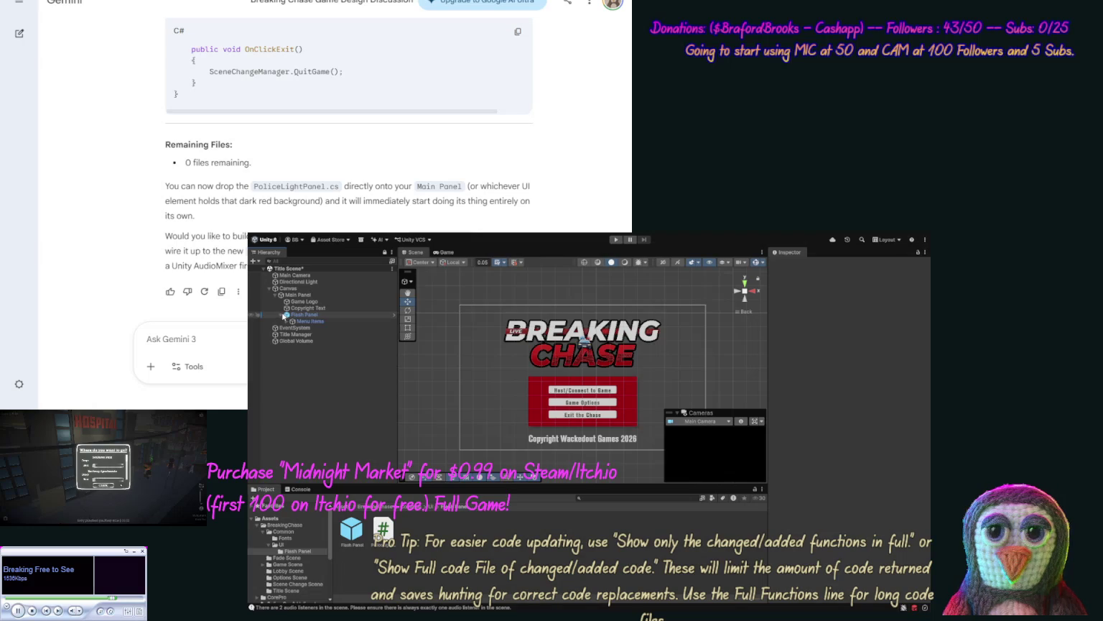
{"action": "left_click_drag", "start_coordinate": [284, 316], "coordinate": [305, 305]}
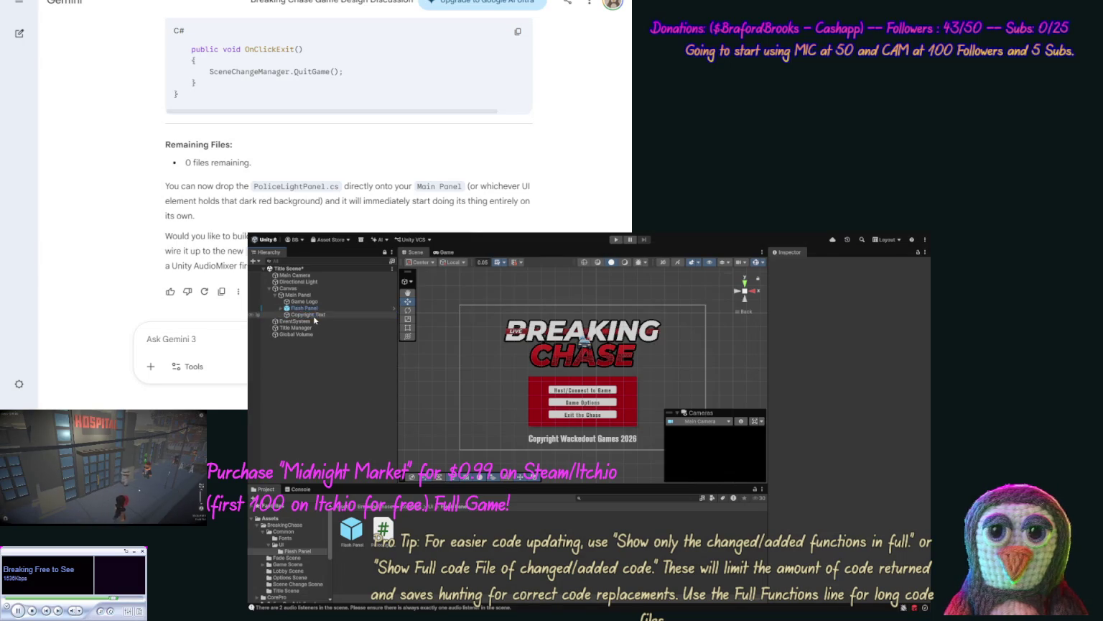
{"action": "left_click", "coordinate": [305, 307]}
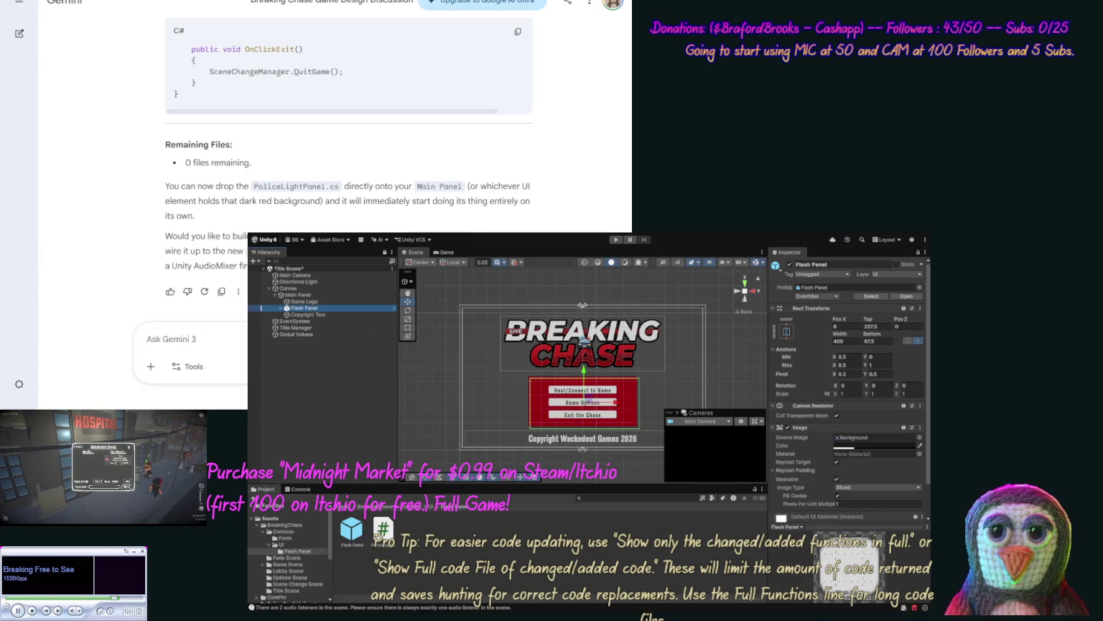
{"action": "scroll", "coordinate": [918, 484], "scroll_direction": "down", "scroll_amount": 2}
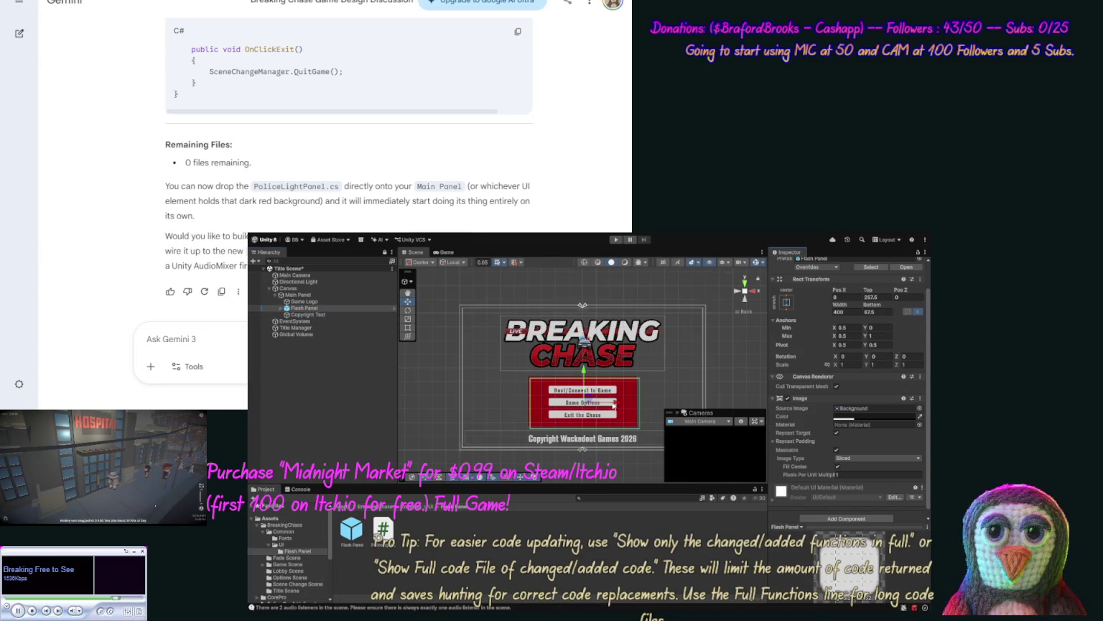
{"action": "left_click", "coordinate": [281, 307]}
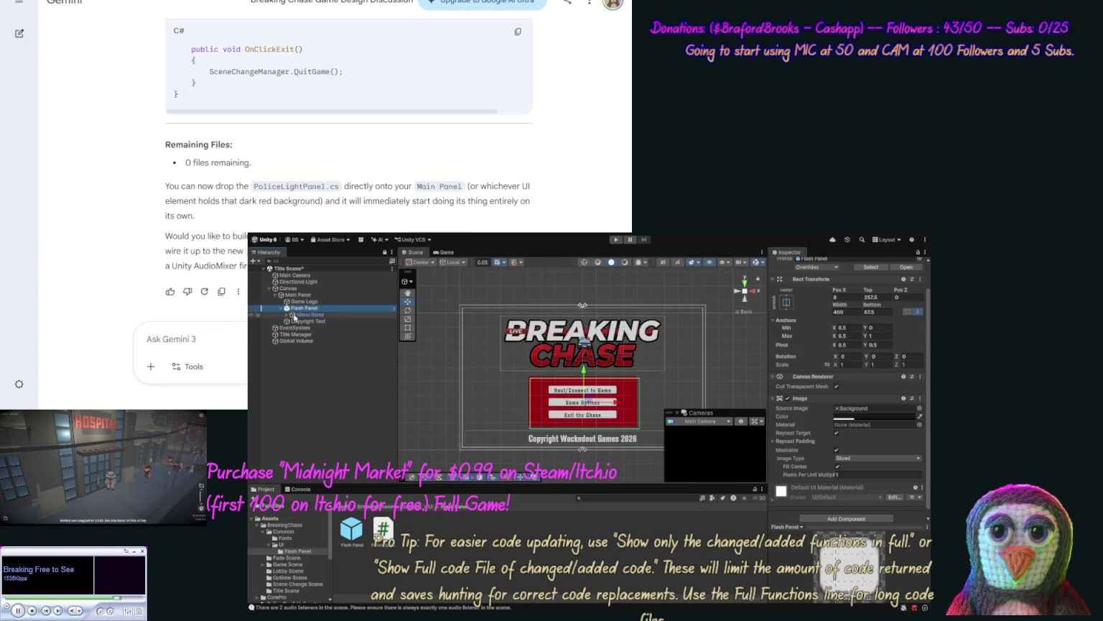
{"action": "left_click", "coordinate": [294, 315]}
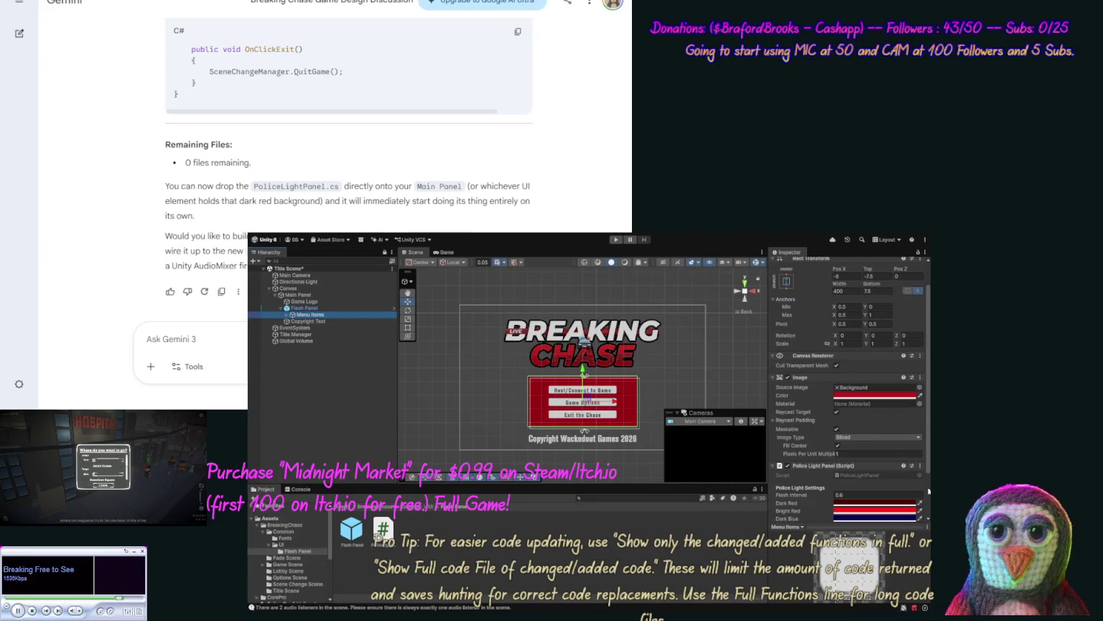
Step: Change the Police Light Panel's Flash Interval from 0.6 to 1.2 and save the Title Scene
{"action": "scroll", "coordinate": [928, 491], "scroll_direction": "down", "scroll_amount": 2}
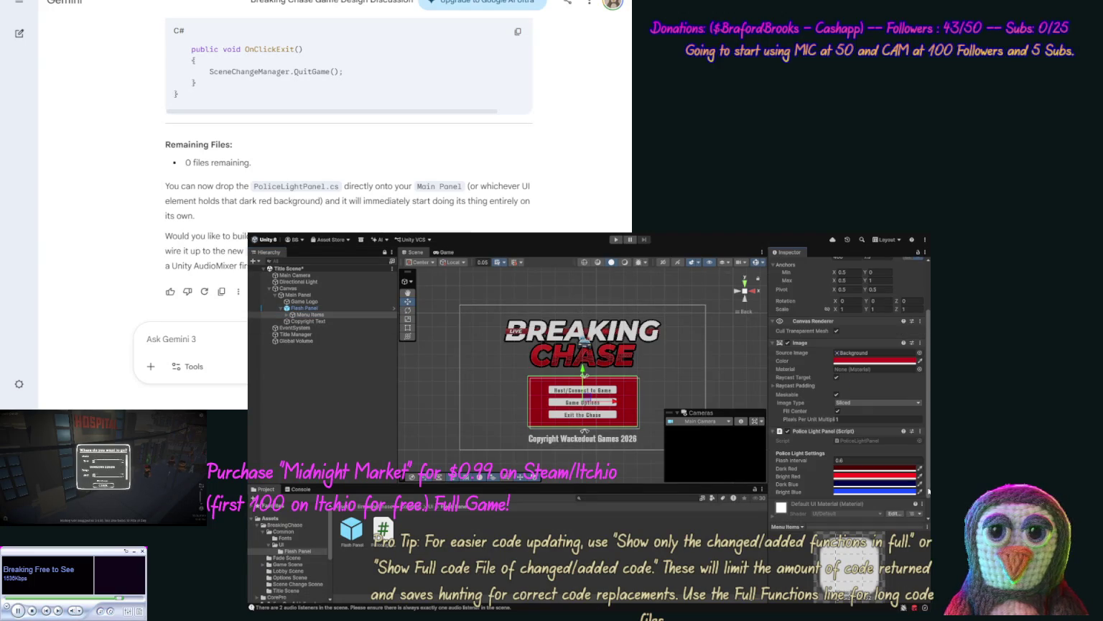
{"action": "left_click", "coordinate": [875, 460]}
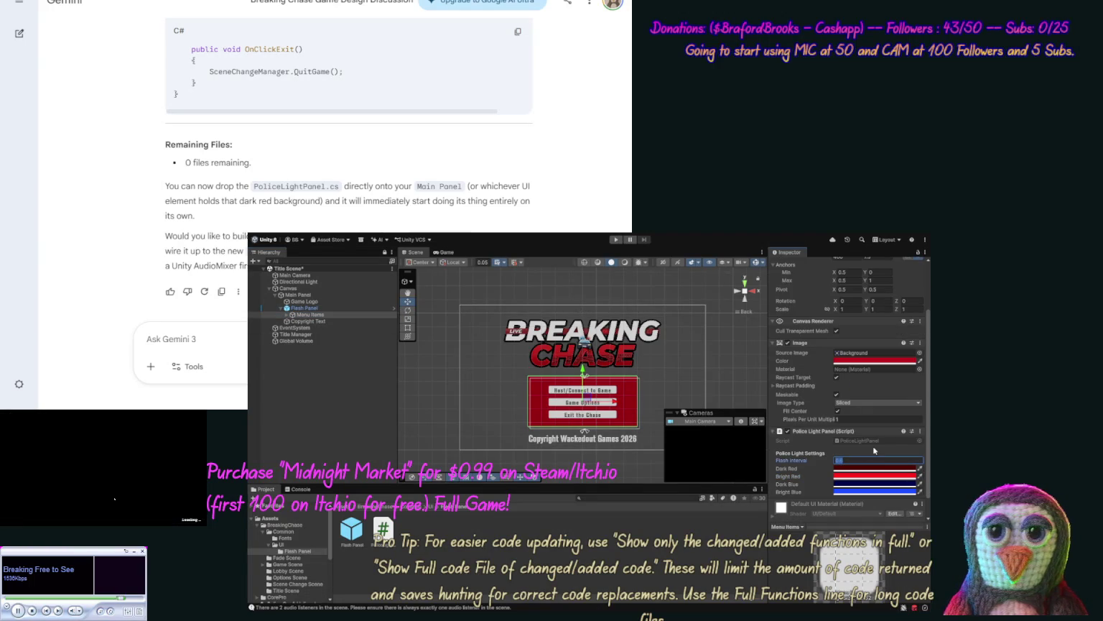
{"action": "type", "text": "1.2"}
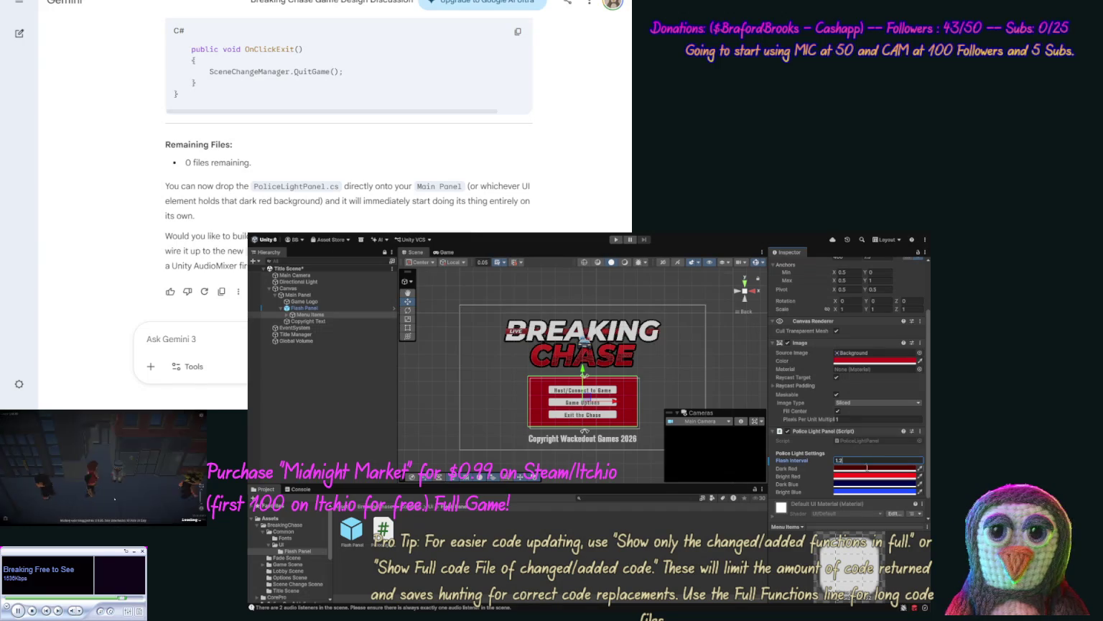
{"action": "key", "text": "Tab"}
{"action": "key", "text": "Tab"}
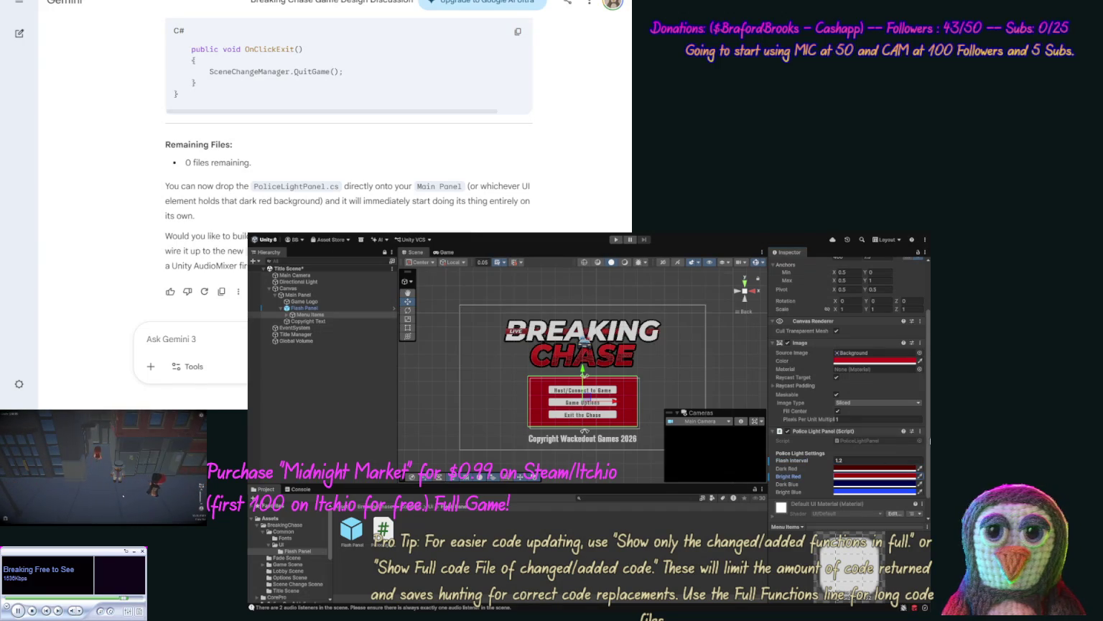
{"action": "left_click", "coordinate": [856, 492]}
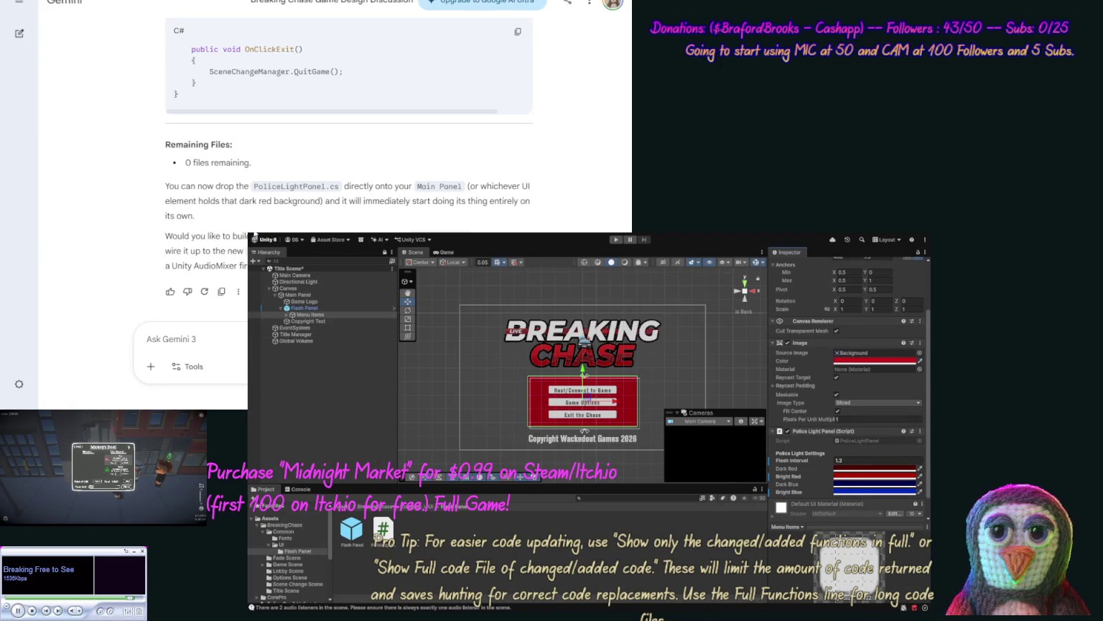
{"action": "key", "text": "ctrl+s"}
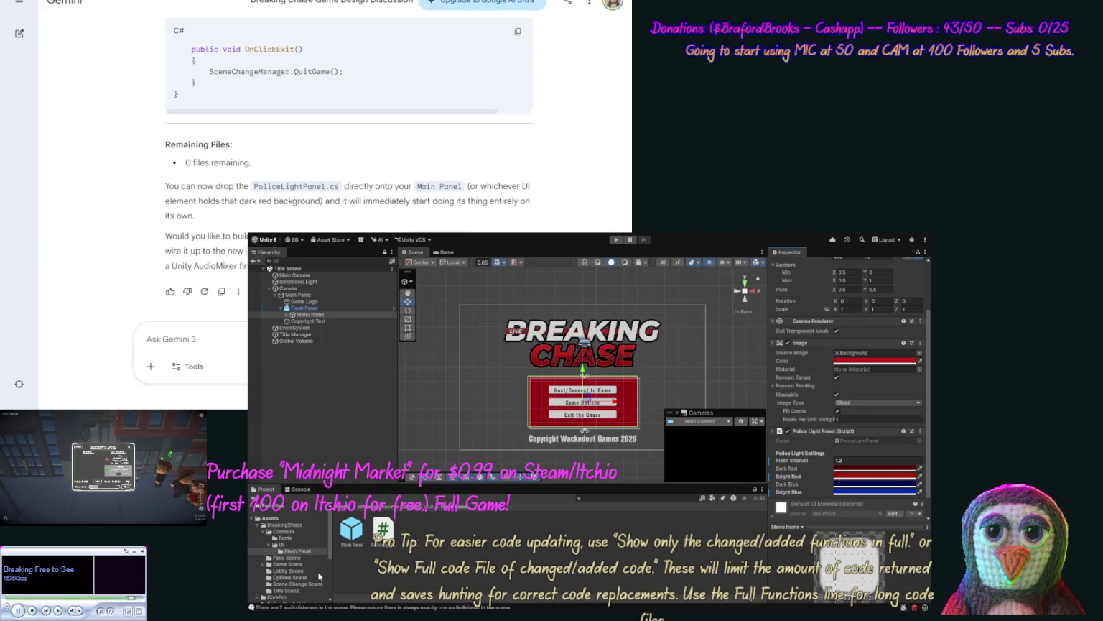
Step: Open the Options Scene, inspect Menu Items under Canvas > Panel > Menu Items Shadow, and save it
{"action": "left_click", "coordinate": [291, 577]}
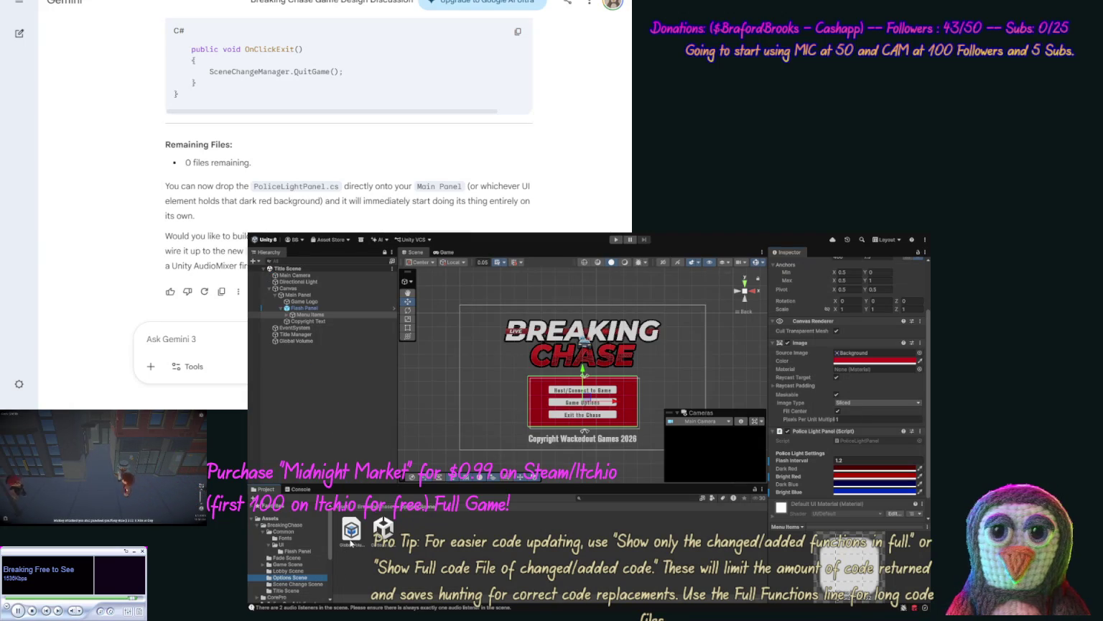
{"action": "double_click", "coordinate": [384, 530]}
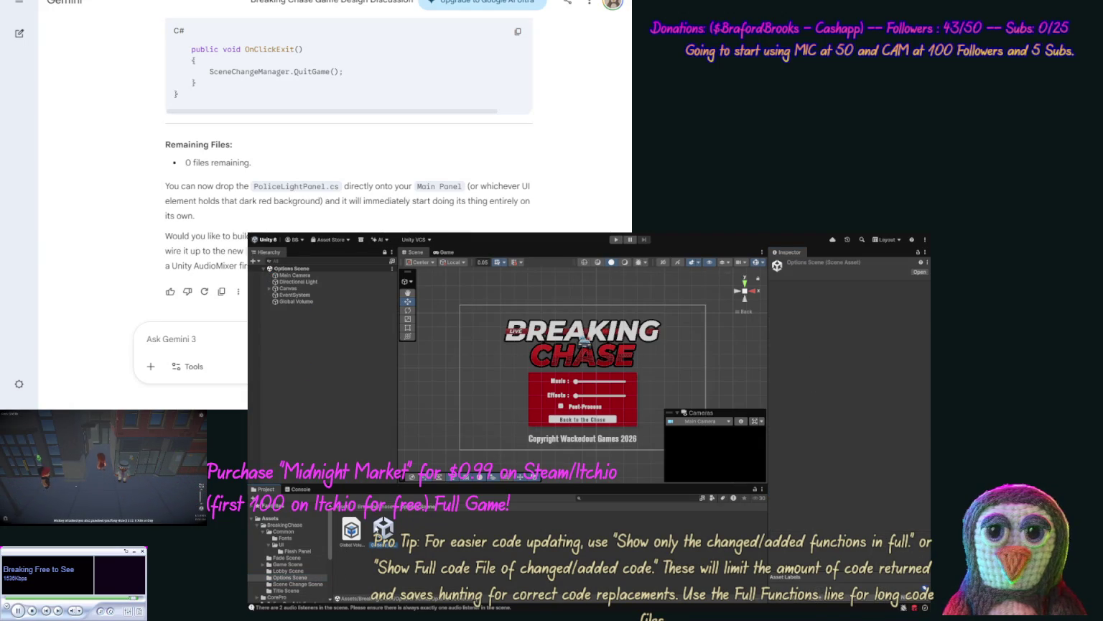
{"action": "left_click", "coordinate": [270, 288]}
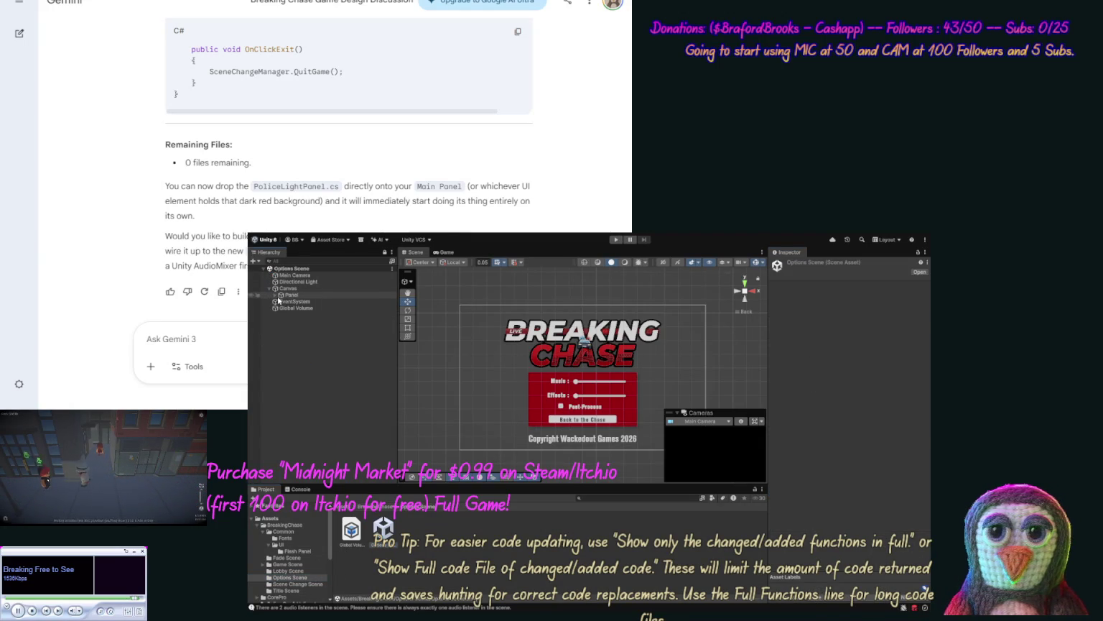
{"action": "left_click", "coordinate": [275, 295]}
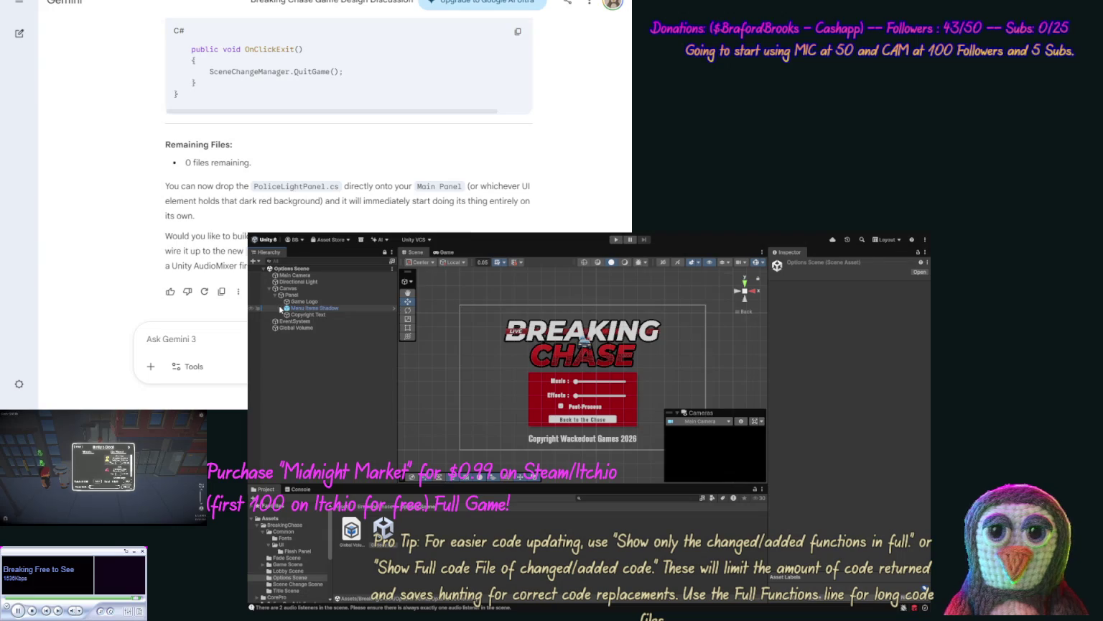
{"action": "left_click", "coordinate": [280, 308]}
{"action": "left_click", "coordinate": [306, 314]}
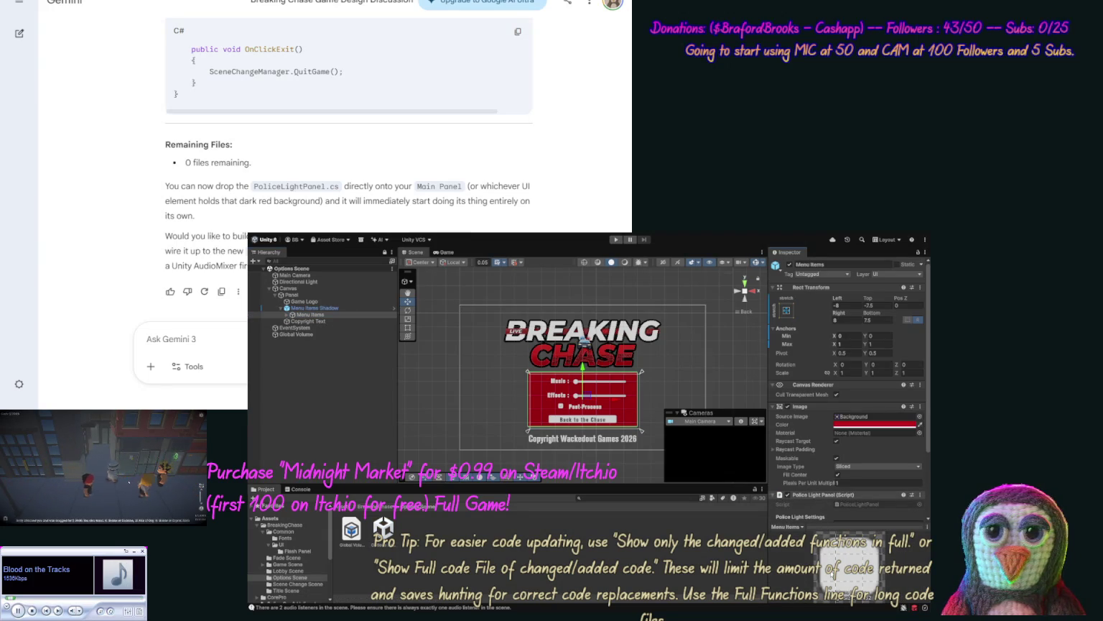
{"action": "scroll", "coordinate": [927, 479], "scroll_direction": "down", "scroll_amount": 2}
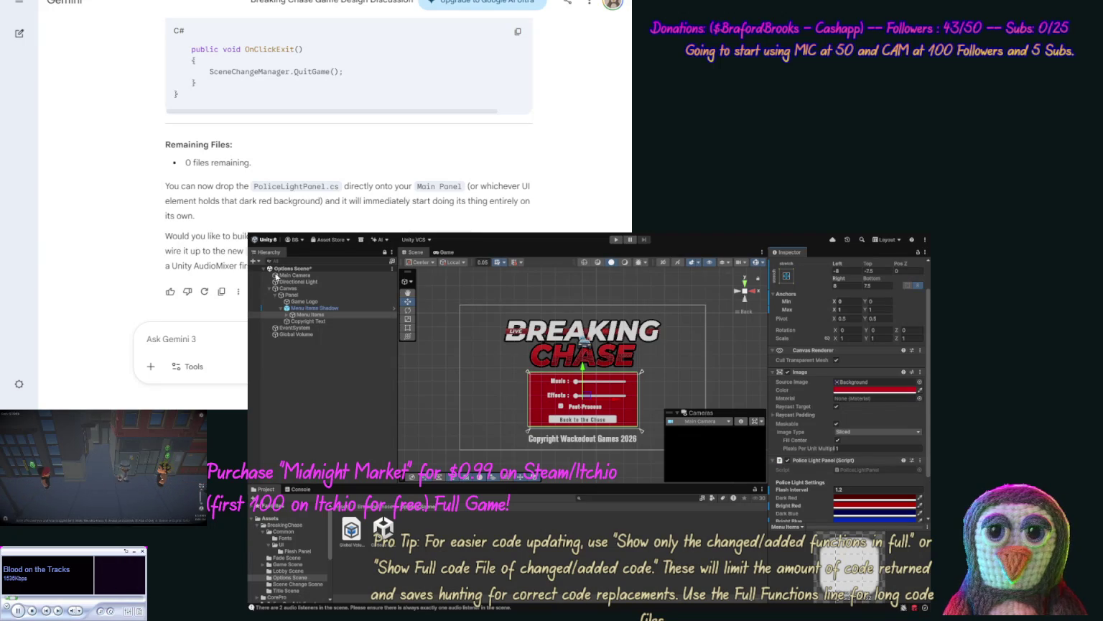
{"action": "key", "text": "ctrl+s"}
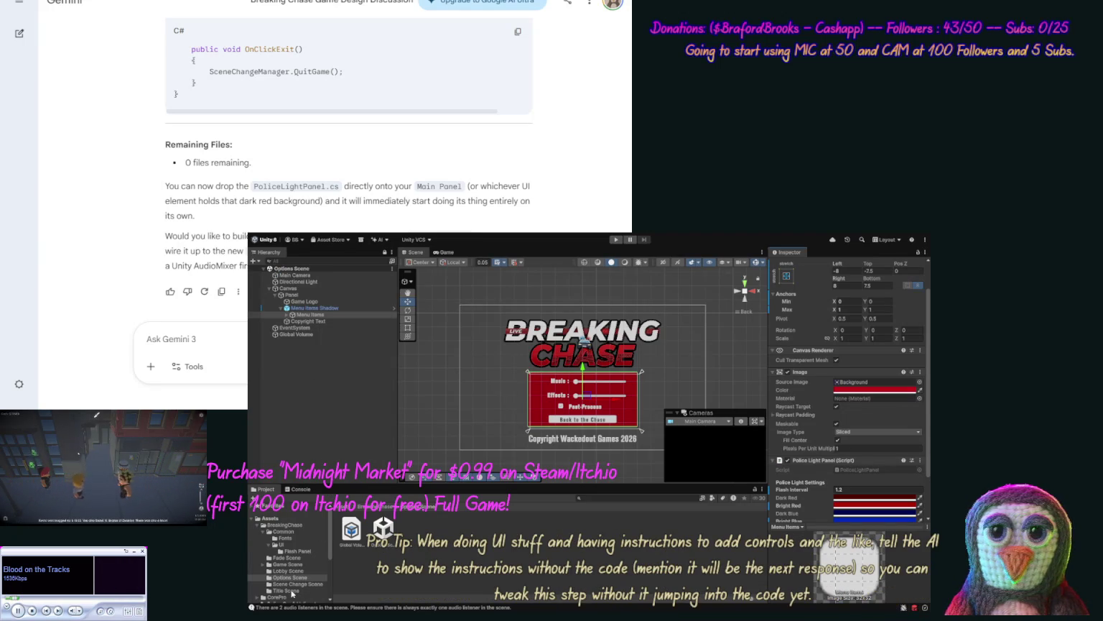
Step: Reopen the Title Scene and enter Play mode to test the flashing menu panel
{"action": "left_click", "coordinate": [323, 591]}
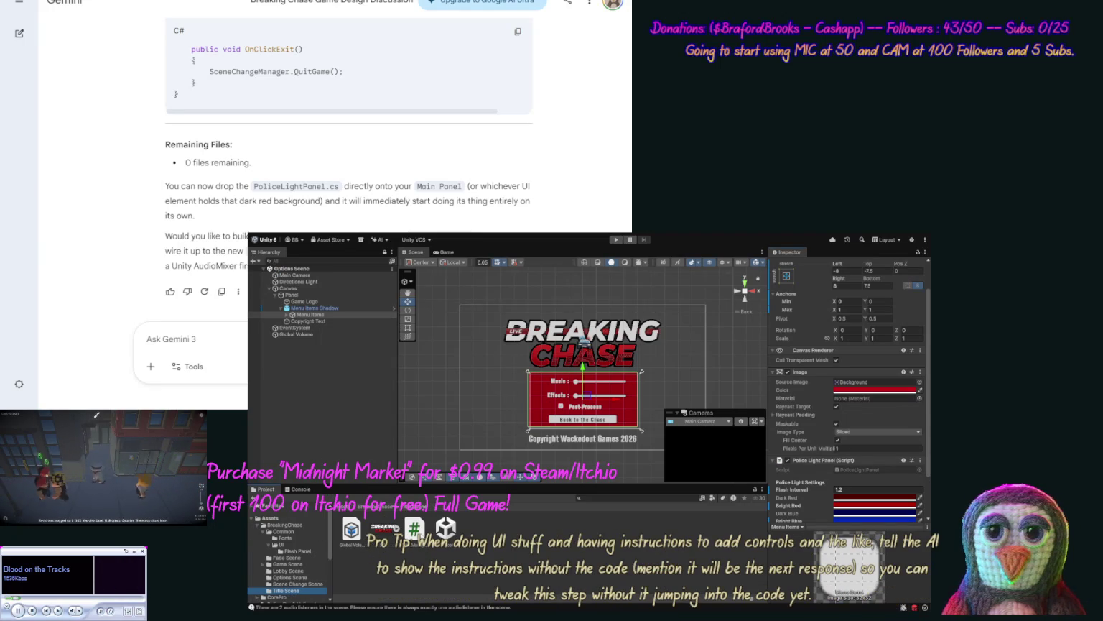
{"action": "double_click", "coordinate": [446, 528]}
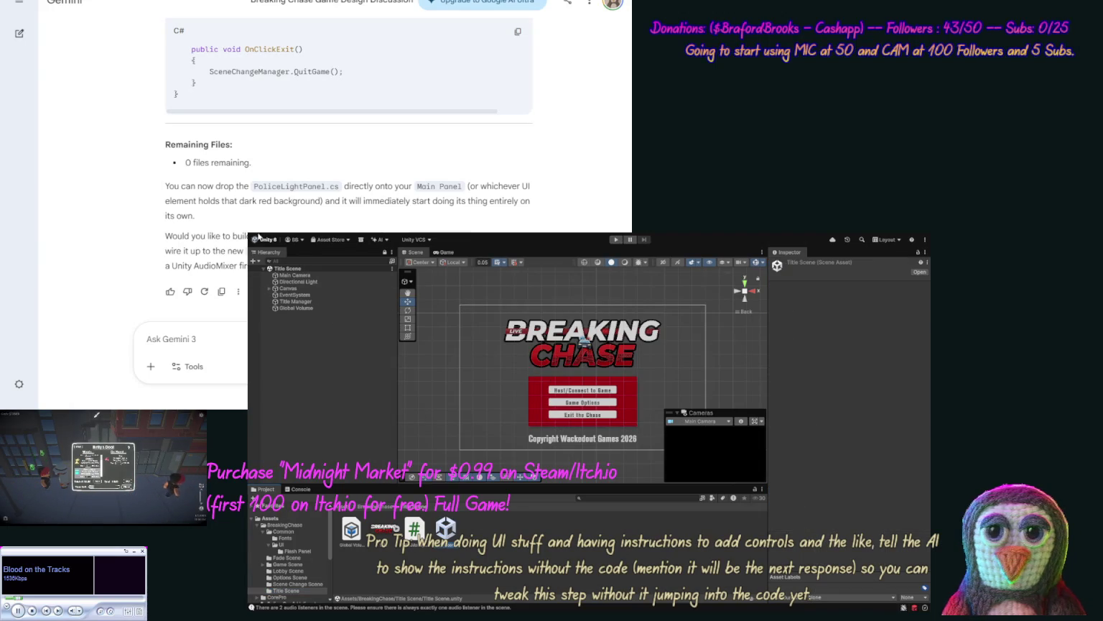
{"action": "left_click", "coordinate": [616, 239]}
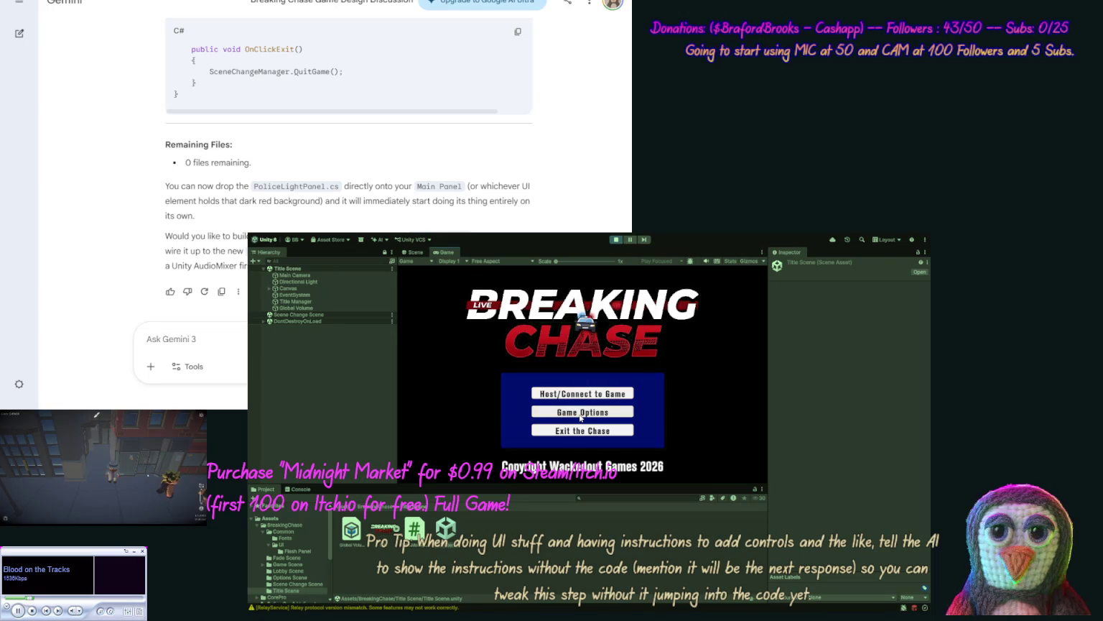
{"action": "left_click", "coordinate": [580, 412]}
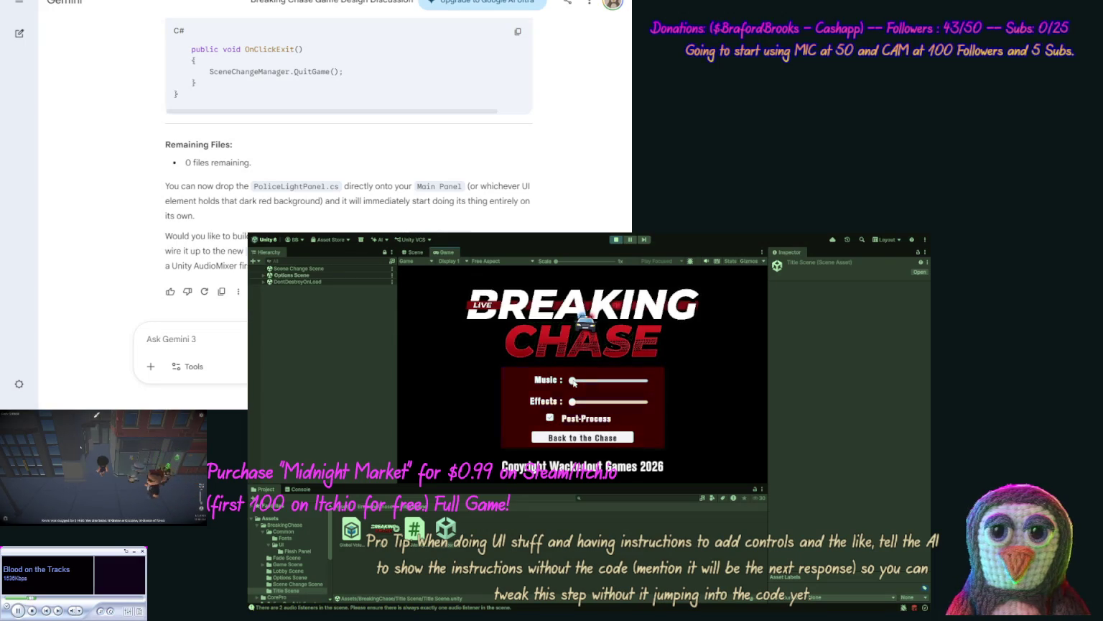
{"action": "left_click_drag", "start_coordinate": [573, 382], "coordinate": [645, 381]}
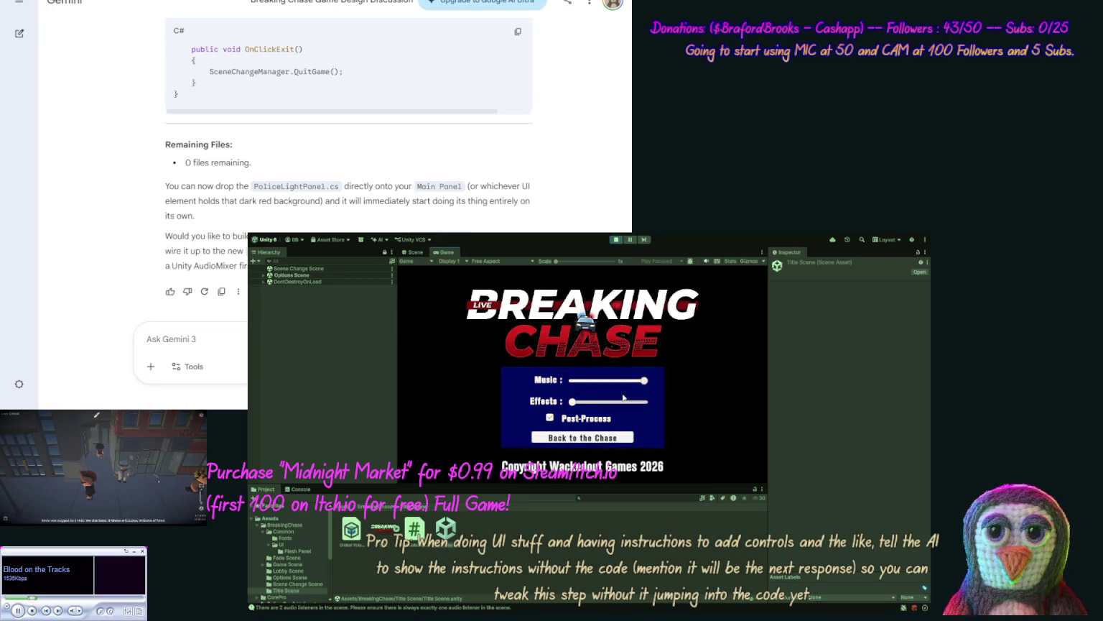
{"action": "left_click_drag", "start_coordinate": [572, 402], "coordinate": [645, 402]}
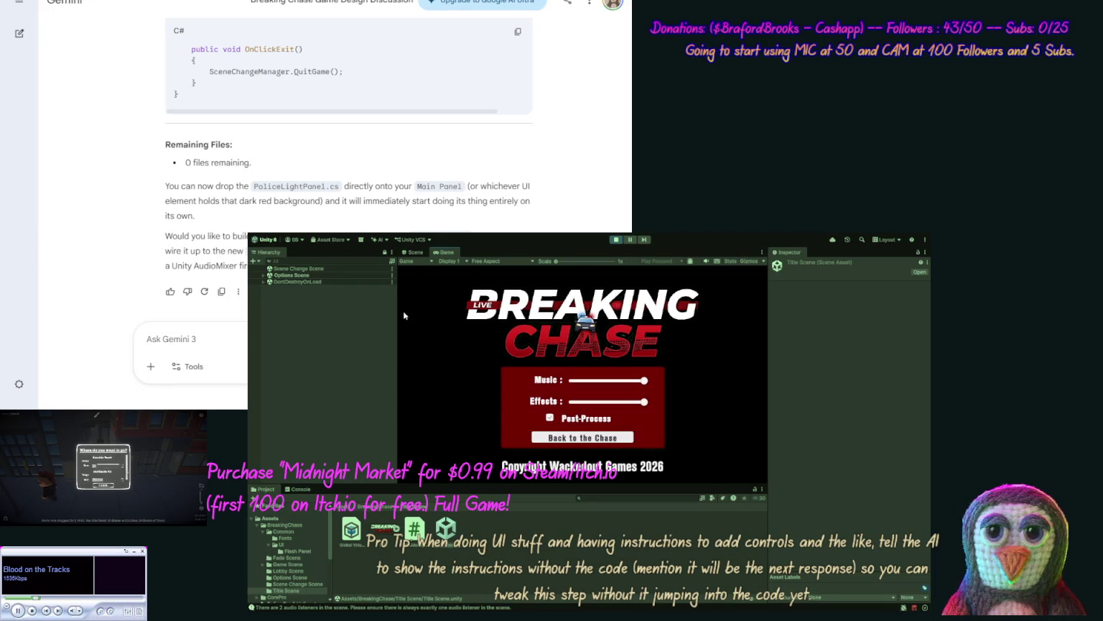
{"action": "left_click", "coordinate": [616, 239]}
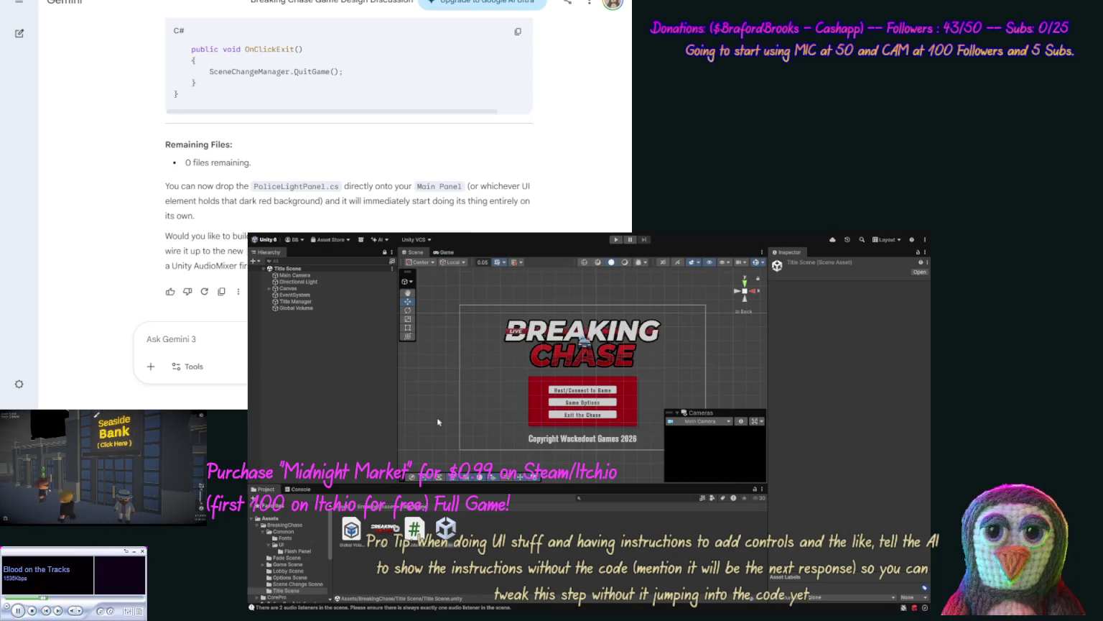
Step: Open the Options Scene and copy its hierarchy and components as JSON for Gemini
{"action": "left_click", "coordinate": [291, 577]}
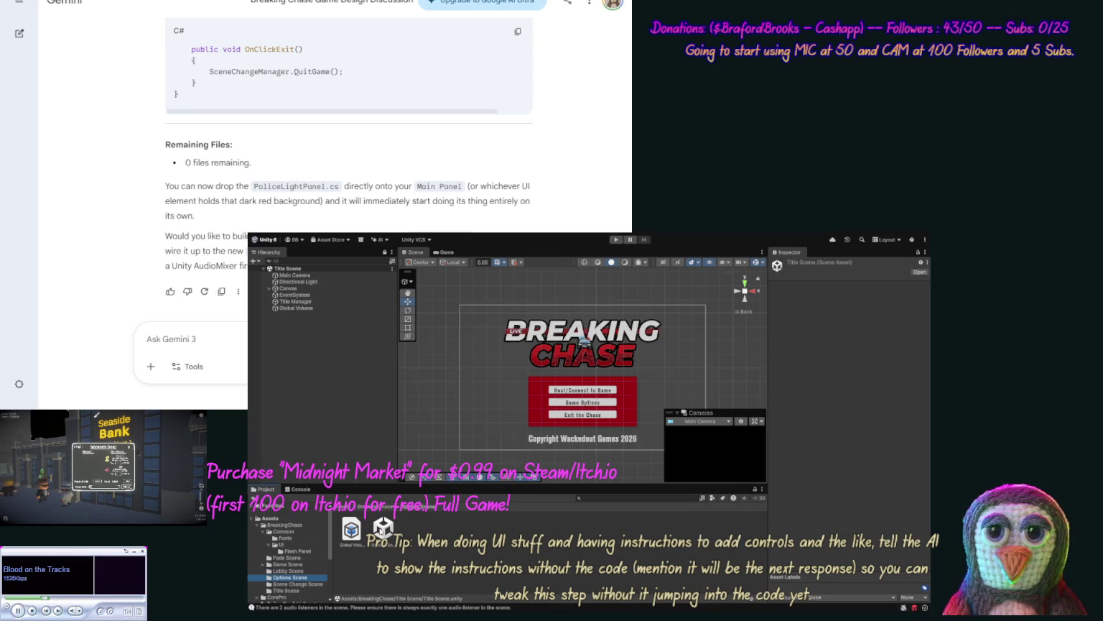
{"action": "double_click", "coordinate": [383, 528]}
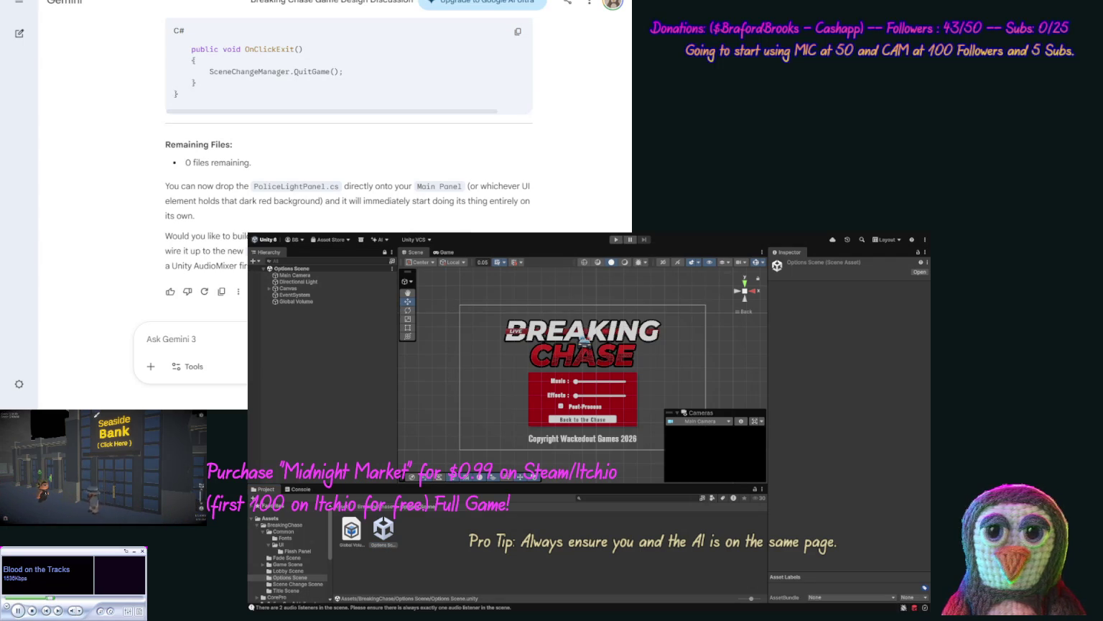
{"action": "key", "text": "ctrl+v"}
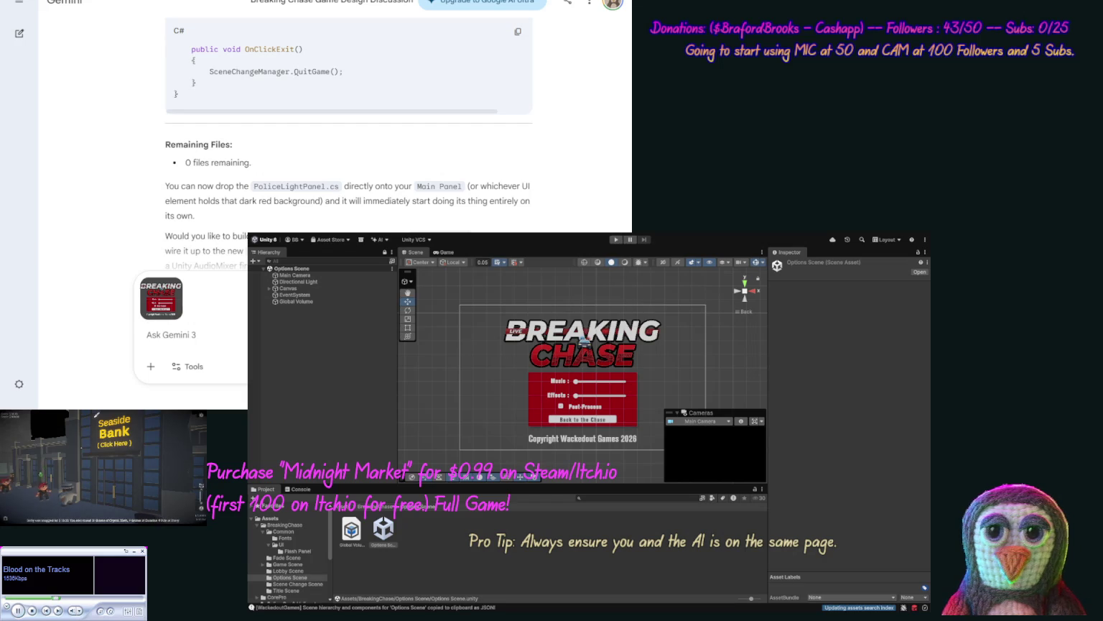
Step: Paste the scene JSON into the prompt after 'We now have [scene]', followed by '[/scene], [code'
{"action": "type", "text": "We now "}
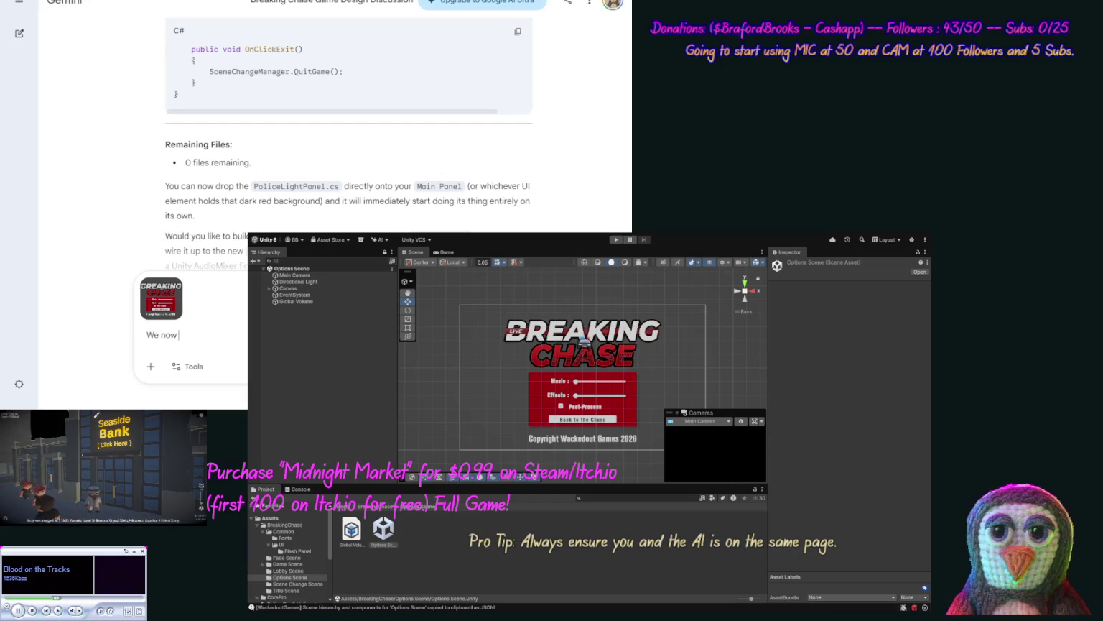
{"action": "type", "text": "have ["}
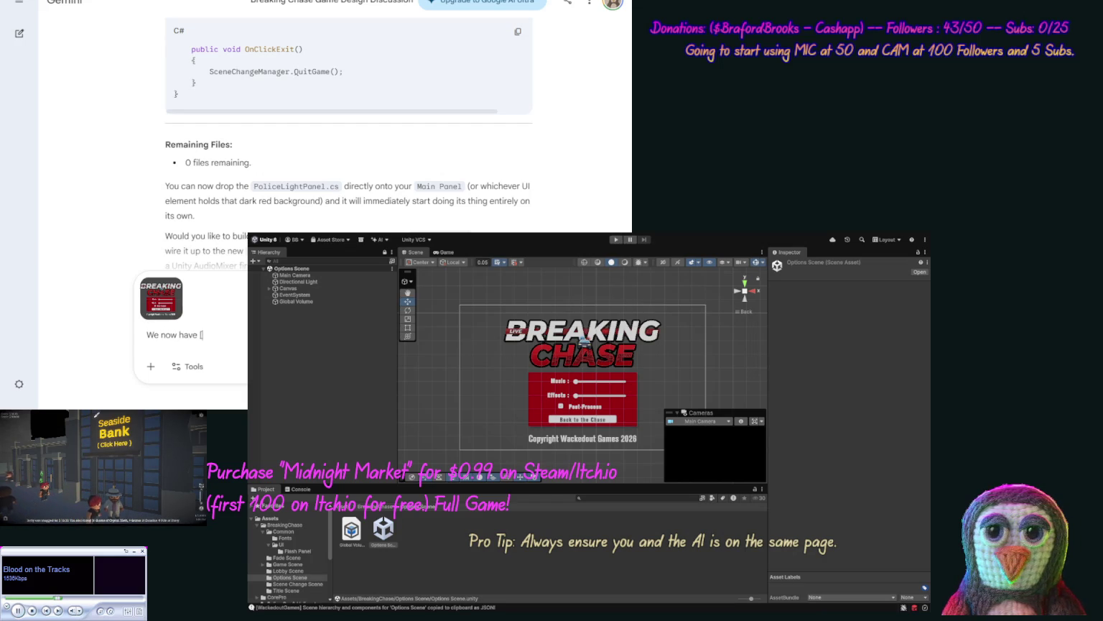
{"action": "type", "text": "scene]"}
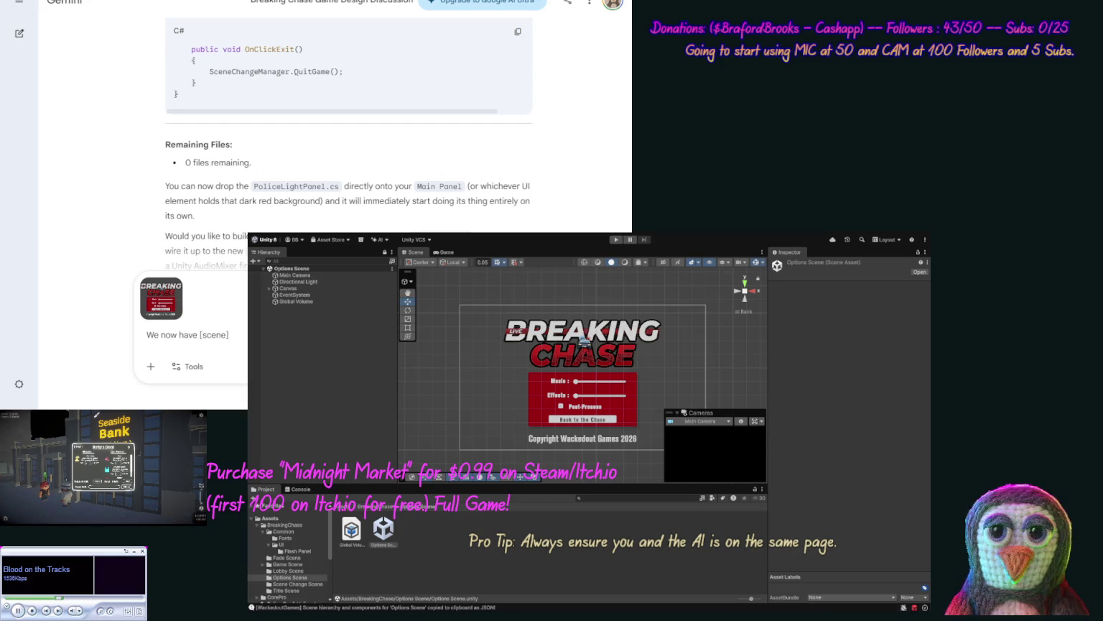
{"action": "key", "text": "ctrl+v"}
{"action": "type", "text": "[/sce"}
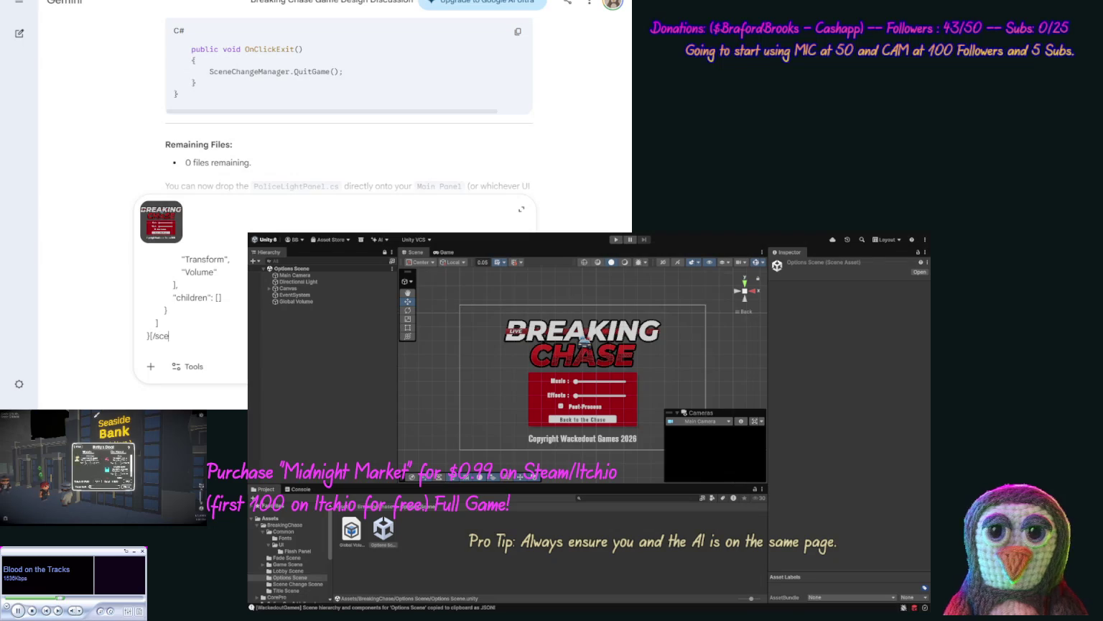
{"action": "type", "text": "ne], [code"}
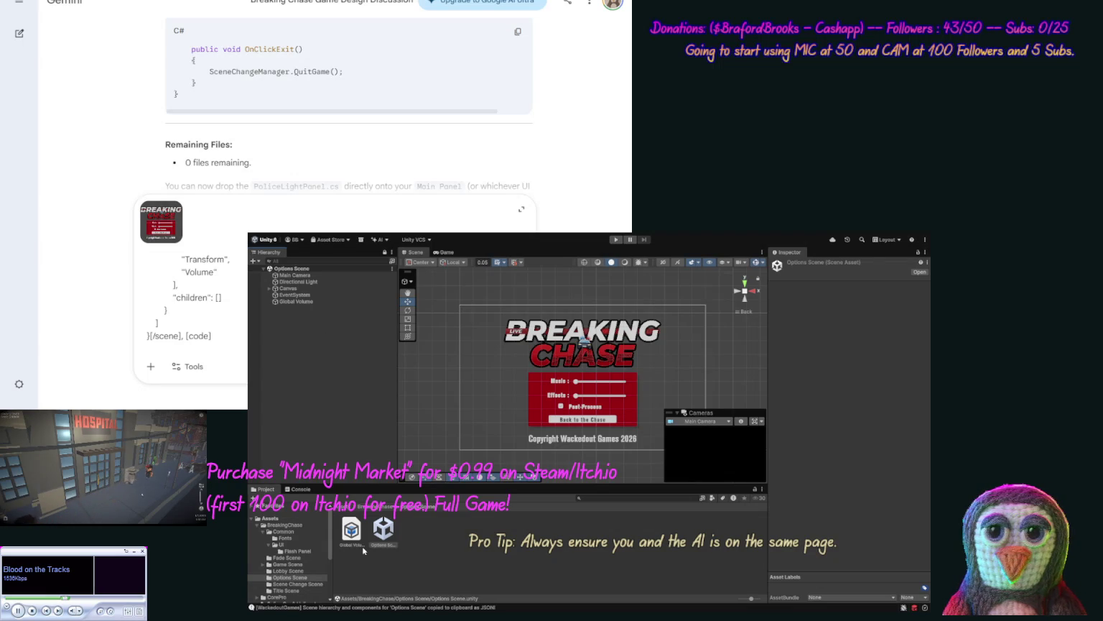
{"action": "left_click", "coordinate": [366, 467]}
Step: Create an empty GameObject in the Options Scene named Options Manager
{"action": "key", "text": "ctrl+shift+n"}
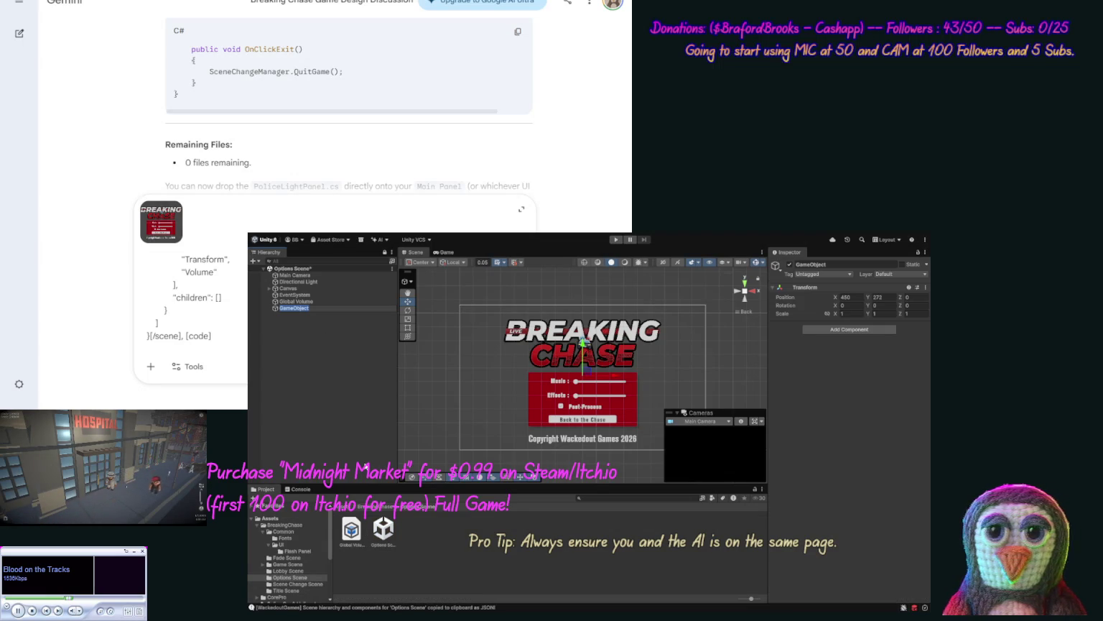
{"action": "type", "text": "S"}
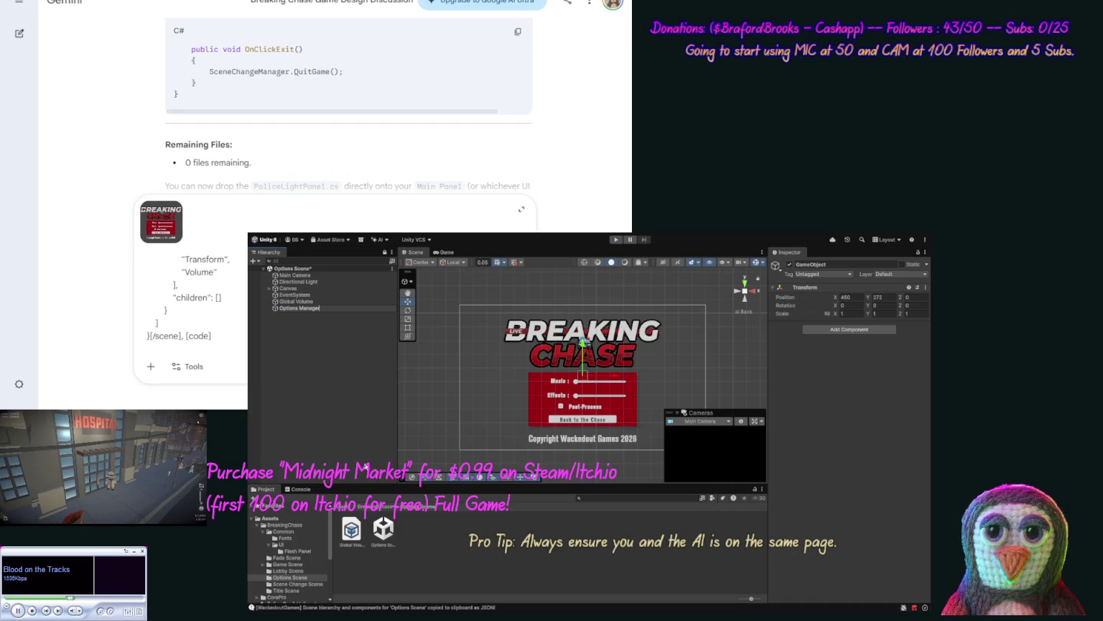
{"action": "key", "text": "Return"}
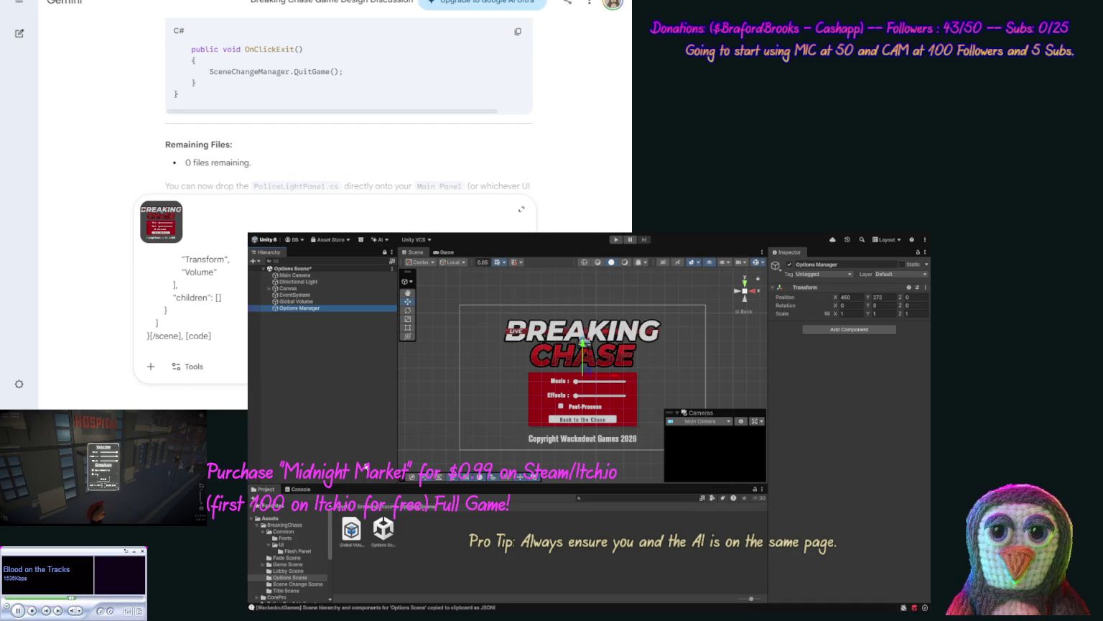
Step: Create an Options Manager C# script in the Options Scene folder and attach it to the object
{"action": "left_click", "coordinate": [425, 547]}
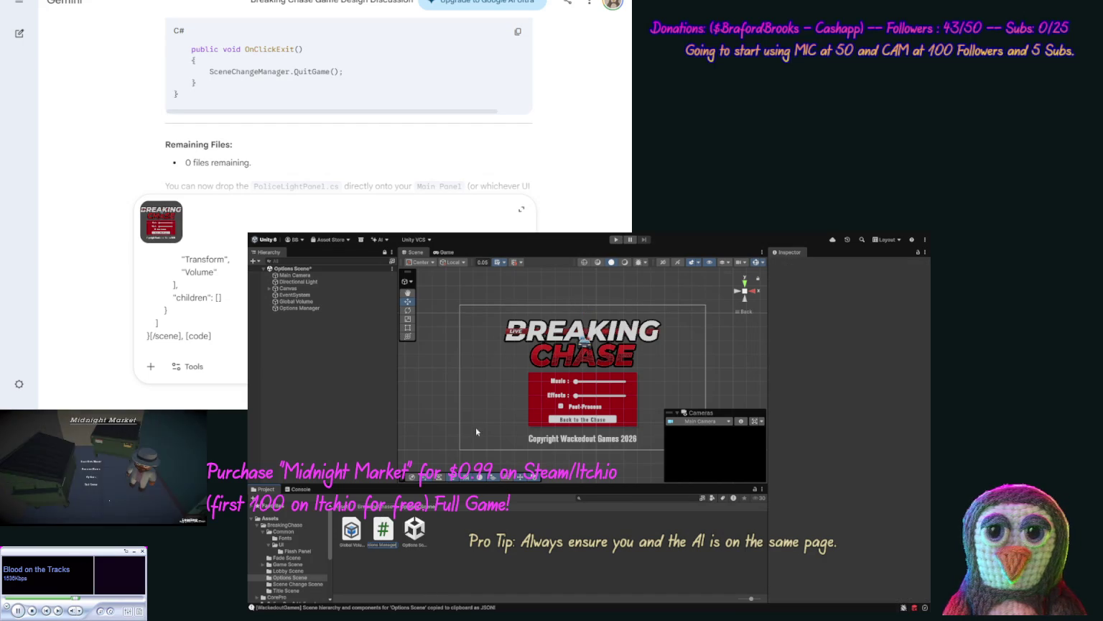
{"action": "key", "text": "Return"}
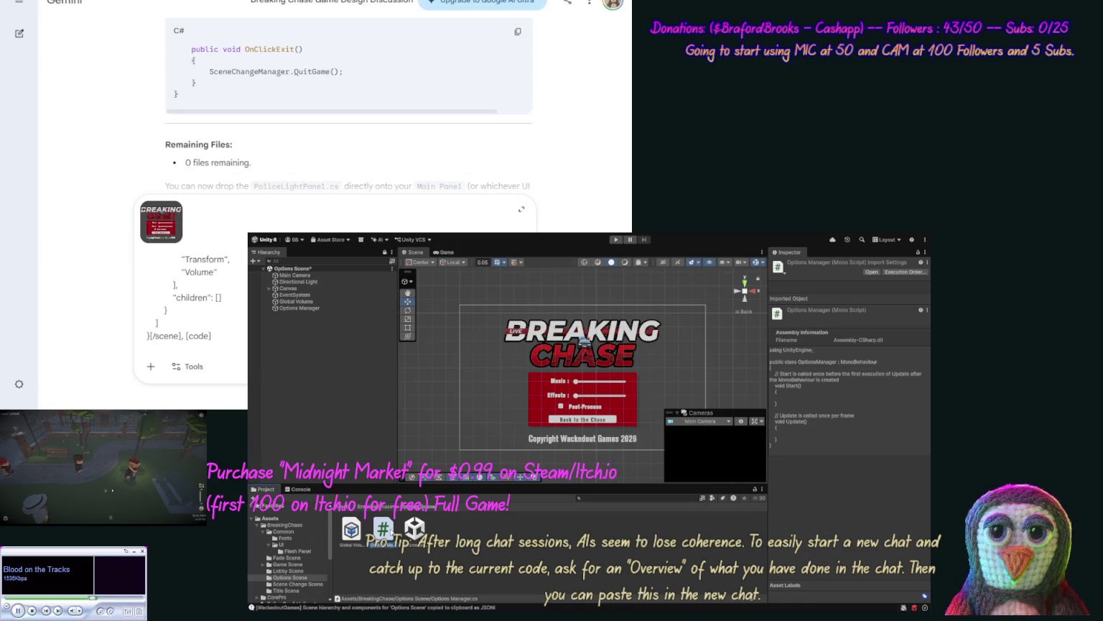
{"action": "left_click", "coordinate": [295, 310]}
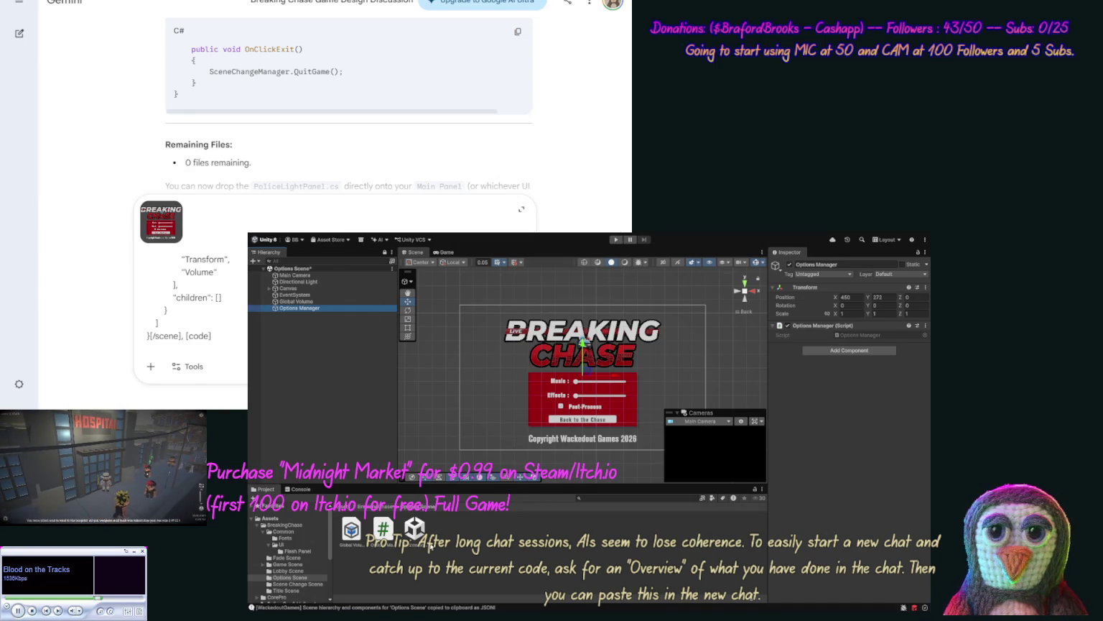
{"action": "left_click", "coordinate": [219, 351]}
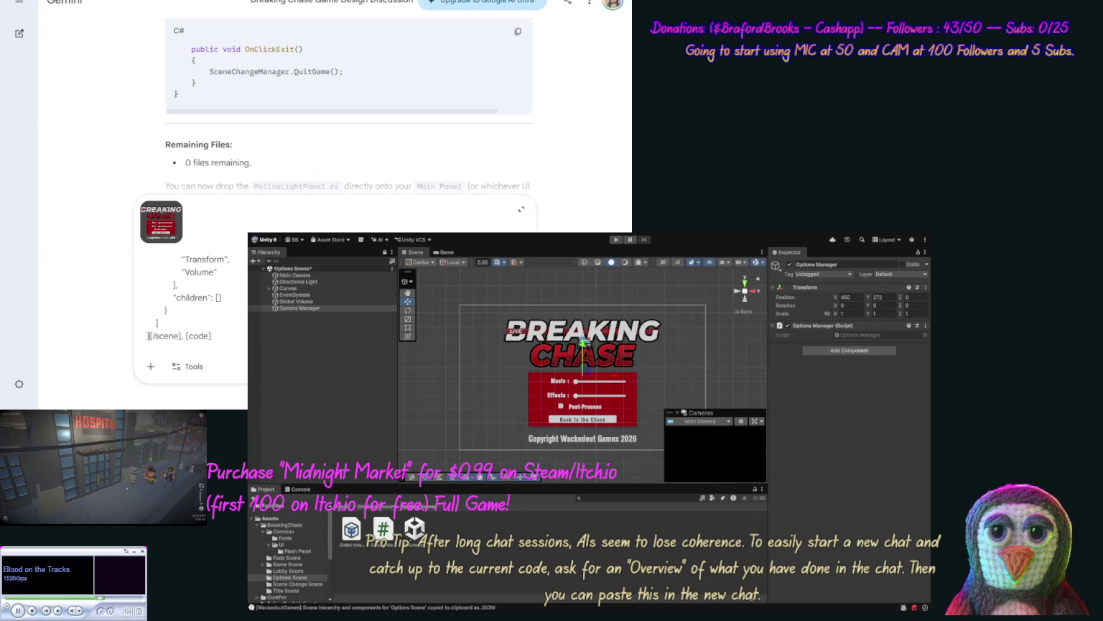
{"action": "key", "text": "ctrl+a"}
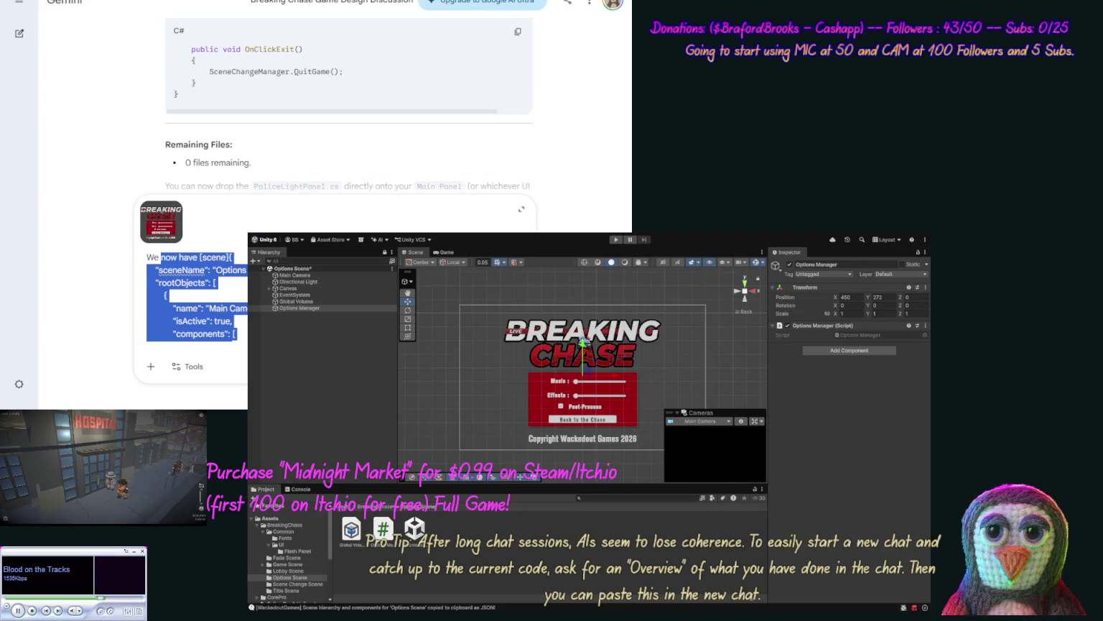
Step: Replace the old JSON between the [scene] tags with the updated copy listing Options Manager
{"action": "key", "text": "ctrl+shift+Right"}
{"action": "key", "text": "ctrl+shift+Right"}
{"action": "key", "text": "ctrl+shift+Right"}
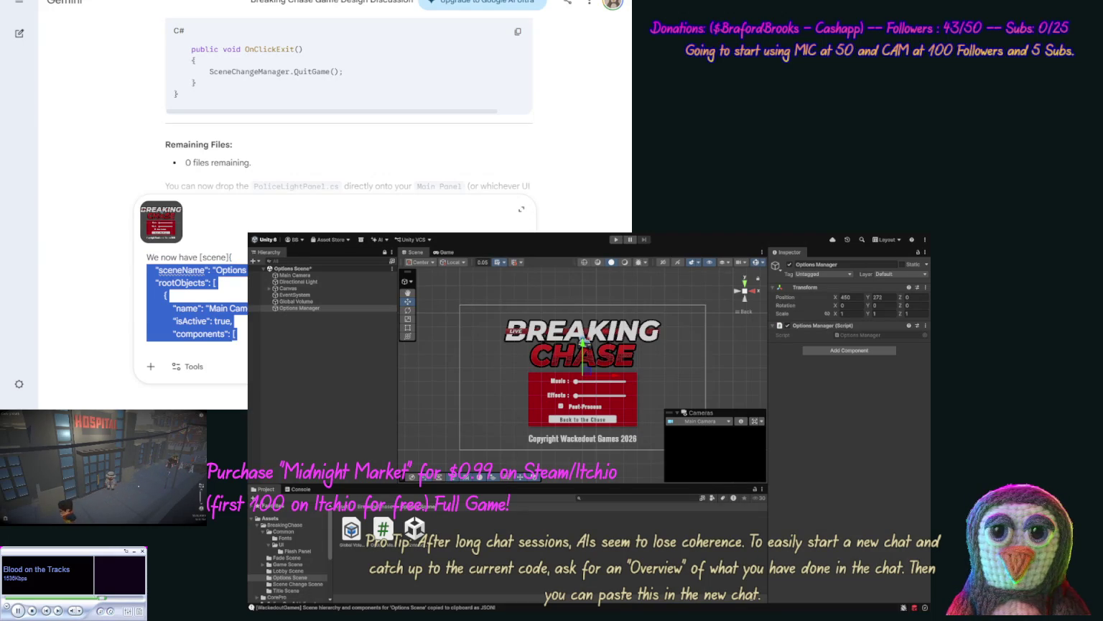
{"action": "left_click_drag", "start_coordinate": [155, 267], "coordinate": [231, 257]}
{"action": "key", "text": "ctrl+v"}
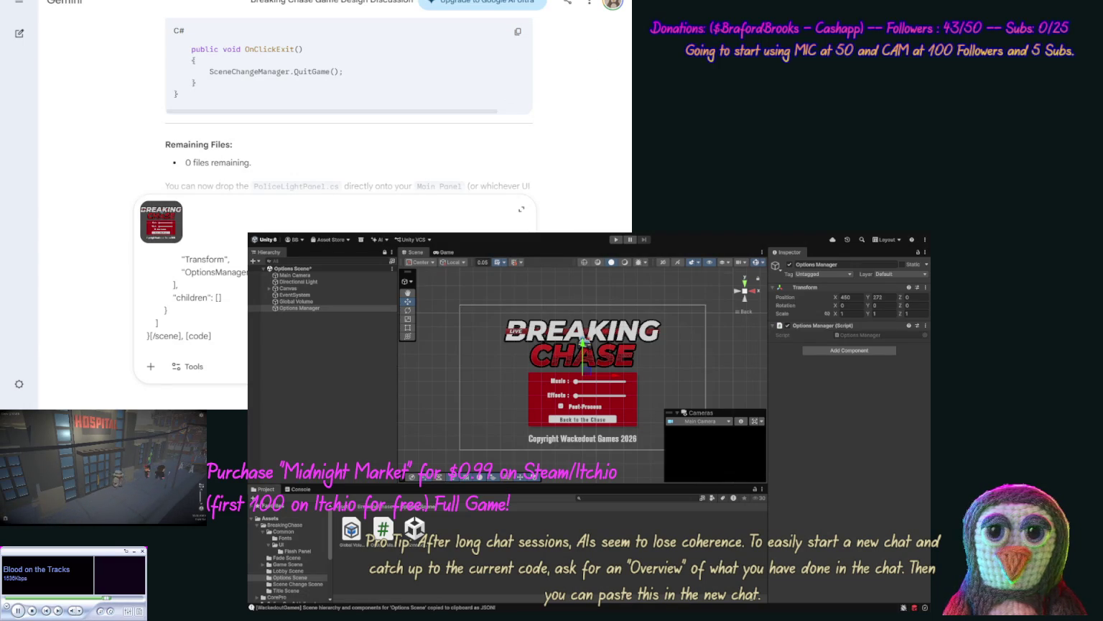
Step: Paste the Options Manager script's code into the prompt and close it with [/code]
{"action": "left_click", "coordinate": [516, 479]}
{"action": "left_click", "coordinate": [383, 530]}
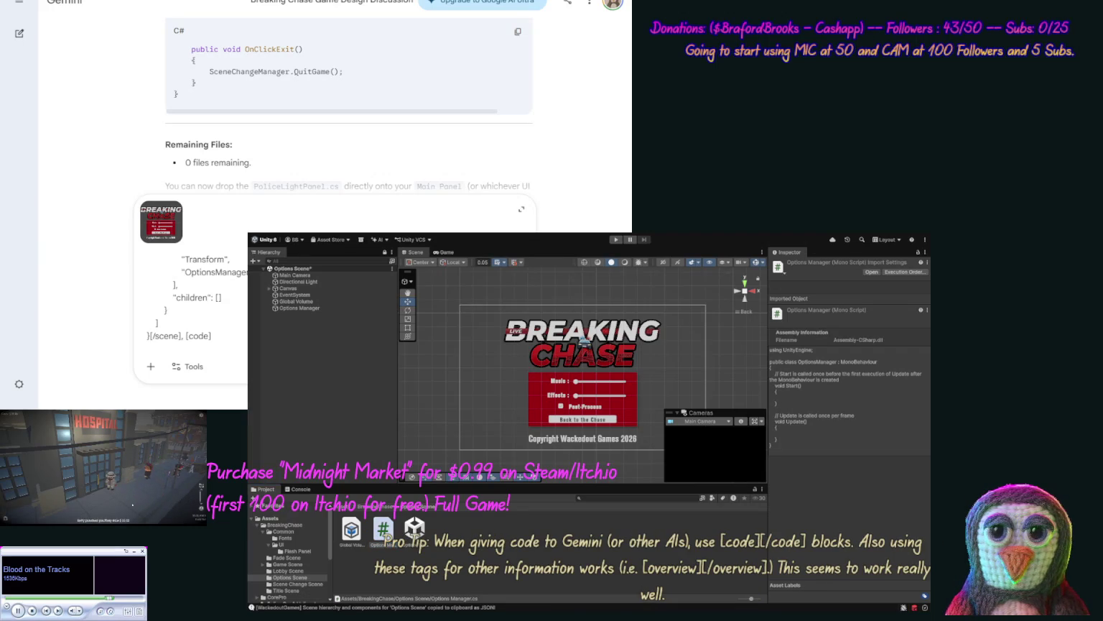
{"action": "key", "text": "ctrl+v"}
{"action": "type", "text": "["}
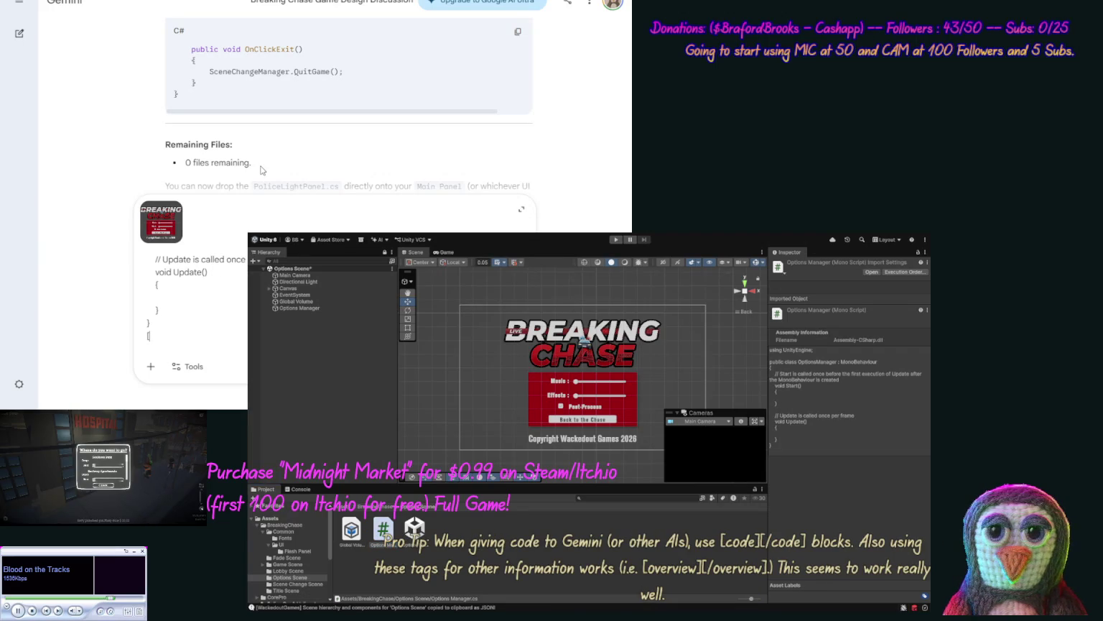
{"action": "type", "text": "/code]"}
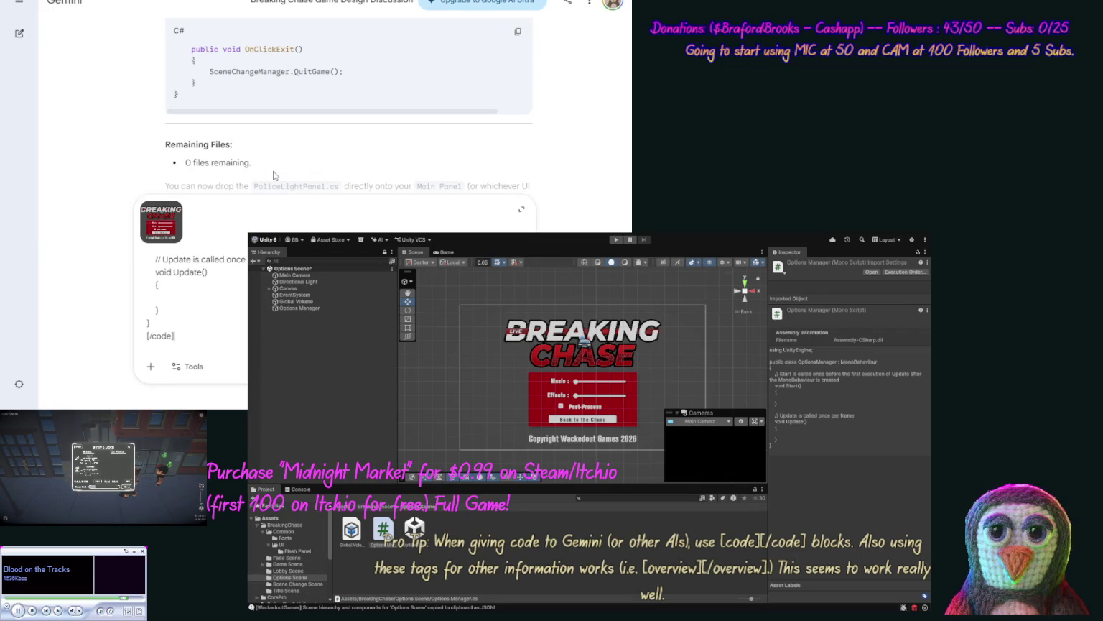
Step: Begin the request 'LEt's add our code', removing a stray 'the' and adding 'then values, we need a go'
{"action": "type", "text": " LEt"}
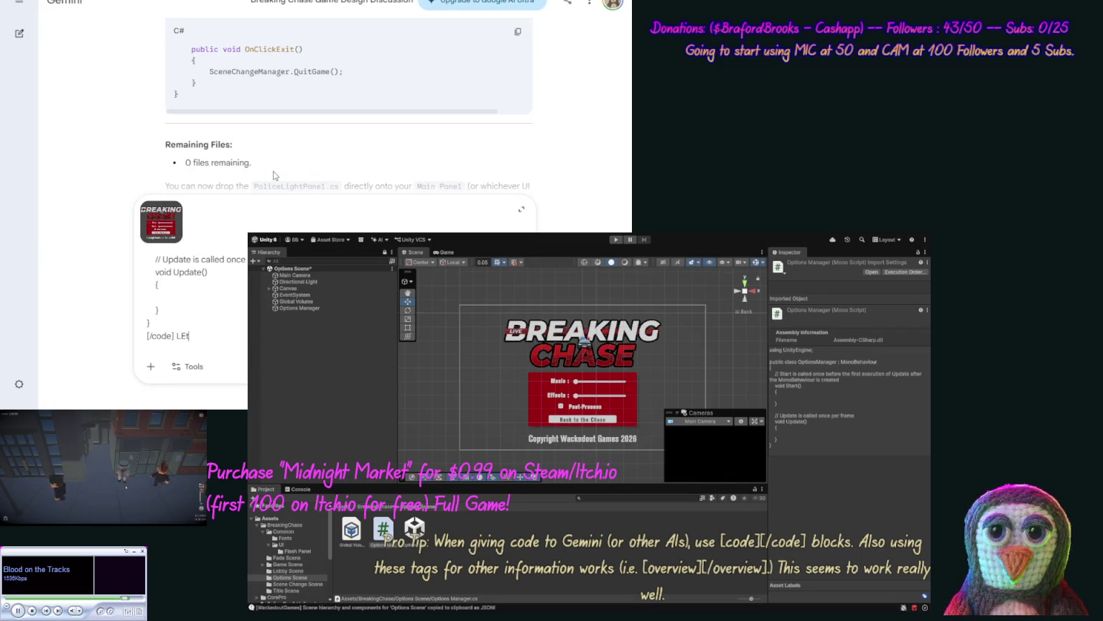
{"action": "type", "text": "'s add ou"}
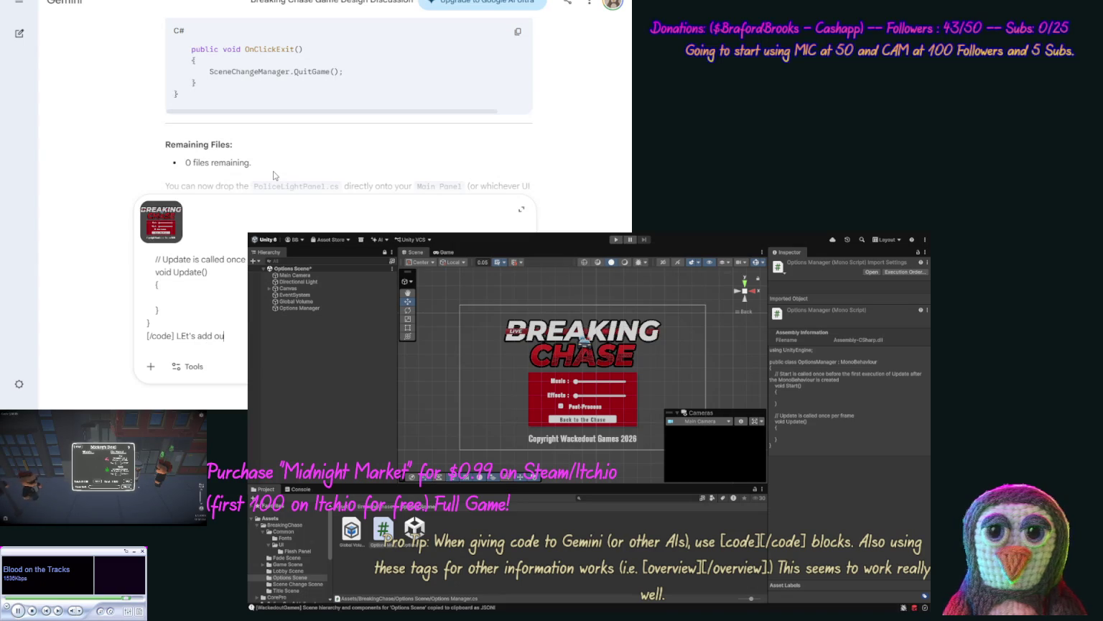
{"action": "type", "text": "r code"}
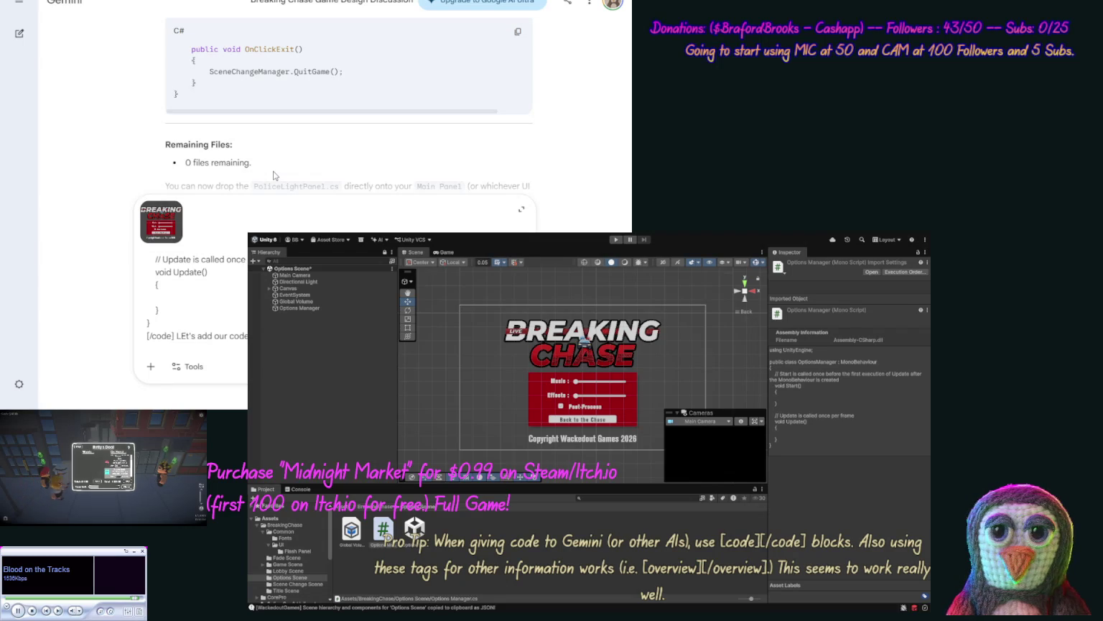
{"action": "type", "text": "te"}
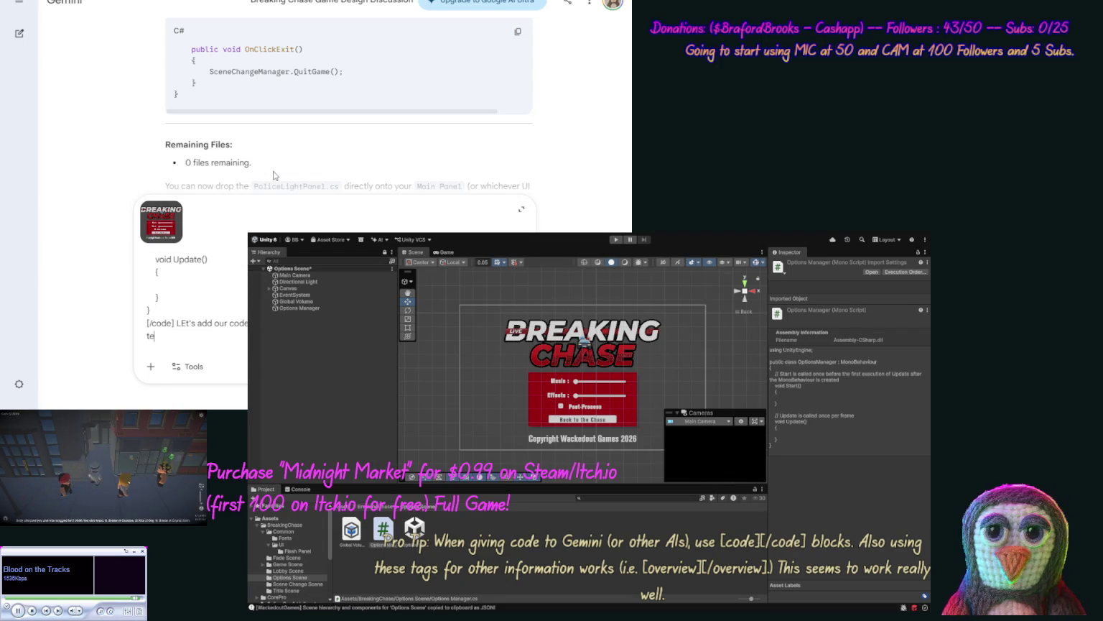
{"action": "key", "text": "BackSpace"}
{"action": "type", "text": "he"}
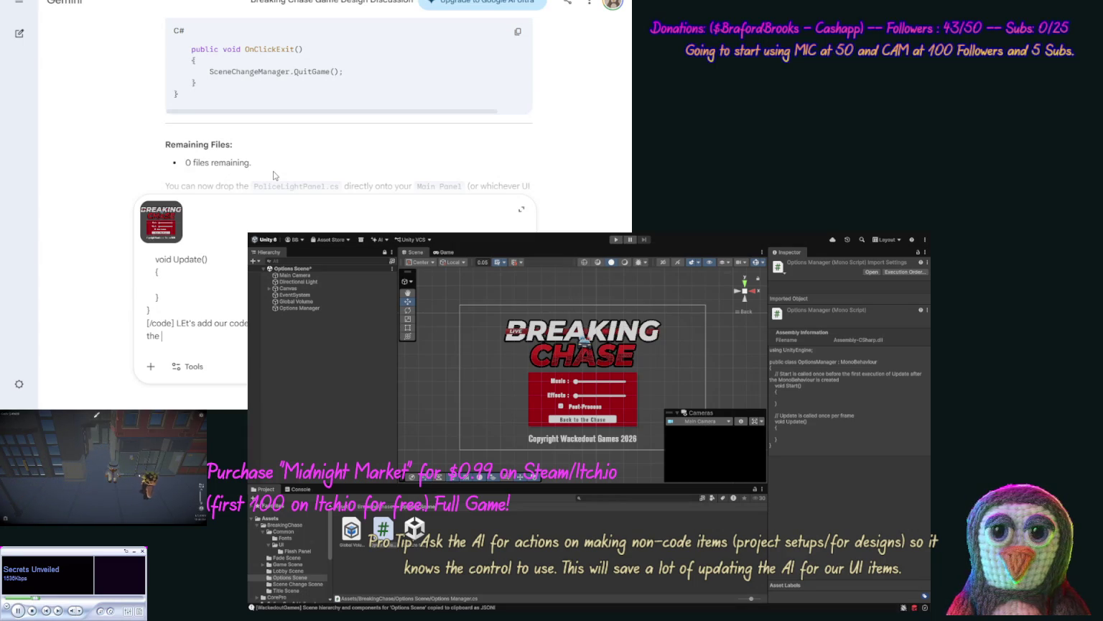
{"action": "key", "text": "shift+Up"}
{"action": "key", "text": "ctrl+shift+Right"}
{"action": "key", "text": "ctrl+shift+Right"}
{"action": "key", "text": "ctrl+shift+Right"}
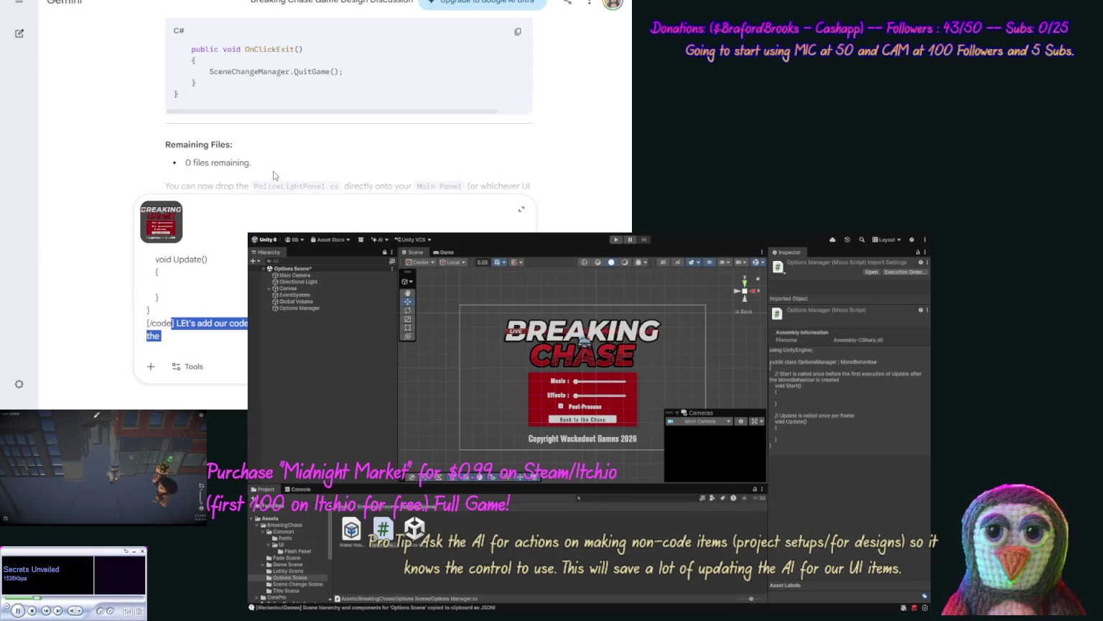
{"action": "key", "text": "BackSpace"}
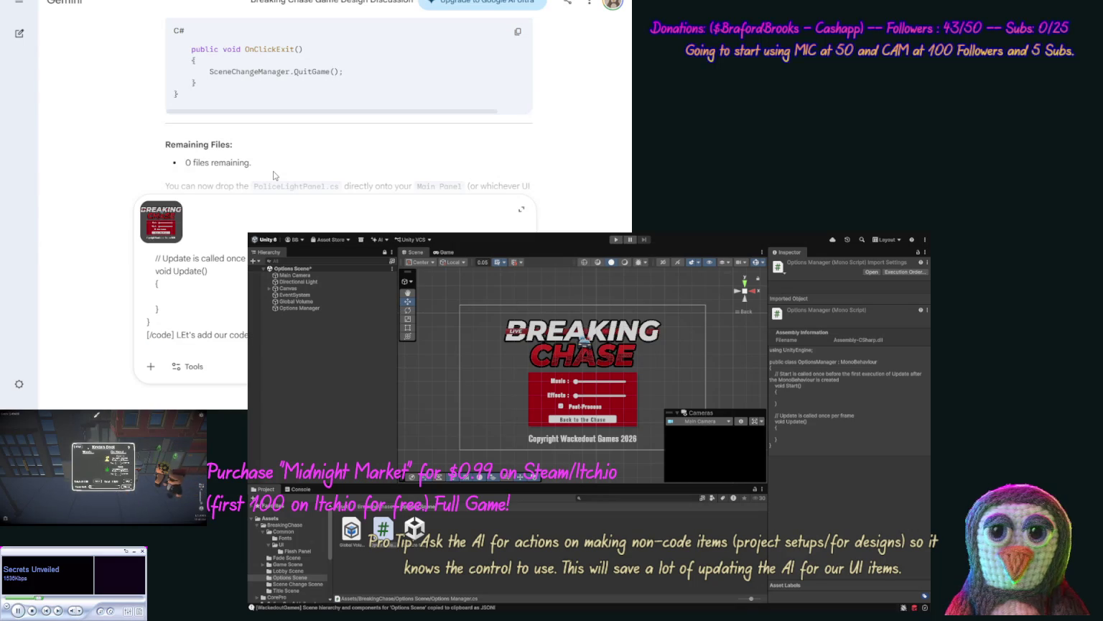
{"action": "type", "text": "then values, w"}
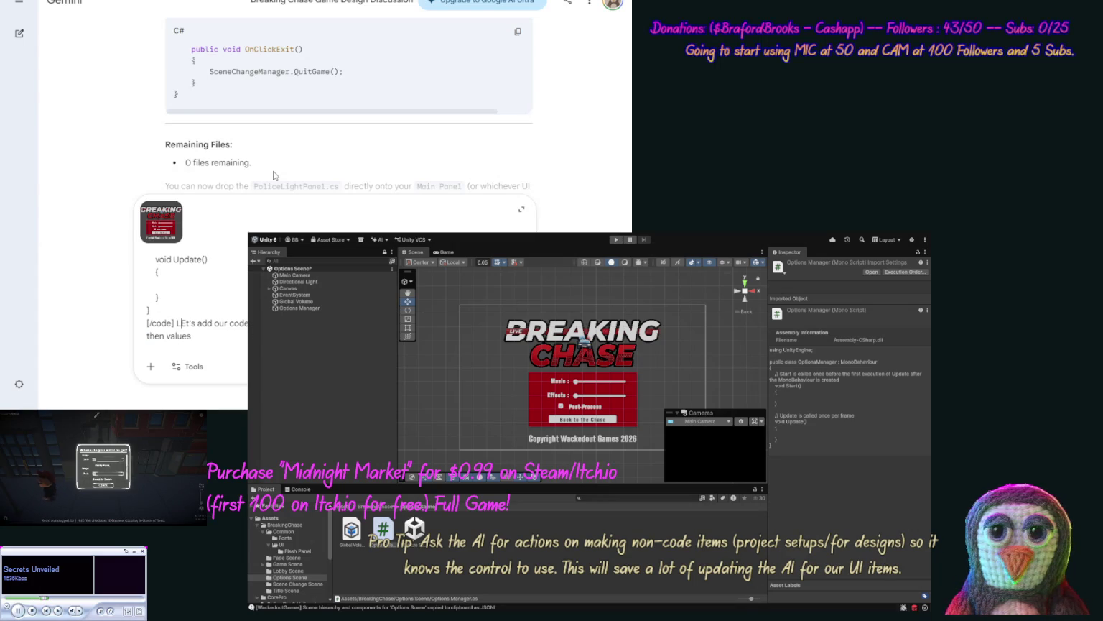
{"action": "type", "text": "e need a go"}
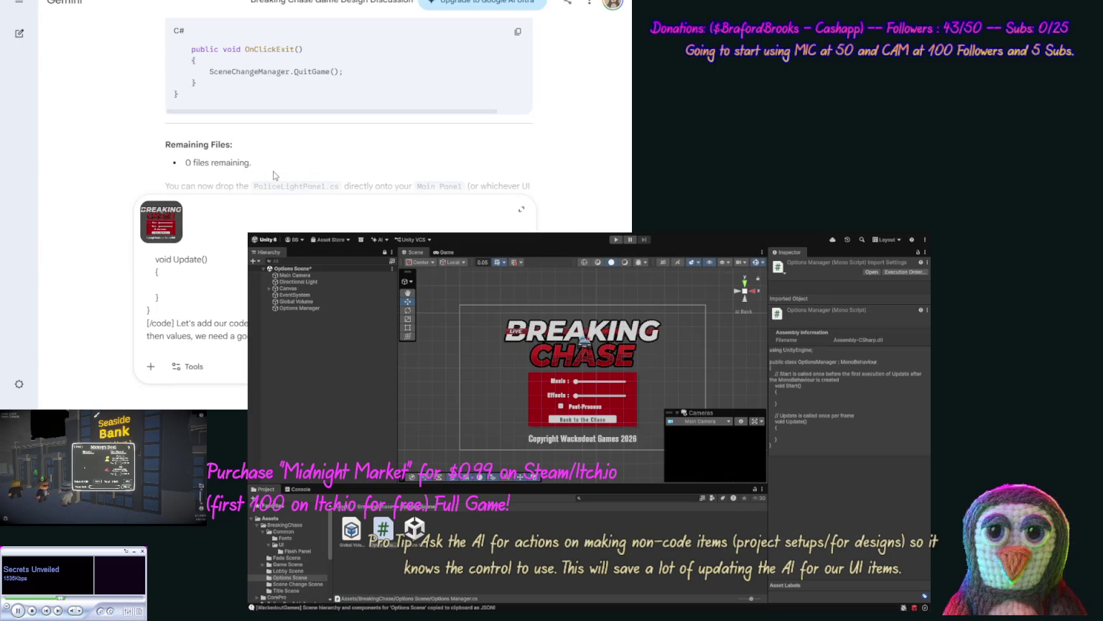
Step: Extend the request with the plan for playing sounds and handling volumes through the Managers
{"action": "type", "text": "sounds without ha"}
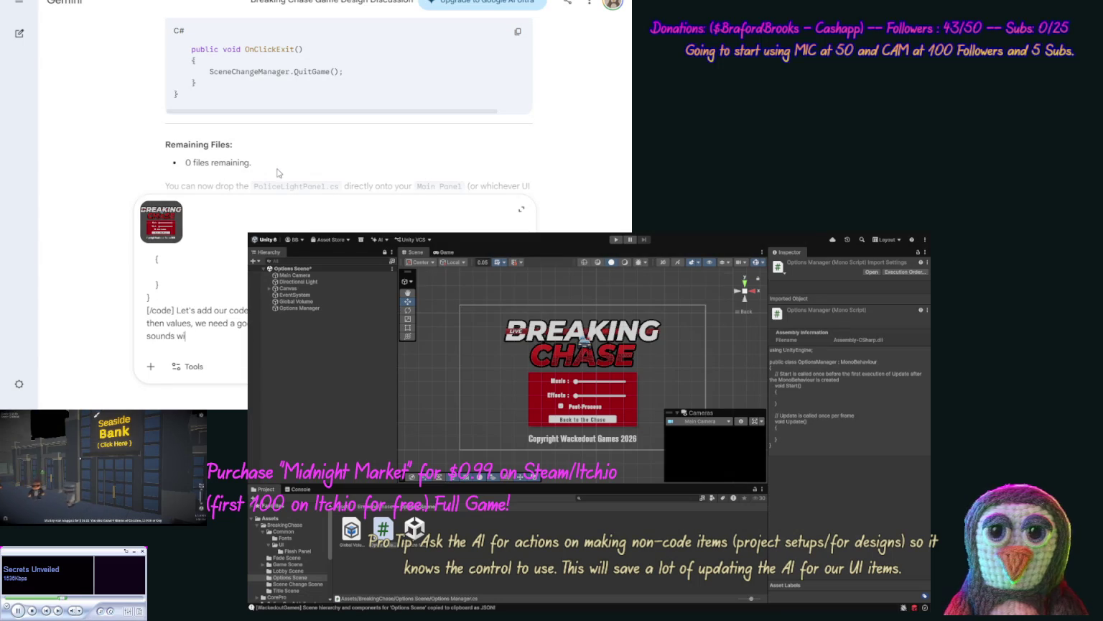
{"action": "type", "text": "ving to"}
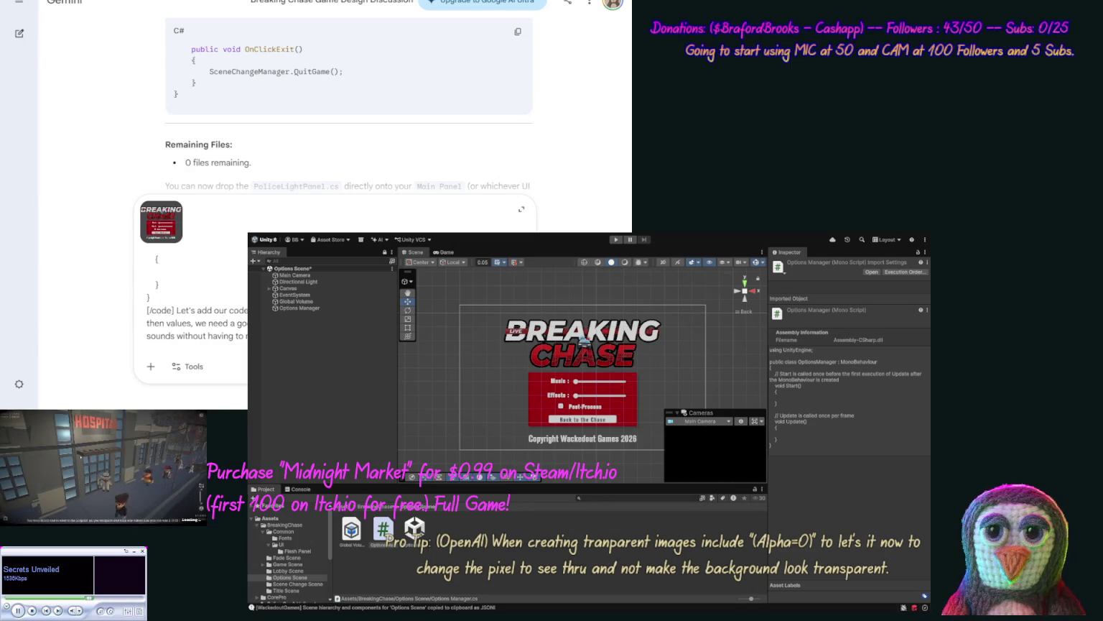
{"action": "type", "text": "Manager"}
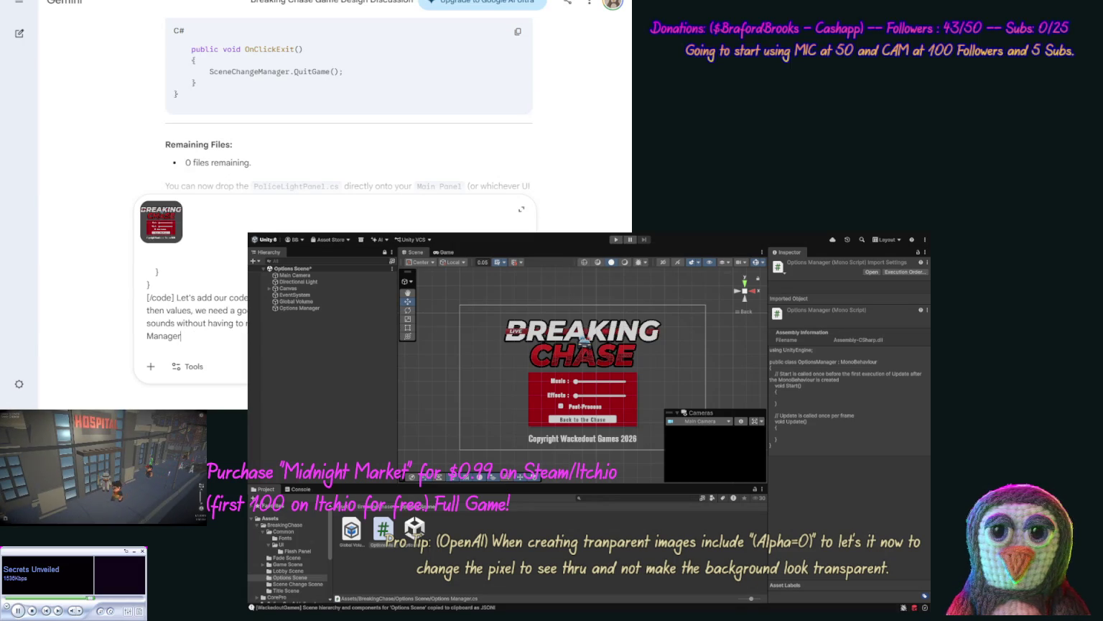
{"action": "type", "text": ", we wil"}
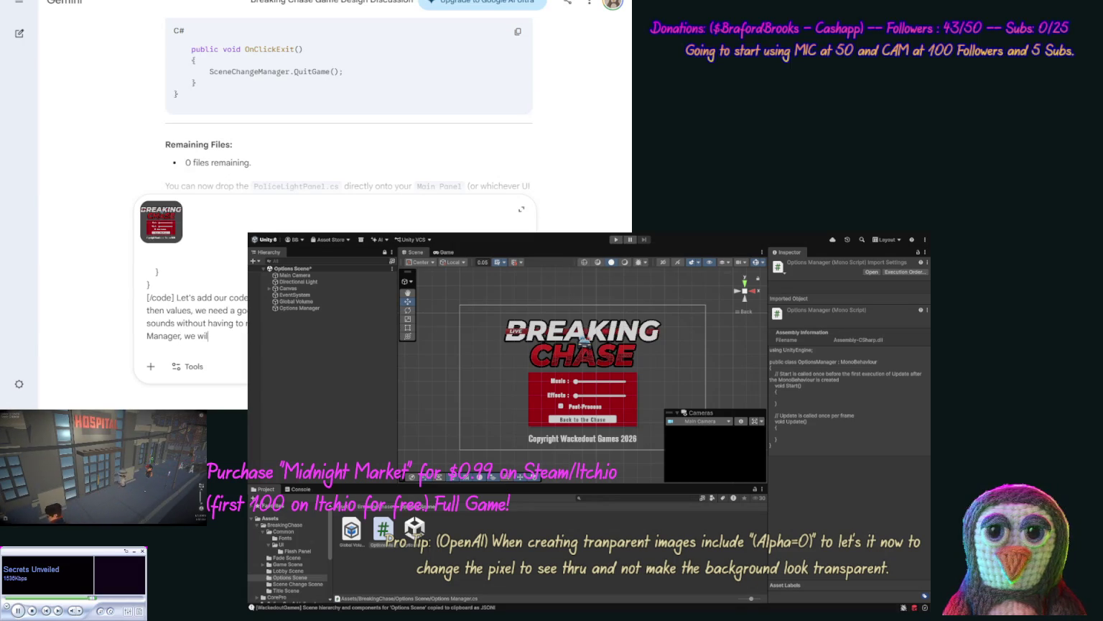
{"action": "type", "text": "l add to ou"}
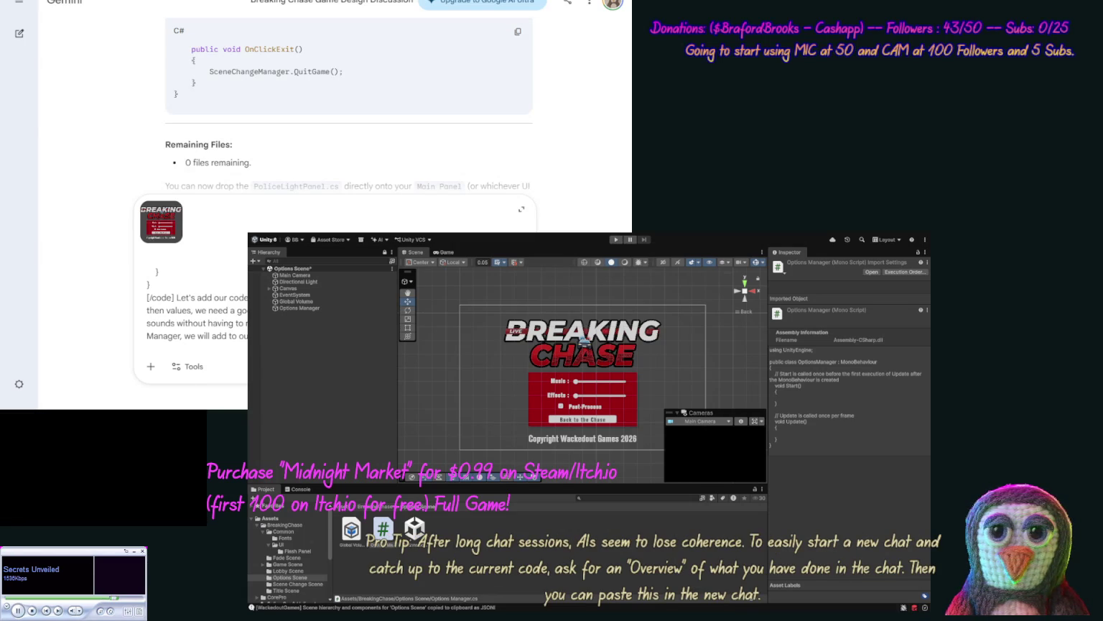
{"action": "type", "text": "Managers."}
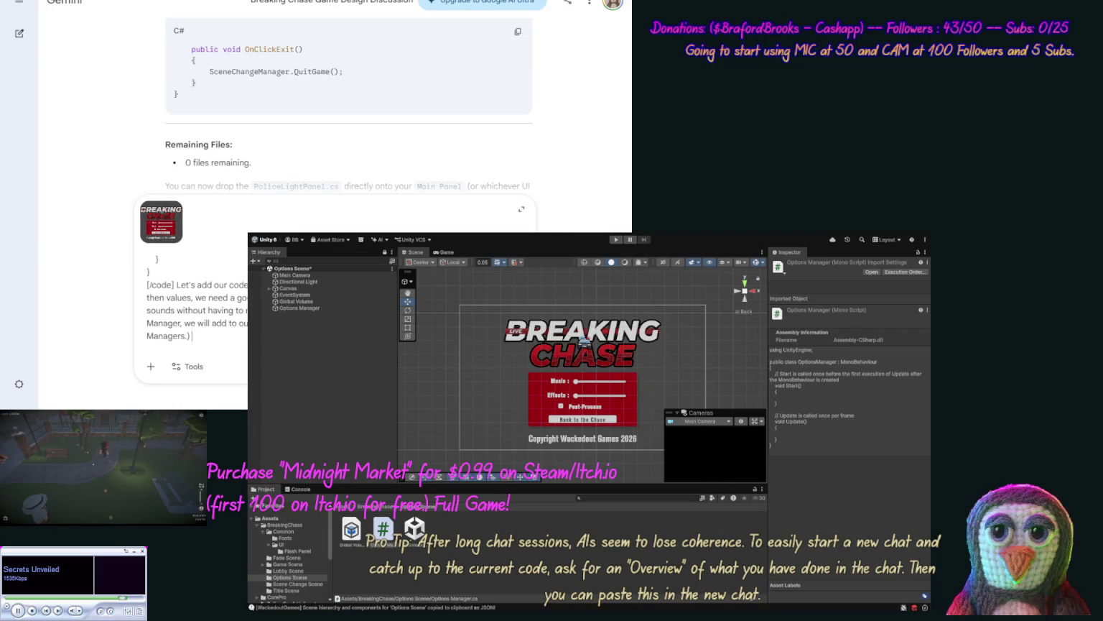
{"action": "type", "text": "want to to"}
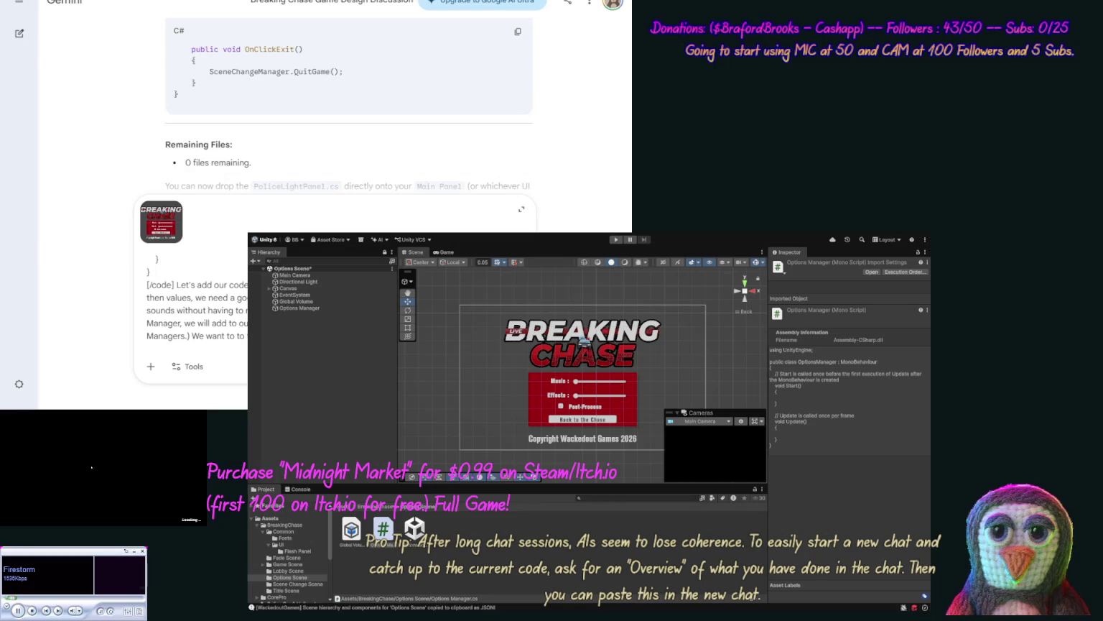
Step: Add that "music" sources get volume set in a (0-1) range, correcting the mistyped '90-1)'
{"action": "type", "text": "\"musi"}
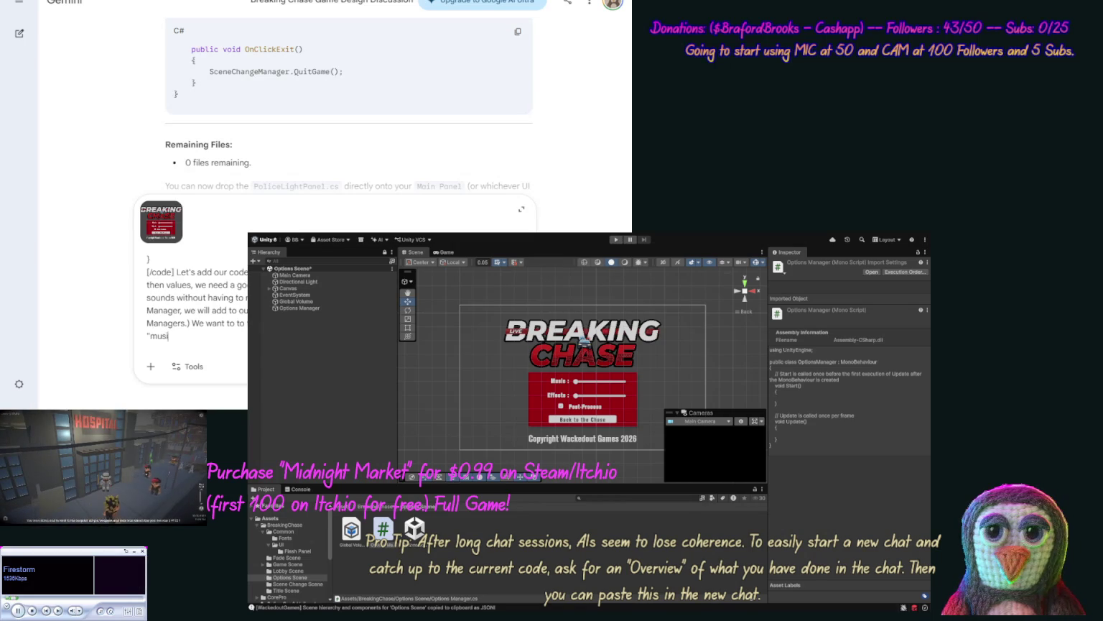
{"action": "type", "text": "c\""}
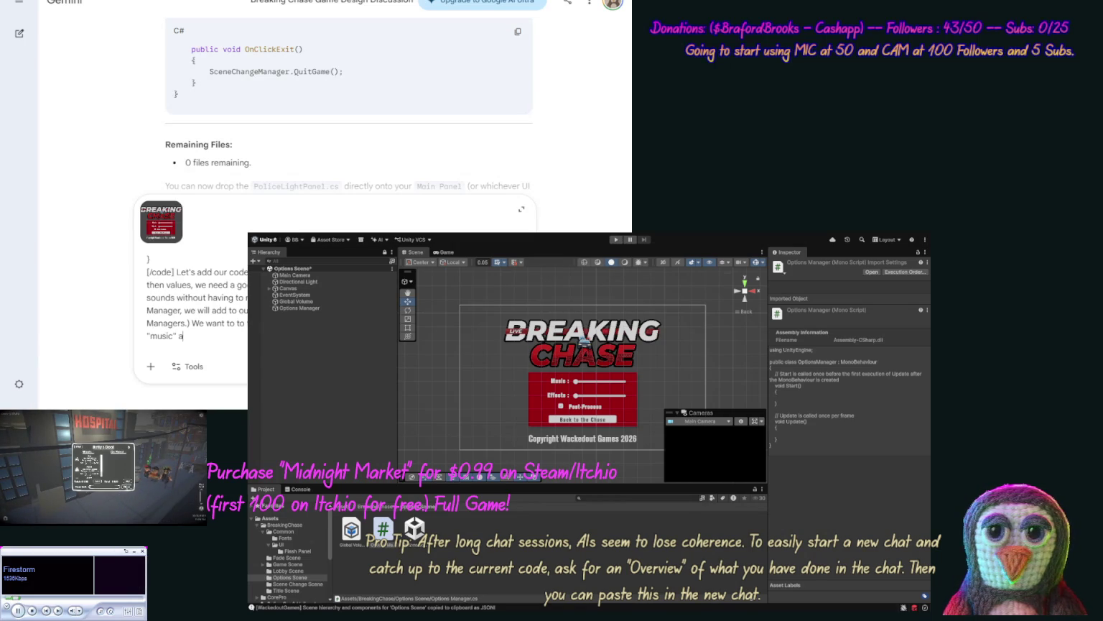
{"action": "type", "text": "and set"}
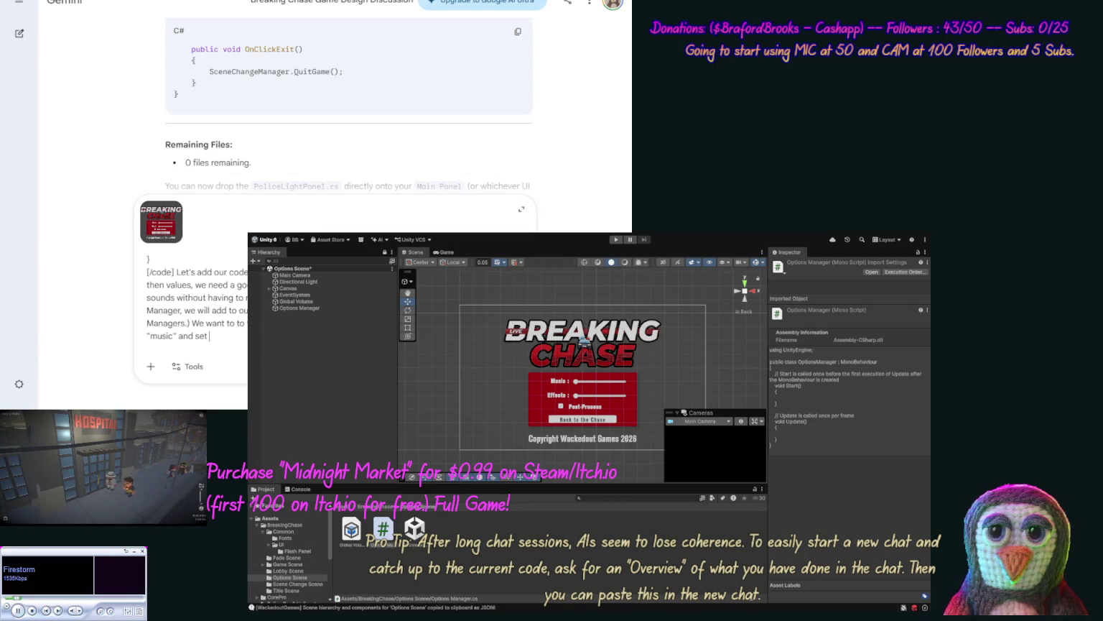
{"action": "type", "text": " their vo"}
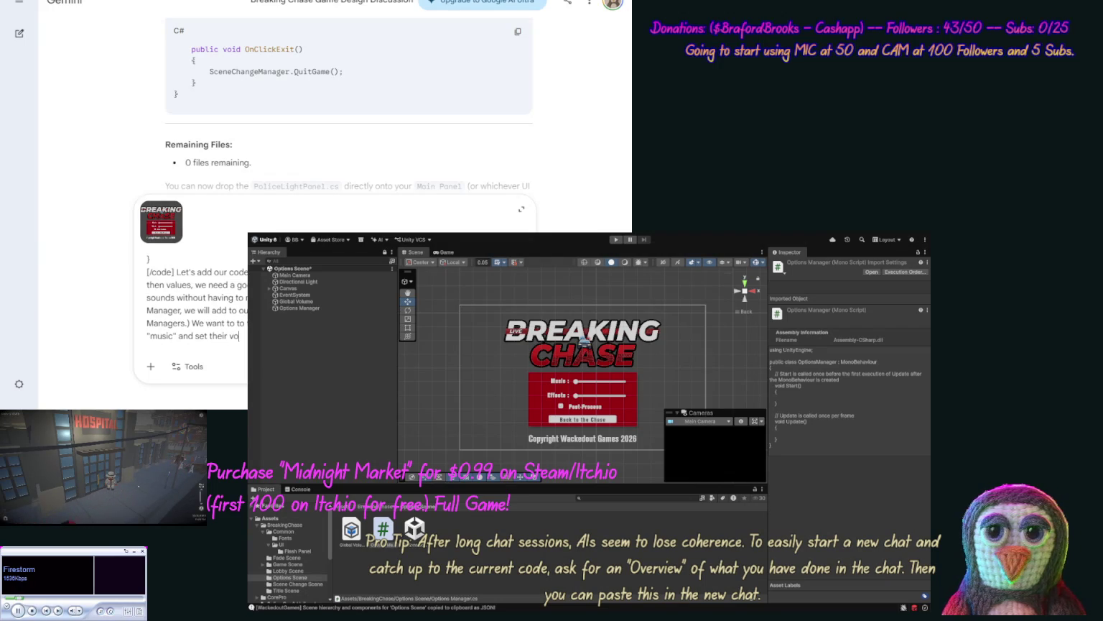
{"action": "type", "text": "lum"}
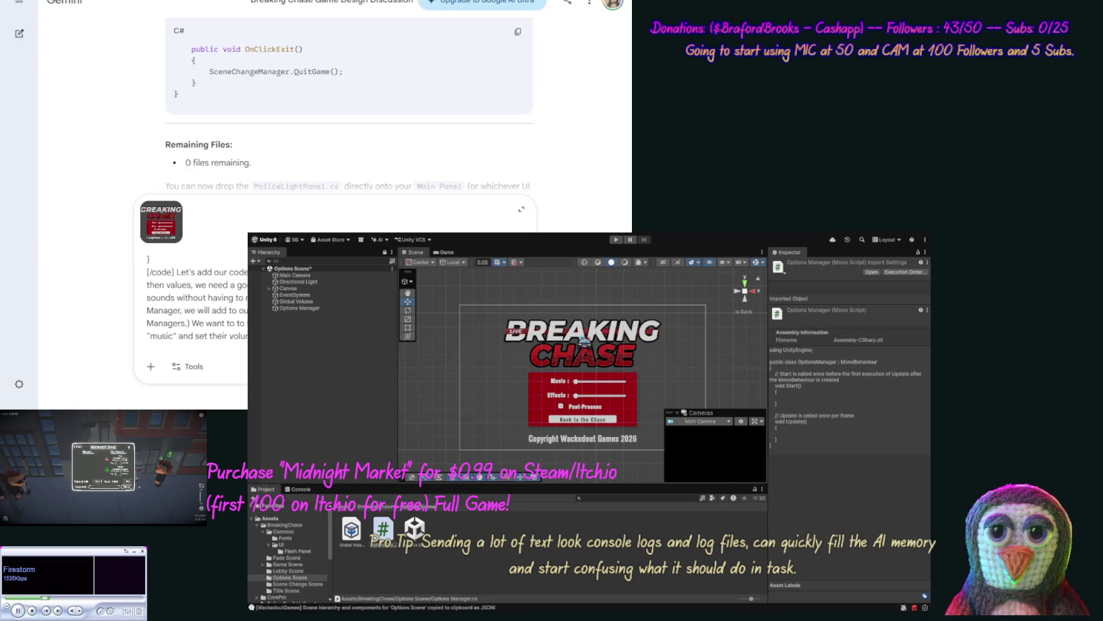
{"action": "type", "text": "90-1"}
{"action": "left_click", "coordinate": [147, 335]}
{"action": "key", "text": "Delete"}
{"action": "type", "text": "(0-1."}
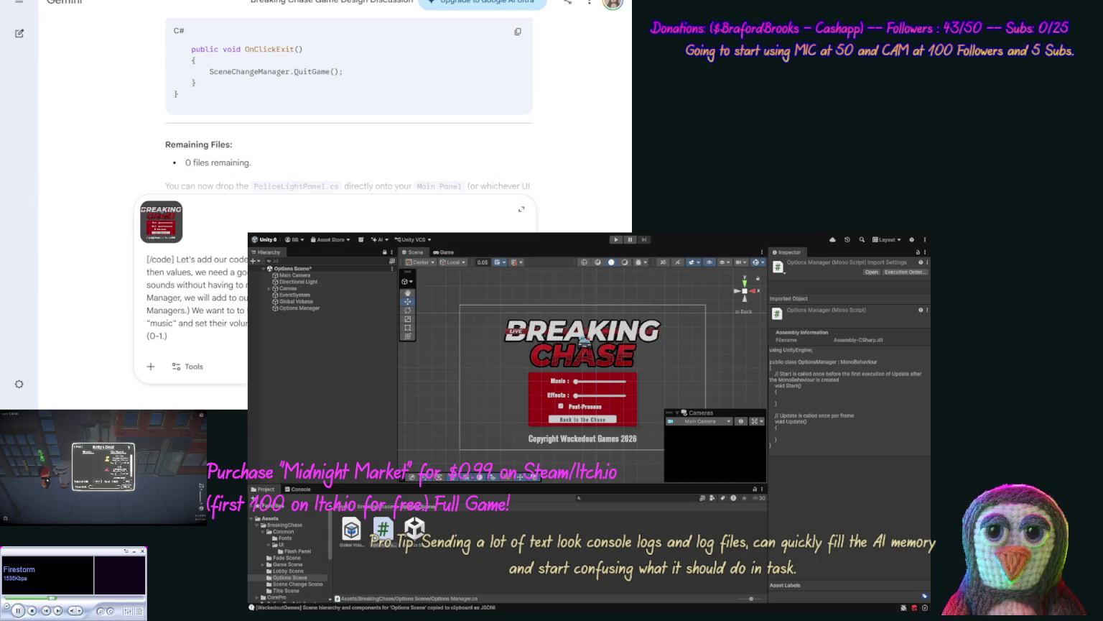
Step: Add the object-caching note plus 'what do you think? Do not show code', then send the prompt
{"action": "type", "text": "so"}
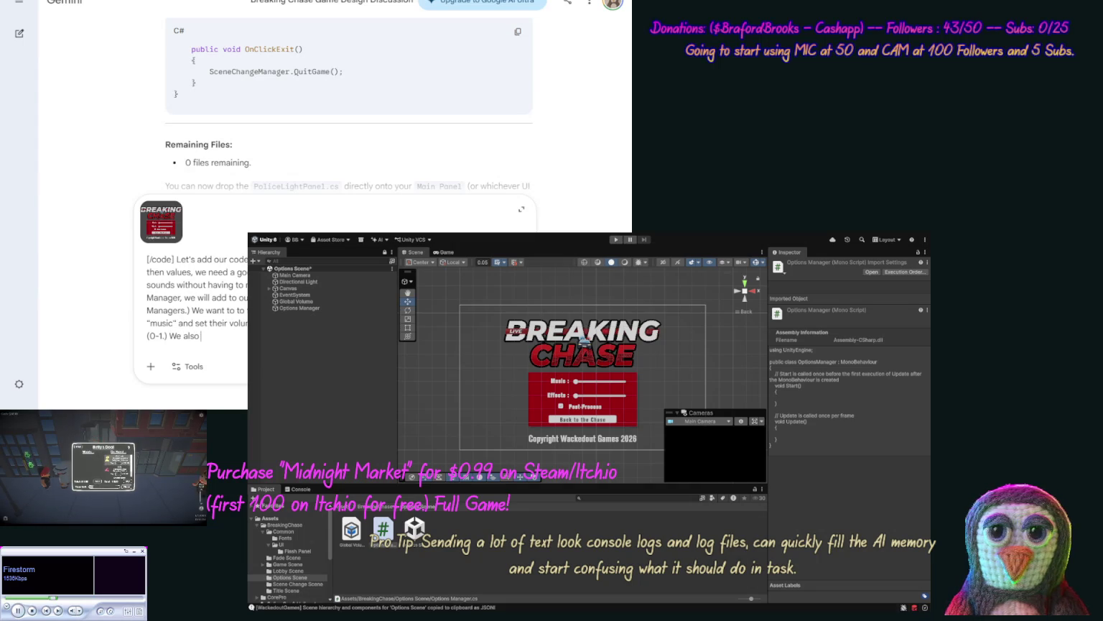
{"action": "type", "text": " need this ch"}
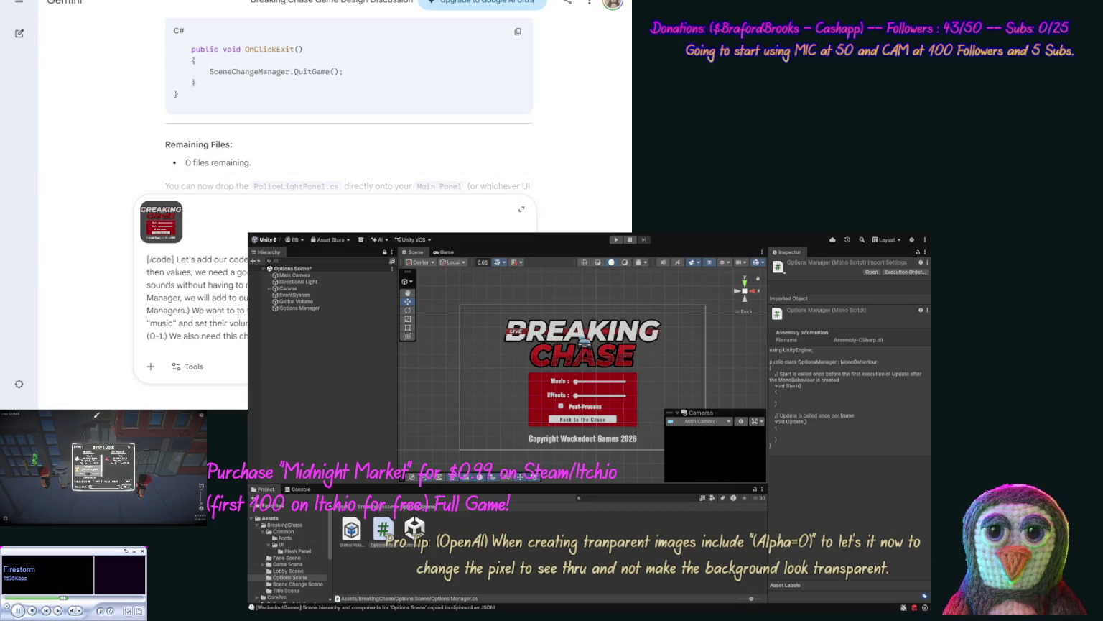
{"action": "type", "text": "caching"}
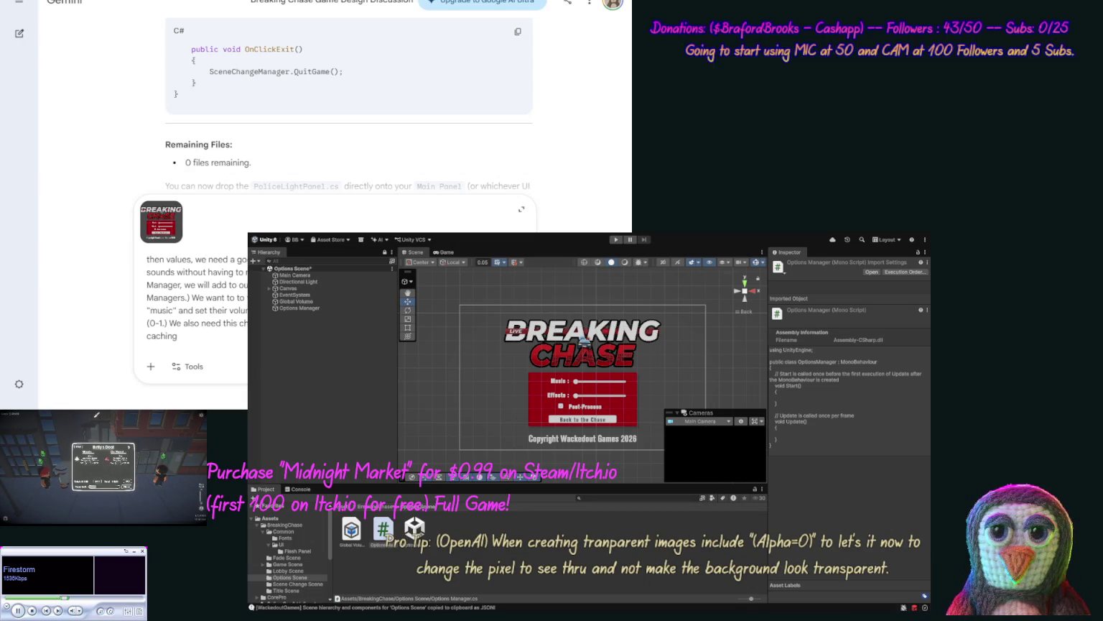
{"action": "type", "text": " for ob"}
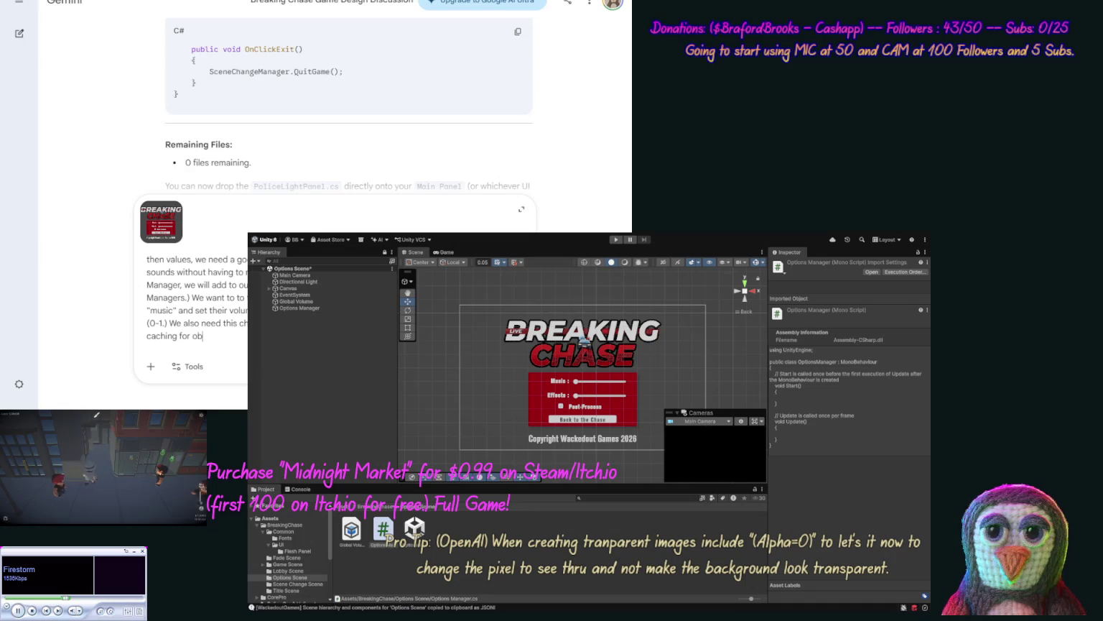
{"action": "type", "text": "jects and re"}
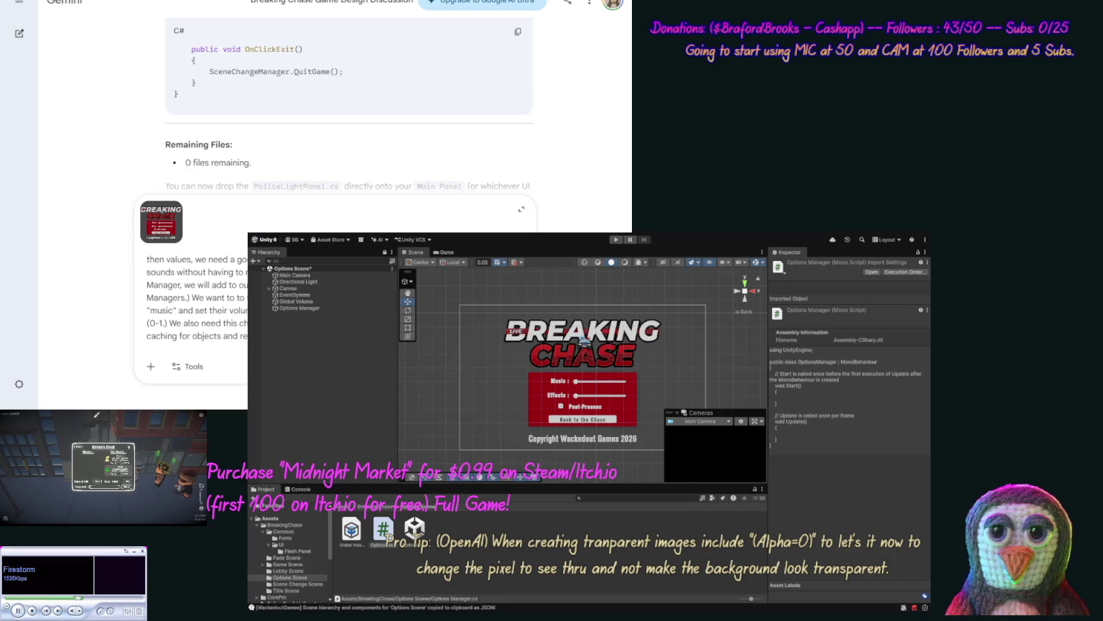
{"action": "type", "text": "y"}
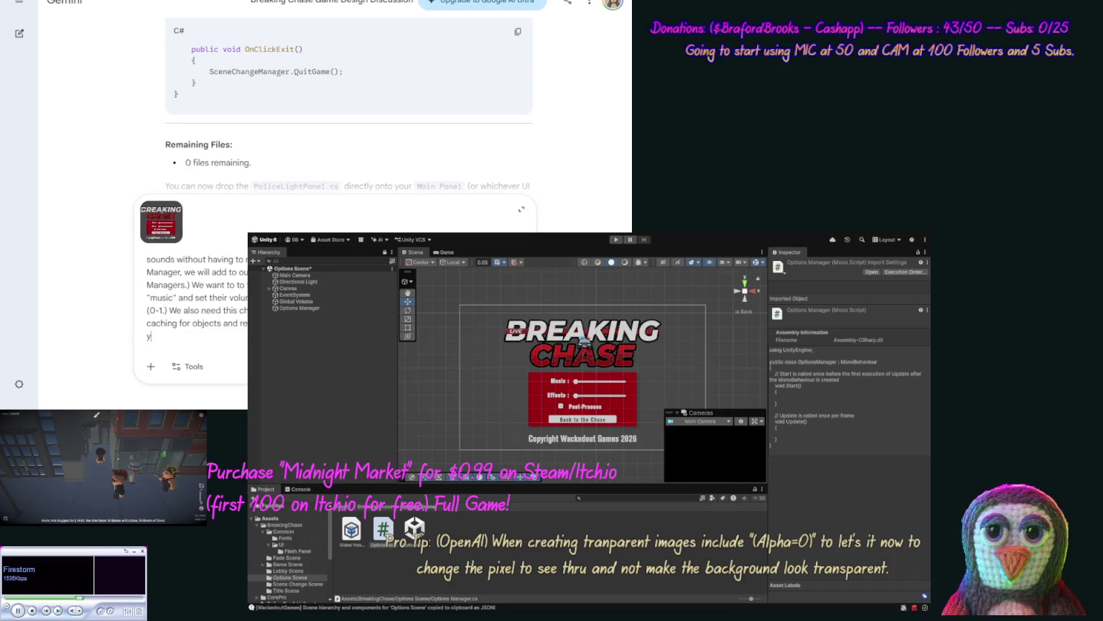
{"action": "type", "text": "ou think?"}
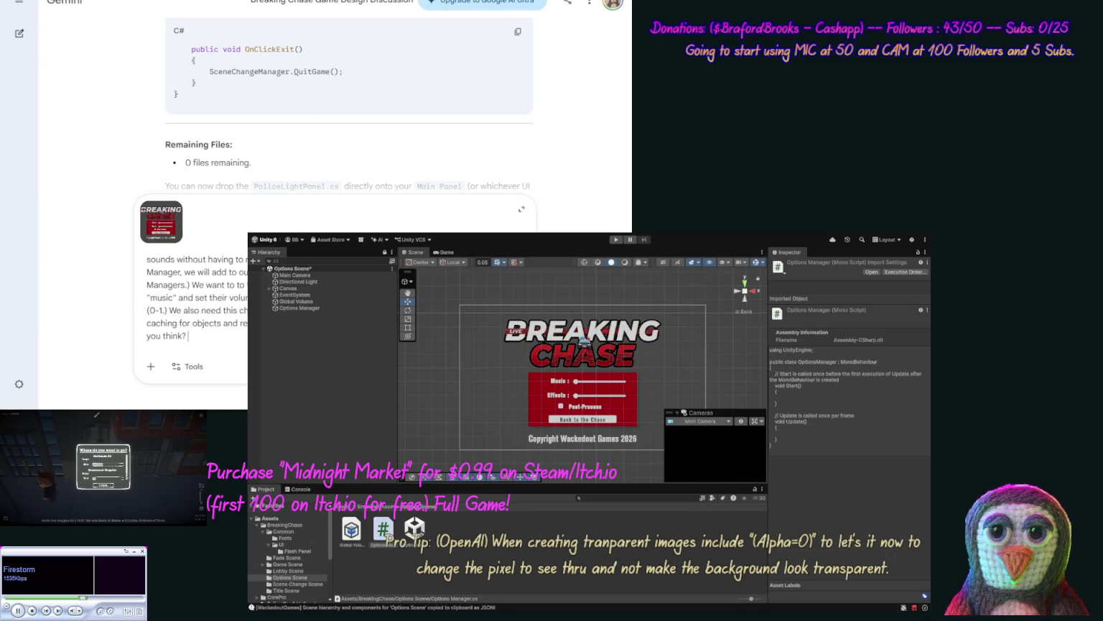
{"action": "type", "text": " Do not show co"}
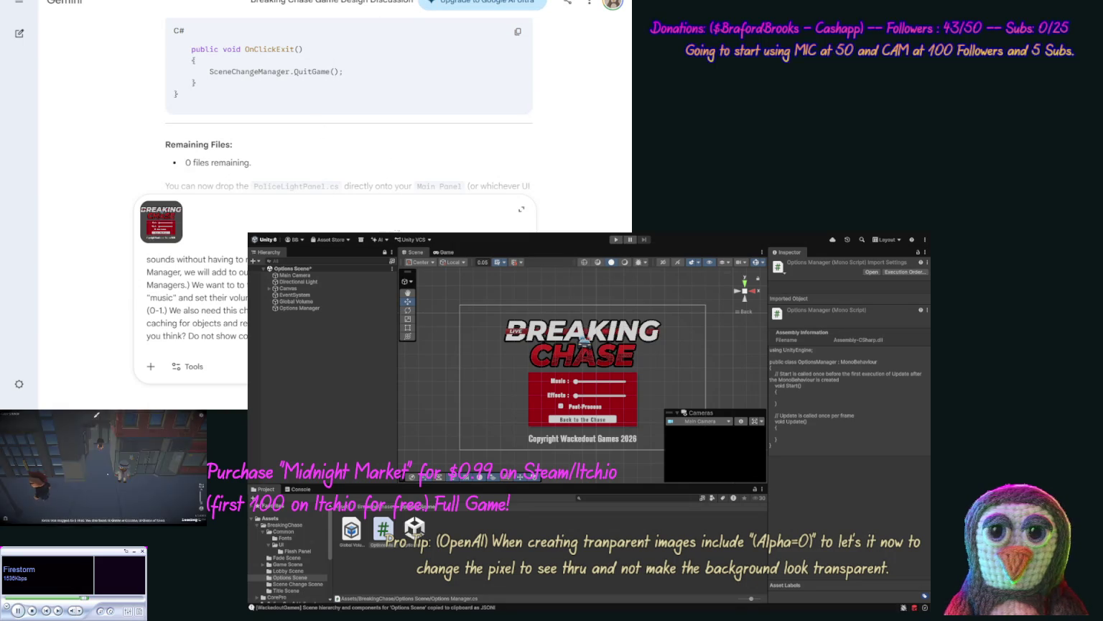
{"action": "key", "text": "Return"}
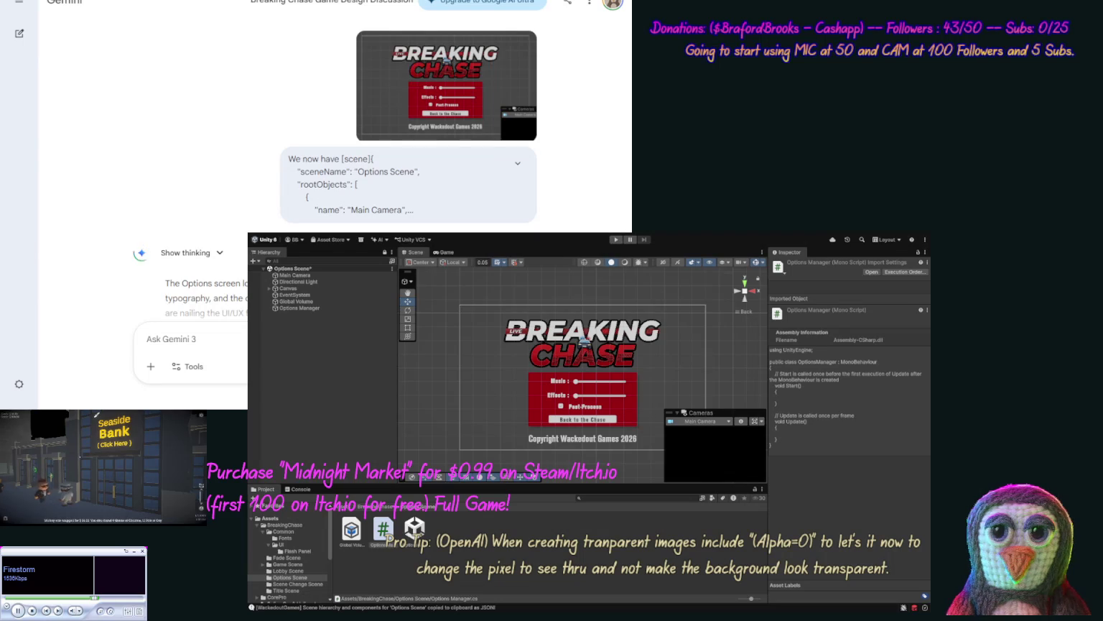
Step: Scroll down through Gemini's reply to its Audio Mixer volume recommendation and Global Volume weight toggle
{"action": "scroll", "coordinate": [96, 187], "scroll_direction": "down", "scroll_amount": 3}
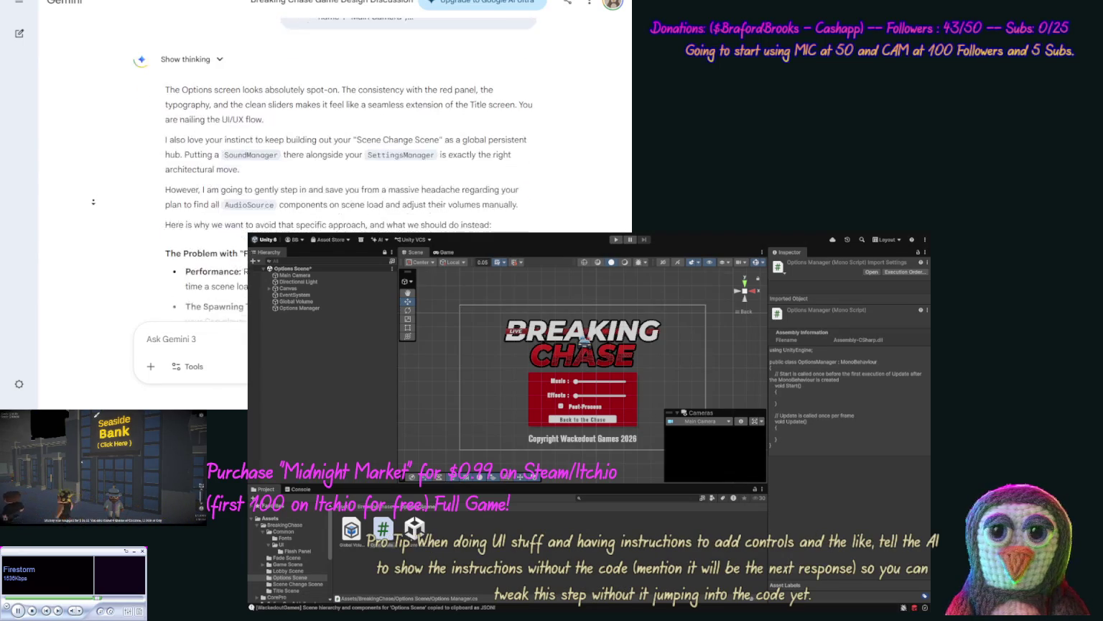
{"action": "scroll", "coordinate": [96, 205], "scroll_direction": "down", "scroll_amount": 1}
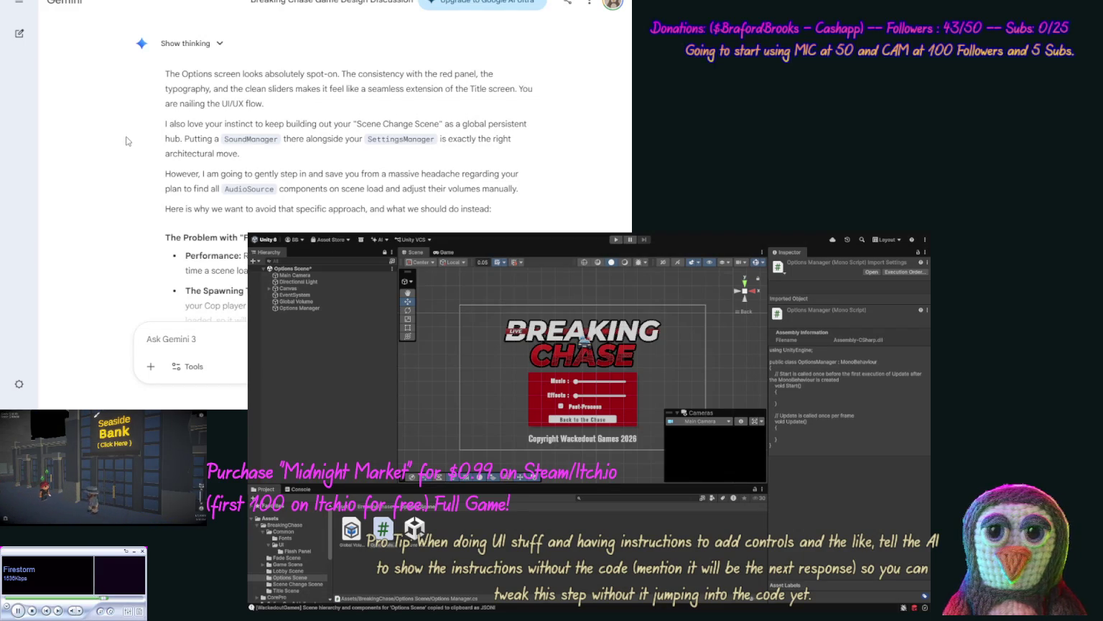
{"action": "scroll", "coordinate": [127, 159], "scroll_direction": "down", "scroll_amount": 1}
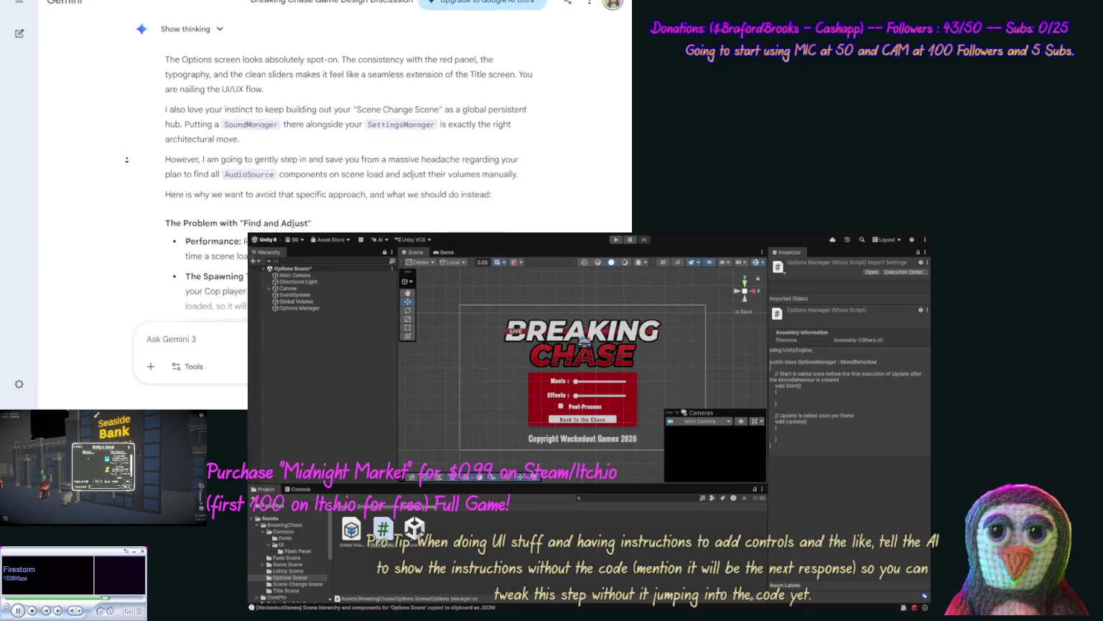
{"action": "scroll", "coordinate": [126, 160], "scroll_direction": "down", "scroll_amount": 2}
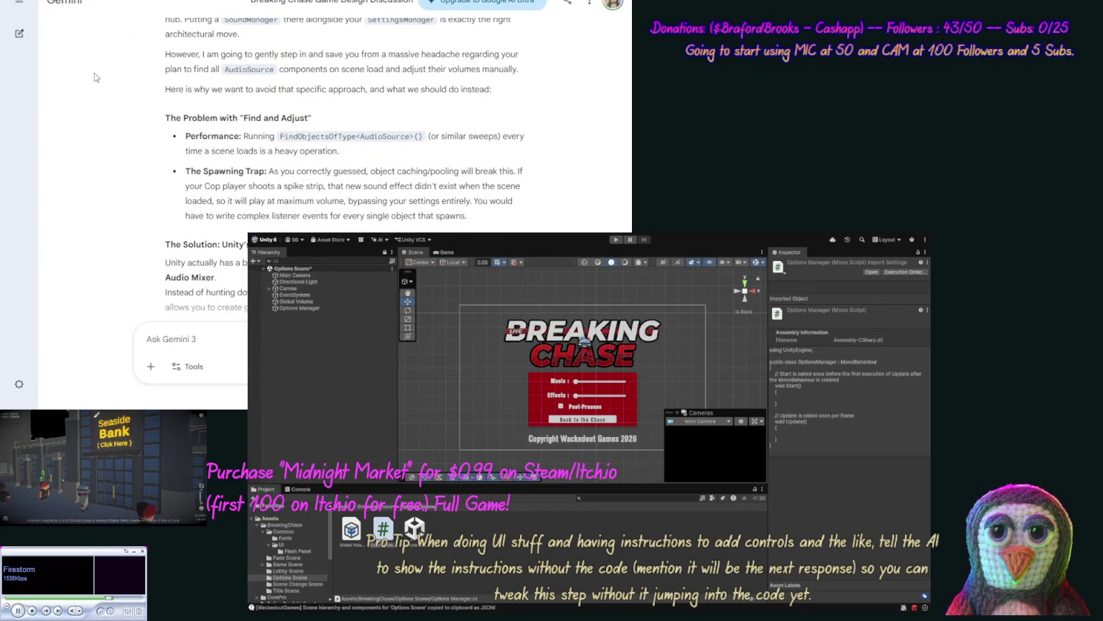
{"action": "scroll", "coordinate": [121, 127], "scroll_direction": "down", "scroll_amount": 5}
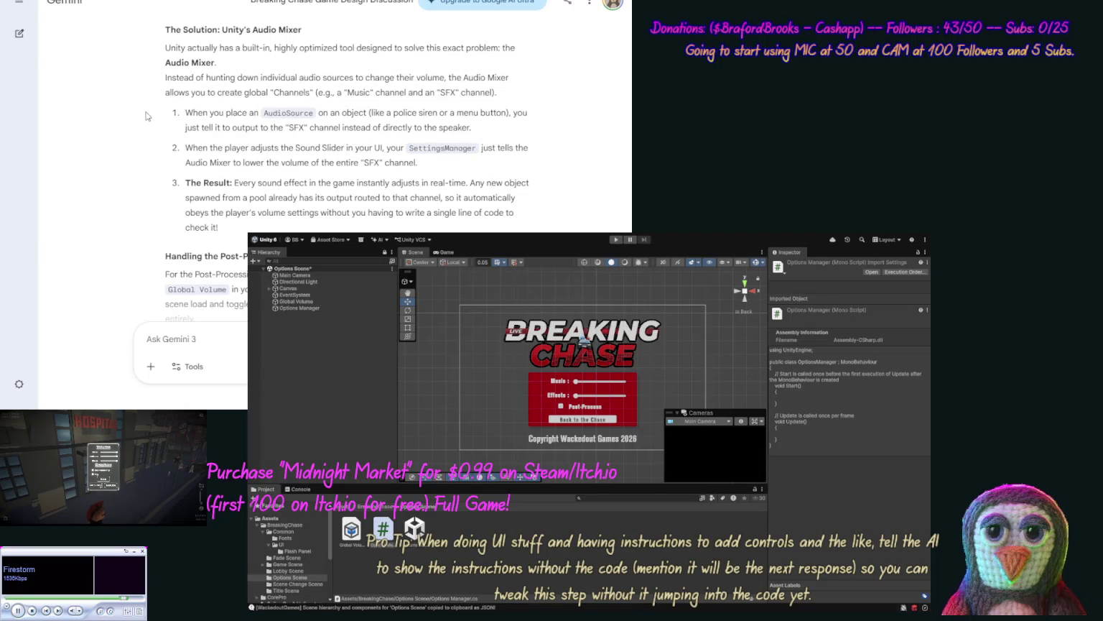
{"action": "scroll", "coordinate": [130, 129], "scroll_direction": "down", "scroll_amount": 3}
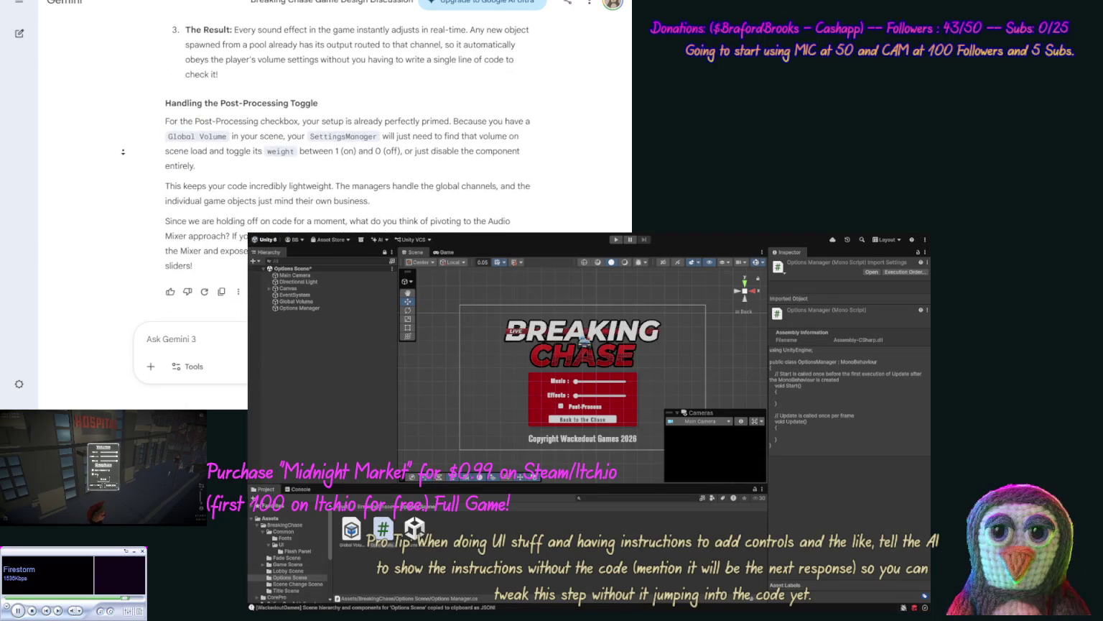
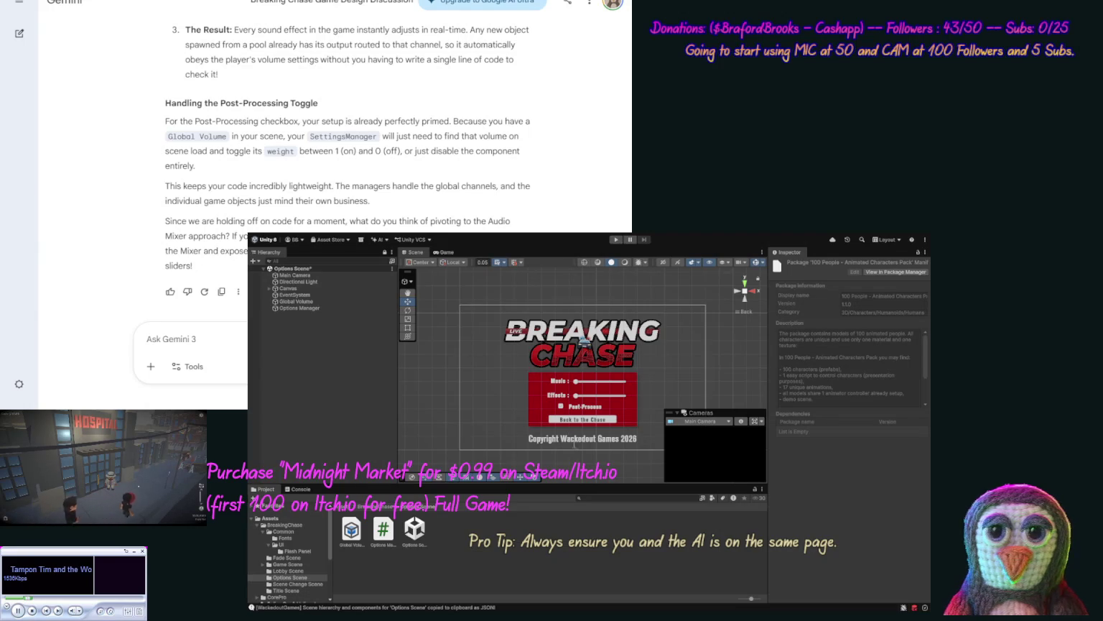
Step: Clear the Inspector and step to the UI Sound Effects Collection Pack 2: Buttons package
{"action": "left_click", "coordinate": [450, 307]}
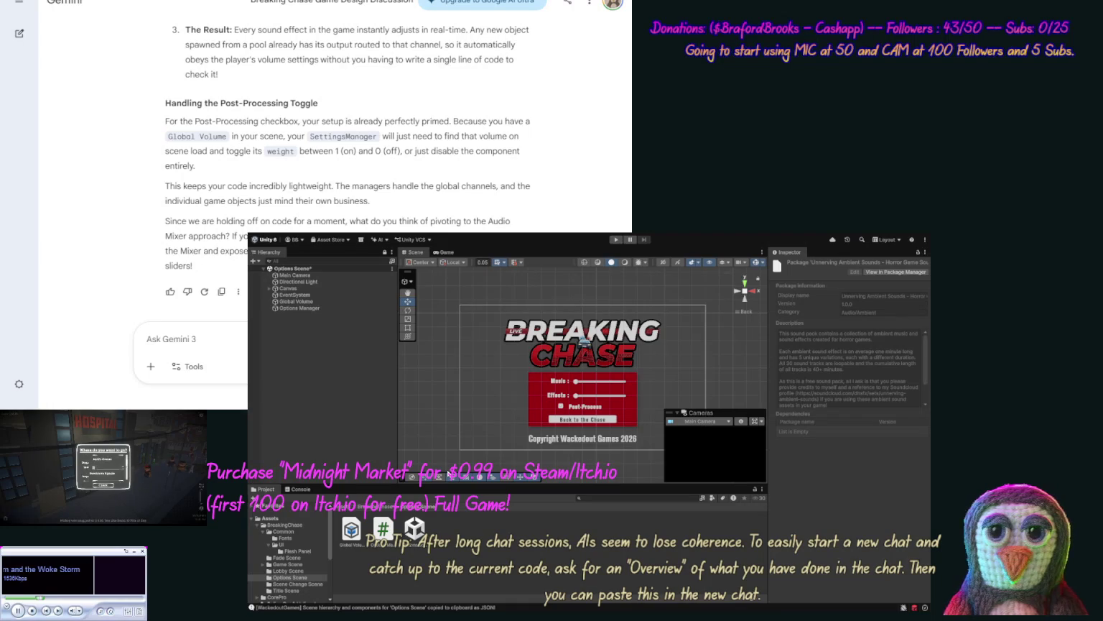
{"action": "key", "text": "Down"}
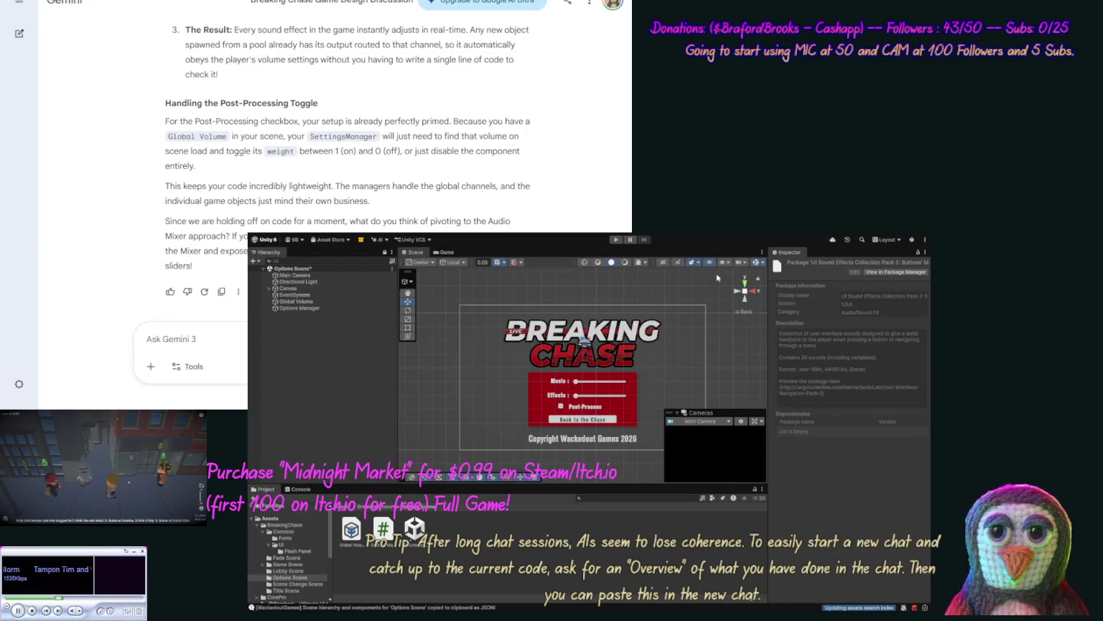
Step: Expand Canvas > Panel > Menu Items Shadow > Menu Items and select the Return button
{"action": "left_click", "coordinate": [270, 288]}
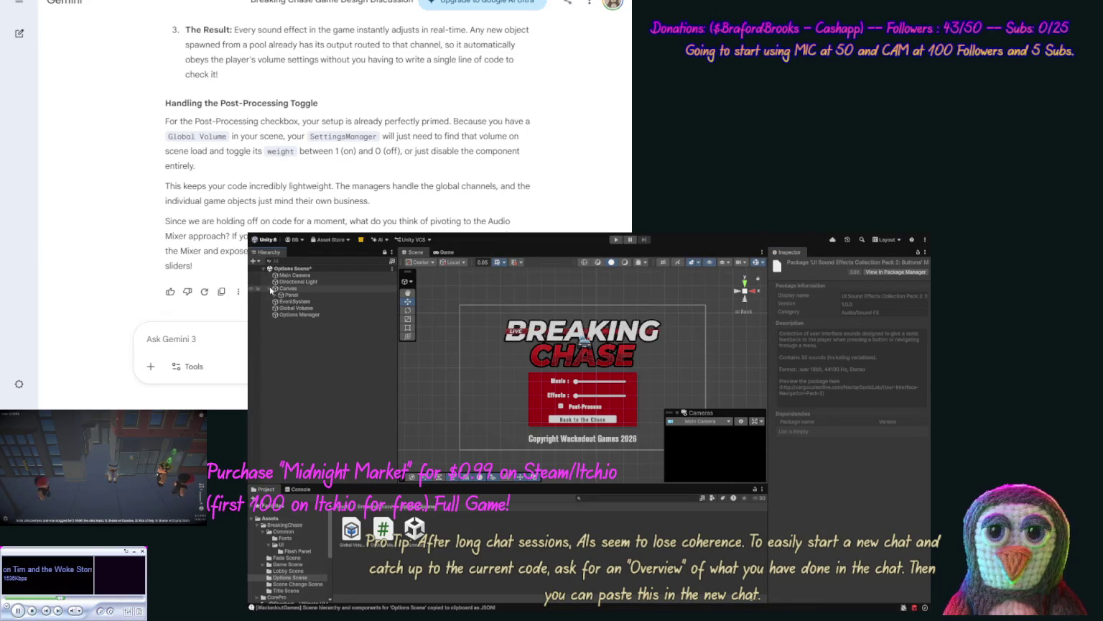
{"action": "left_click", "coordinate": [275, 295]}
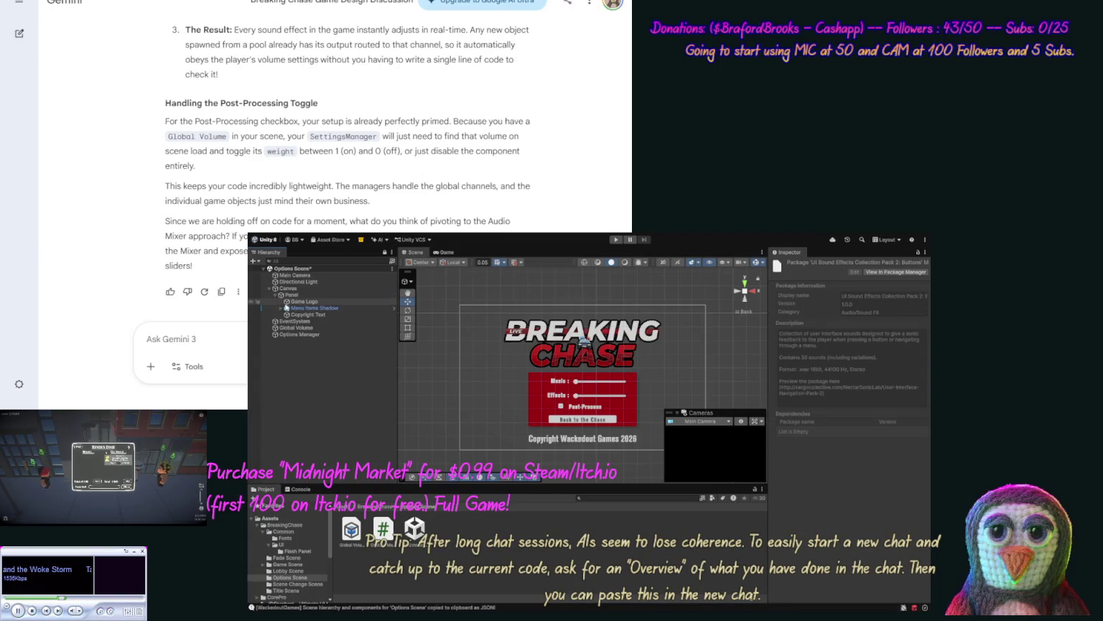
{"action": "left_click", "coordinate": [281, 308]}
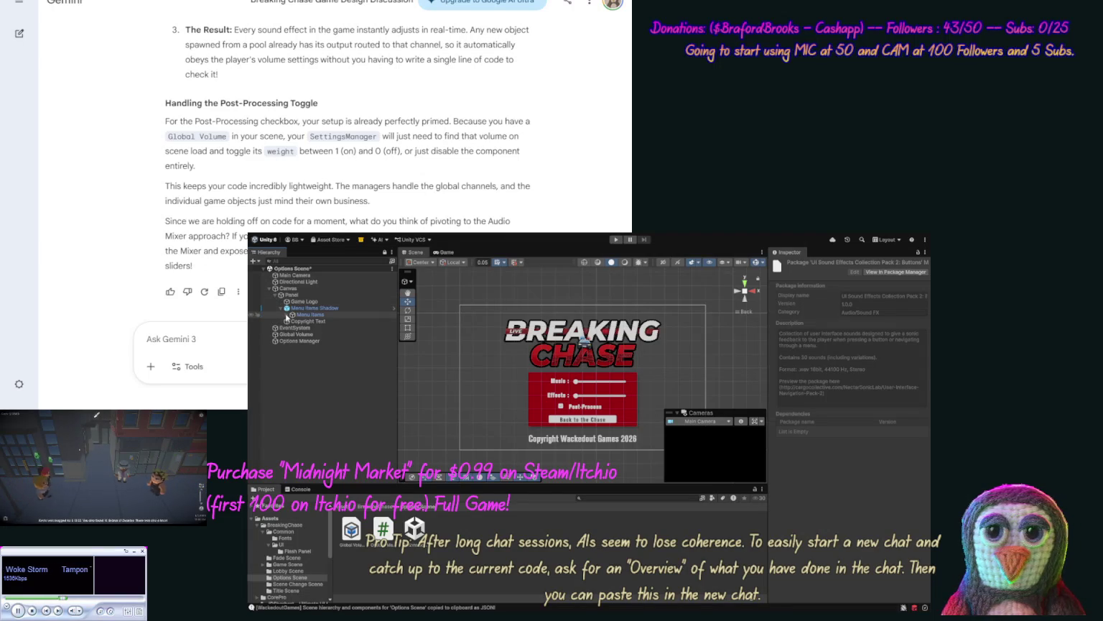
{"action": "left_click", "coordinate": [286, 316]}
{"action": "left_click", "coordinate": [309, 354]}
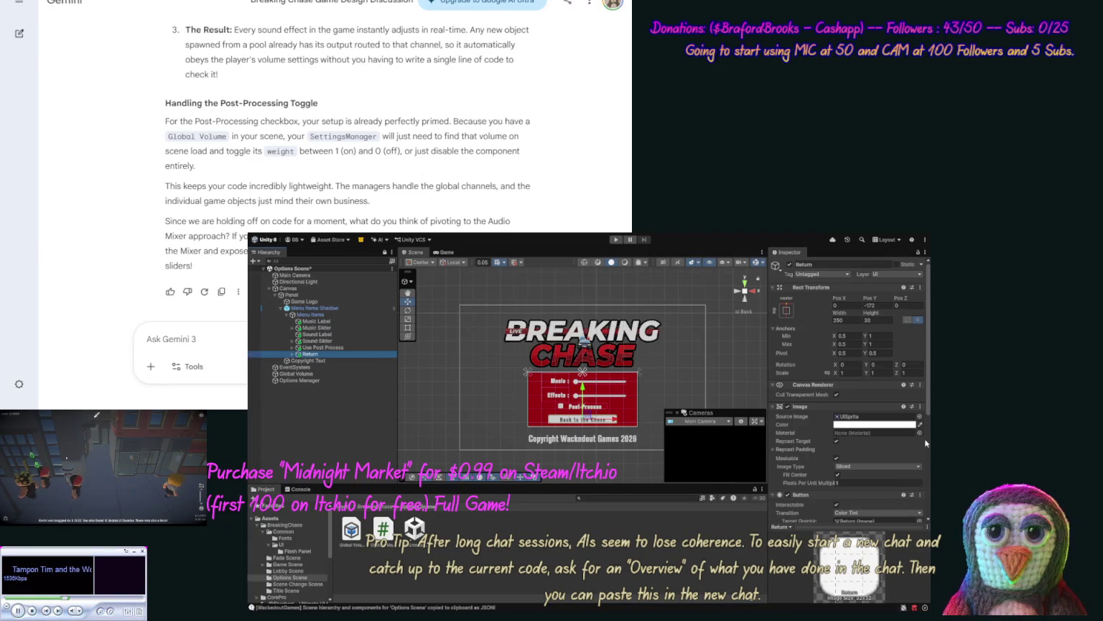
Step: Scroll Return's Inspector down to its On Click events, then focus the Gemini prompt box
{"action": "scroll", "coordinate": [924, 438], "scroll_direction": "down", "scroll_amount": 3}
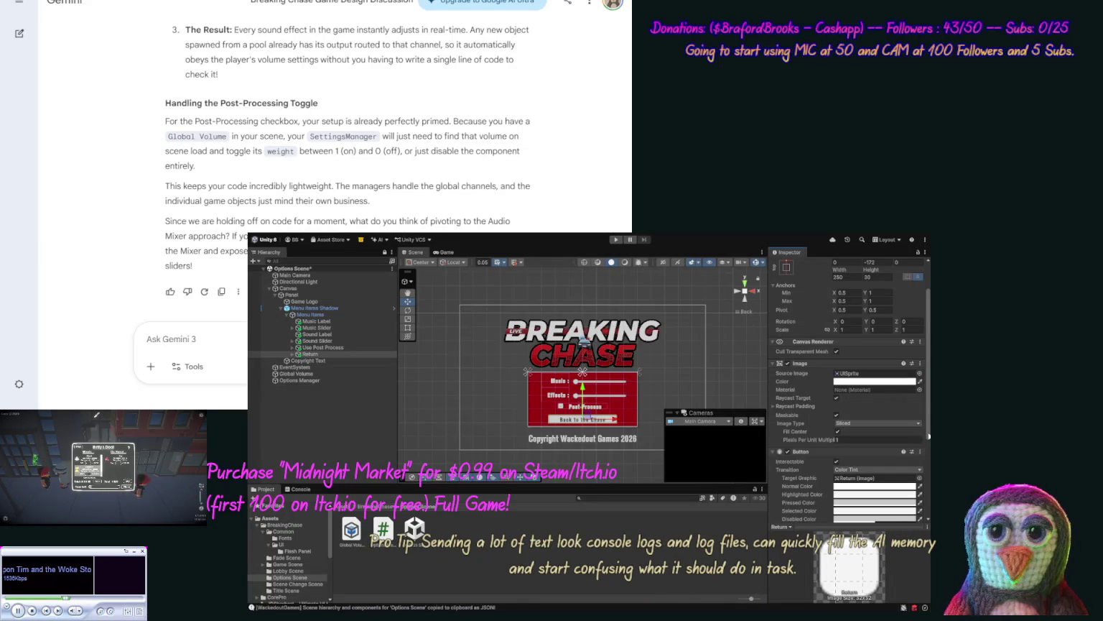
{"action": "scroll", "coordinate": [928, 449], "scroll_direction": "down", "scroll_amount": 3}
{"action": "mouse_move", "coordinate": [927, 466]}
{"action": "left_mouse_down"}
{"action": "mouse_move", "coordinate": [927, 517]}
{"action": "mouse_move", "coordinate": [930, 395]}
{"action": "left_mouse_up"}
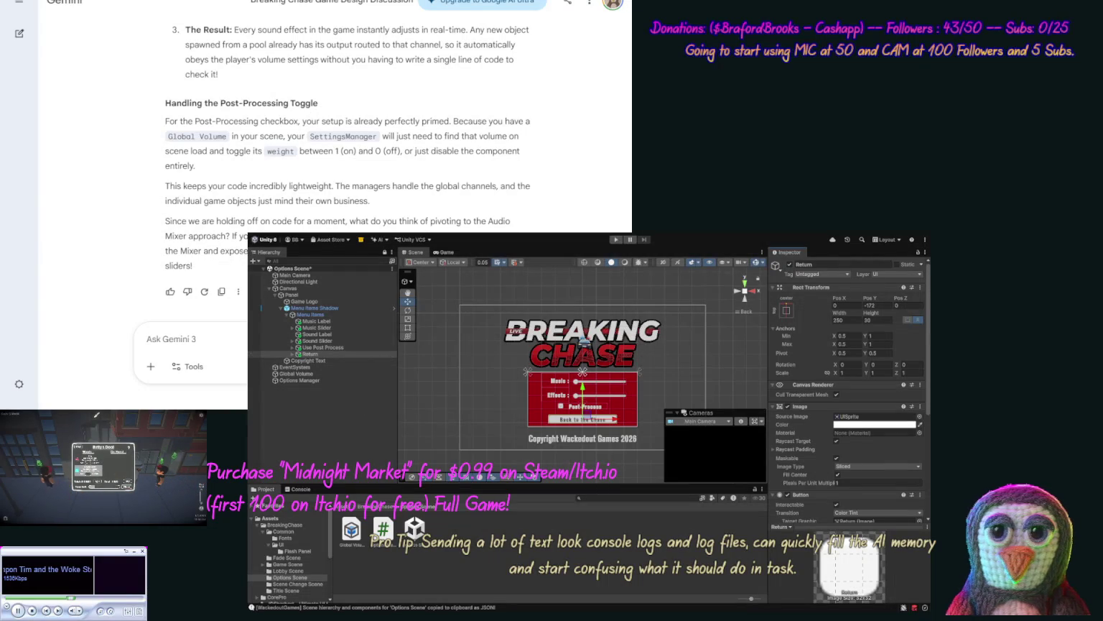
{"action": "left_click", "coordinate": [147, 338]}
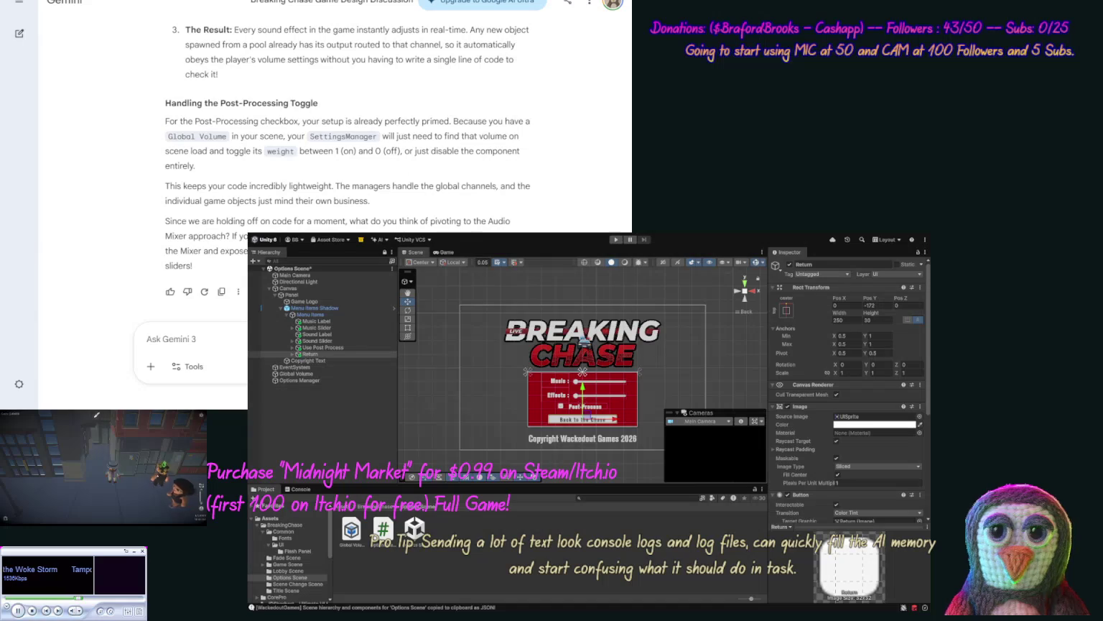
Step: Ask Gemini for a scene Audio Mixer with enter-button and click sounds
{"action": "type", "text": "OK wel"}
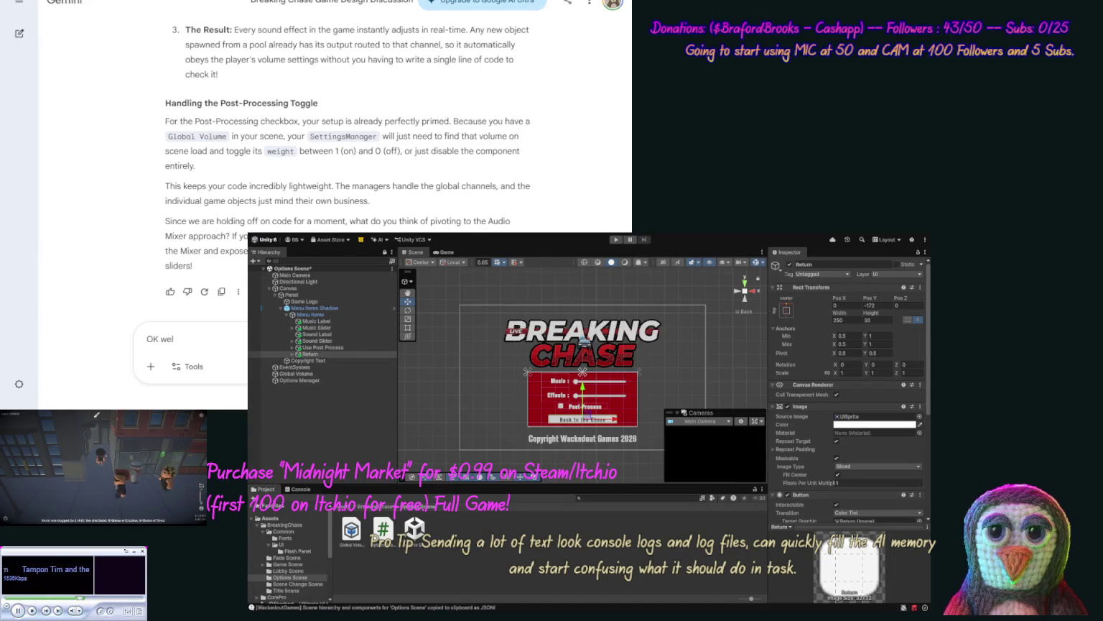
{"action": "type", "text": "l first"}
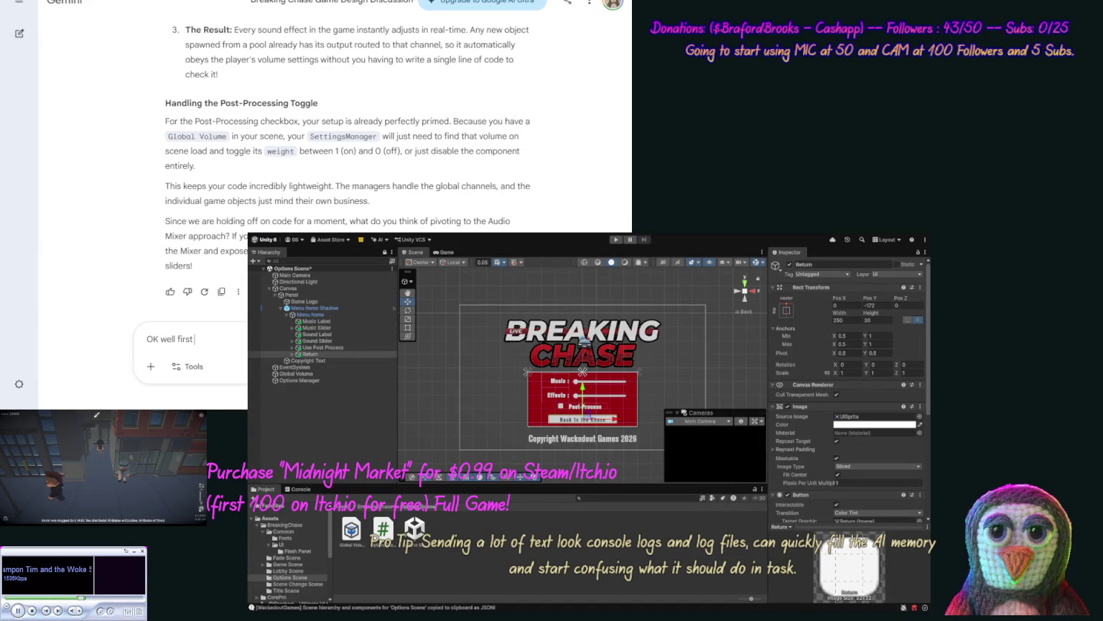
{"action": "type", "text": " we need sour"}
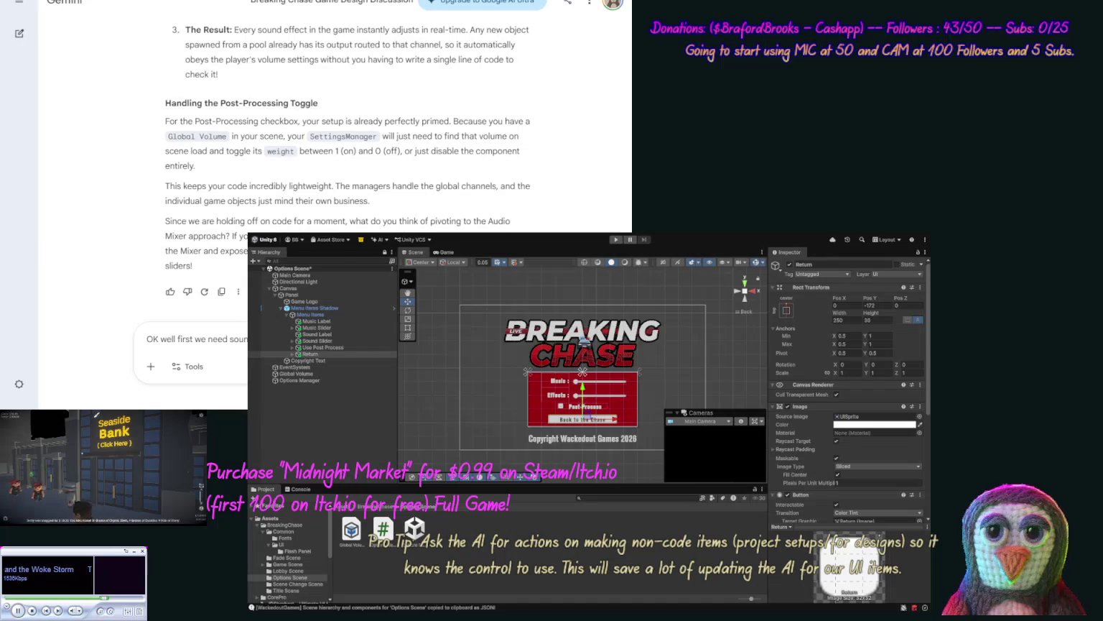
{"action": "type", "text": "enter"}
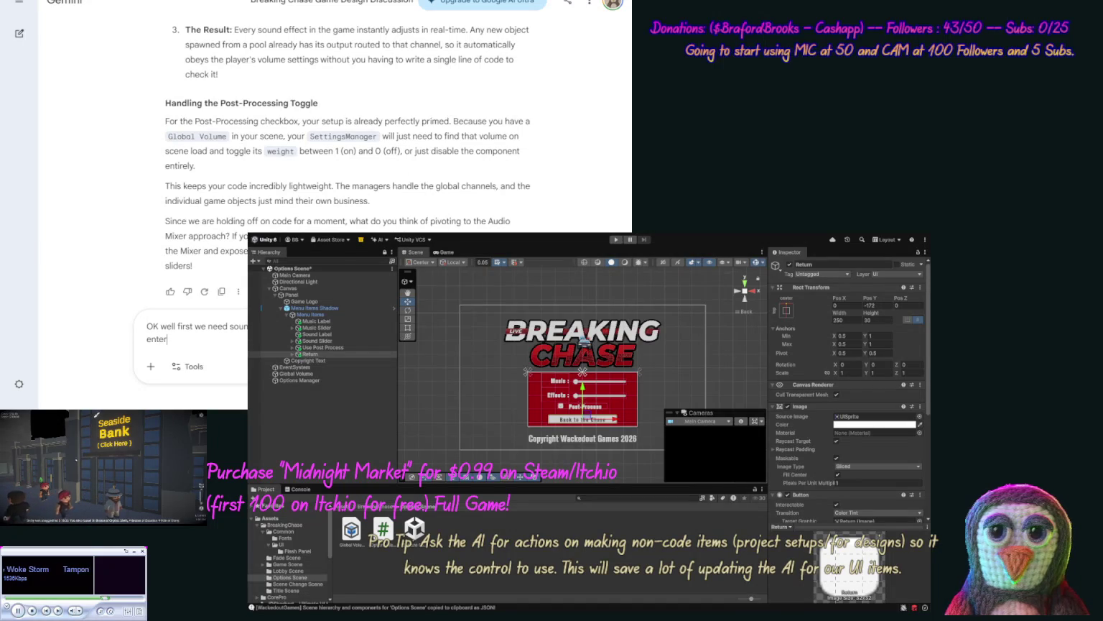
{"action": "type", "text": " b"}
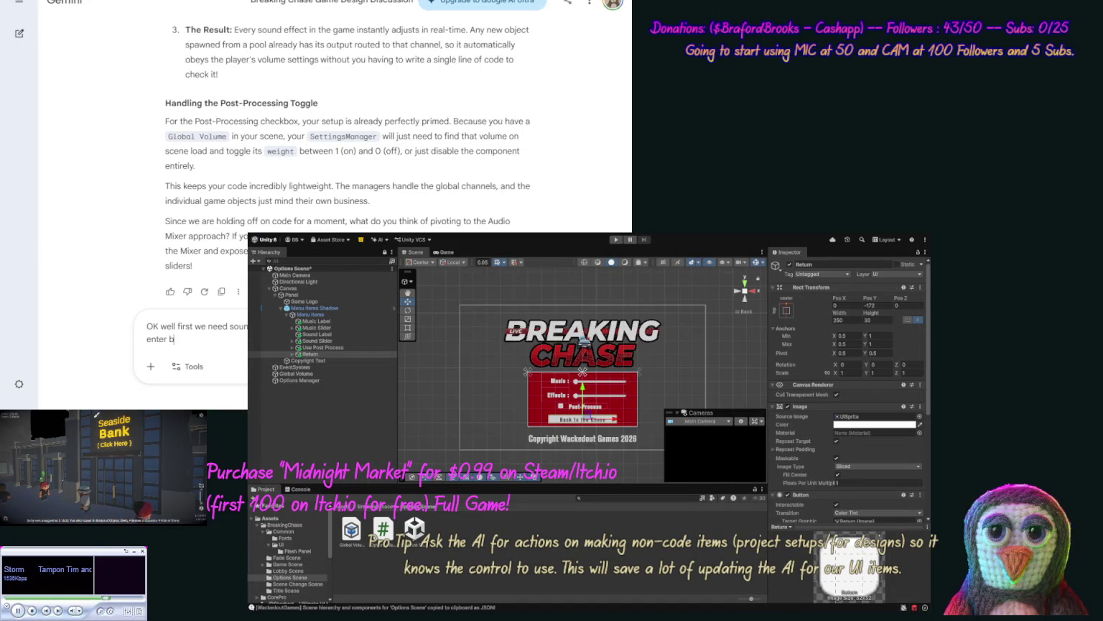
{"action": "type", "text": "utton sounds, and"}
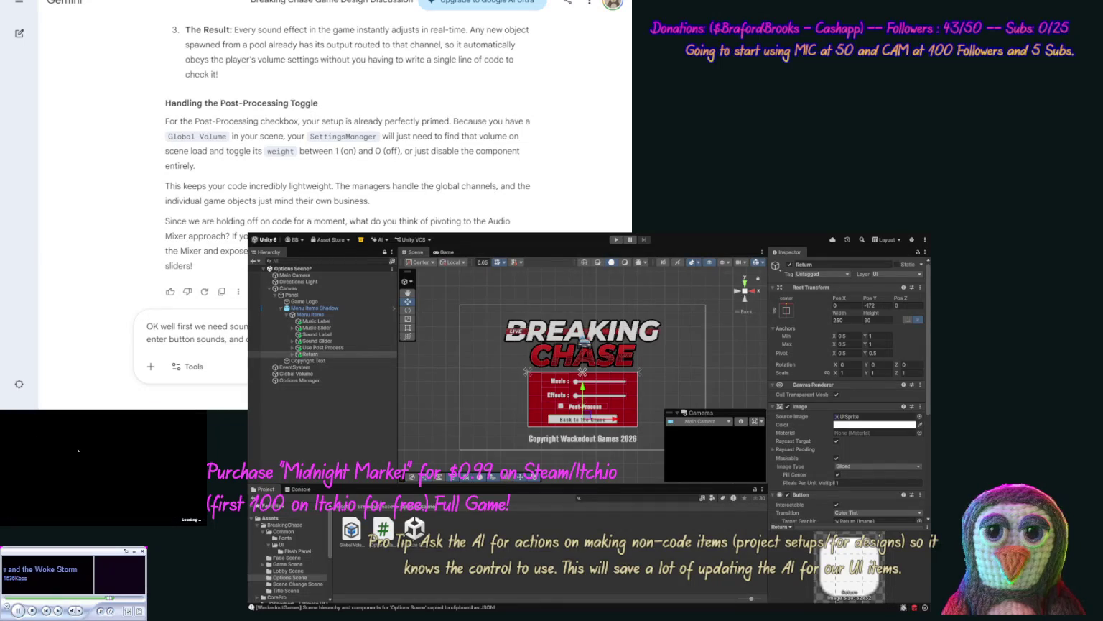
{"action": "key", "text": "Return"}
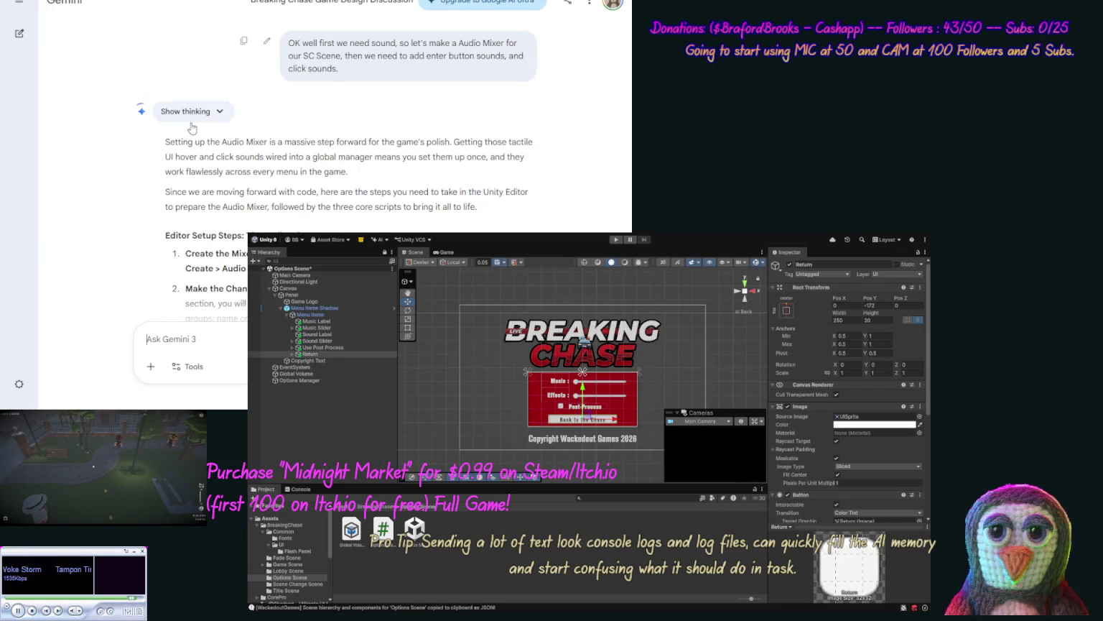
Step: Scroll Gemini's reply to 'Editor Setup Steps: The Audio Mixer' and open the Common folder
{"action": "scroll", "coordinate": [200, 145], "scroll_direction": "down", "scroll_amount": 5}
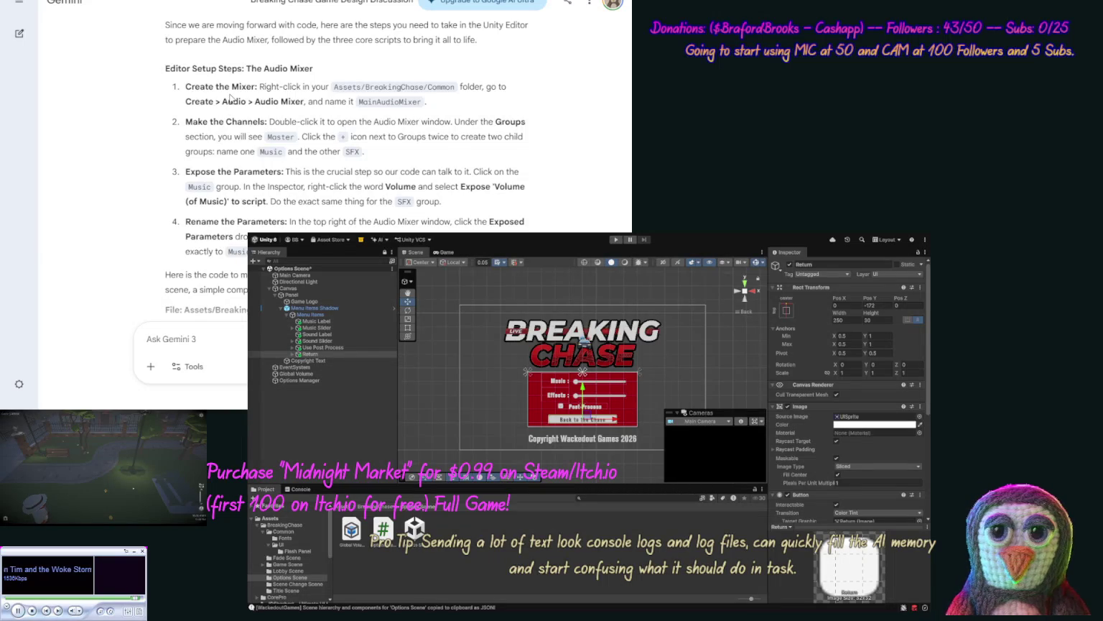
{"action": "scroll", "coordinate": [229, 93], "scroll_direction": "down", "scroll_amount": 1}
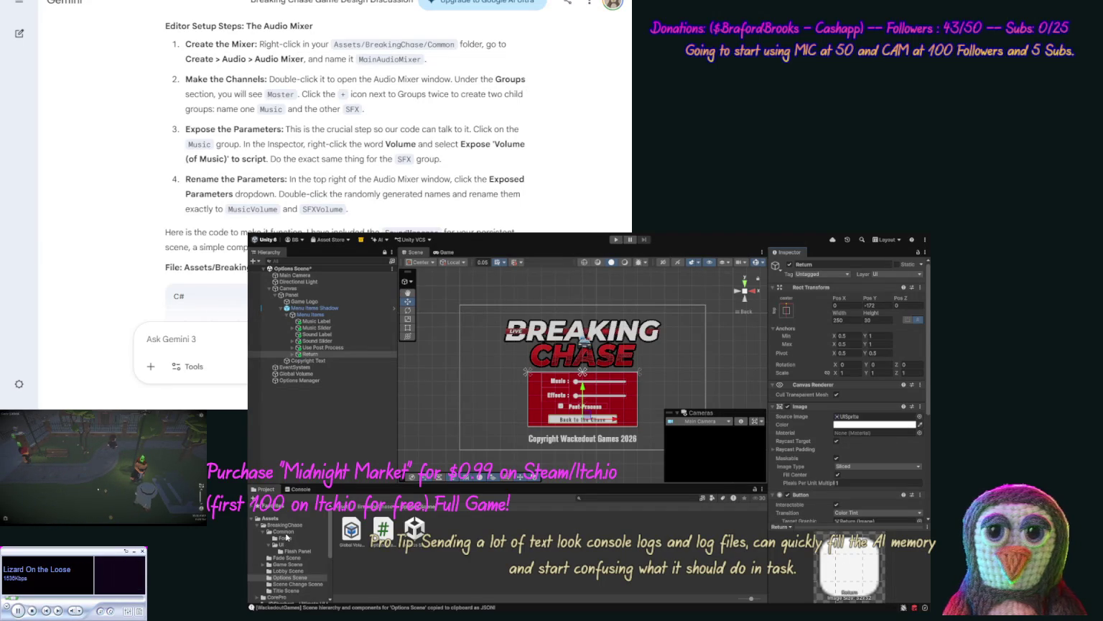
{"action": "left_click", "coordinate": [297, 532]}
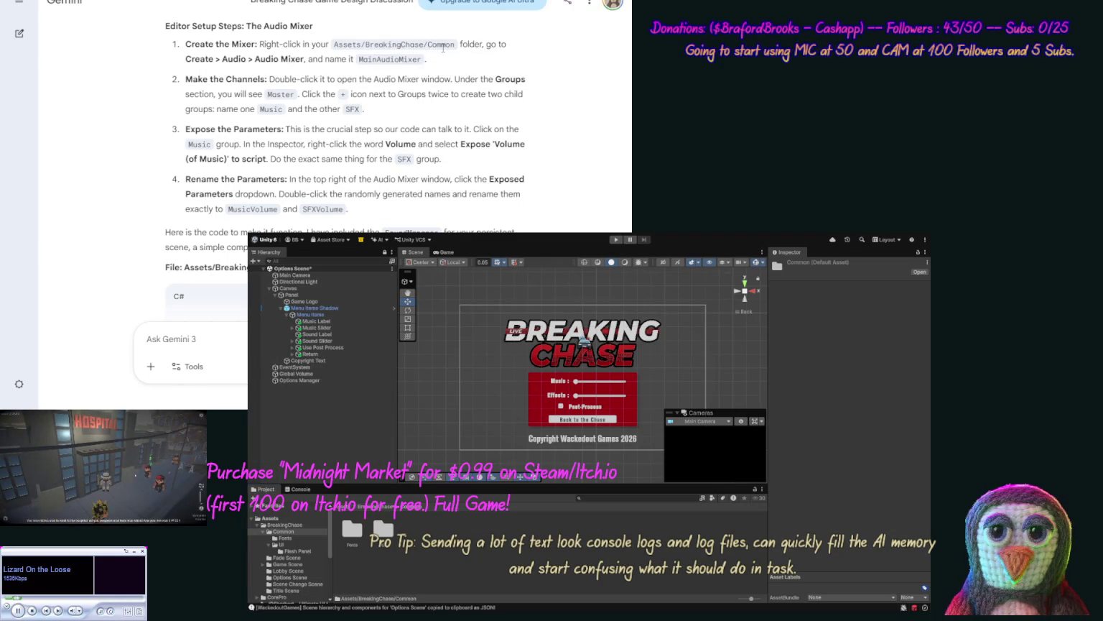
Step: Create an Audio Mixer named MainAudioMixer in Common, using the name copied from Gemini, and open it
{"action": "double_click", "coordinate": [405, 60]}
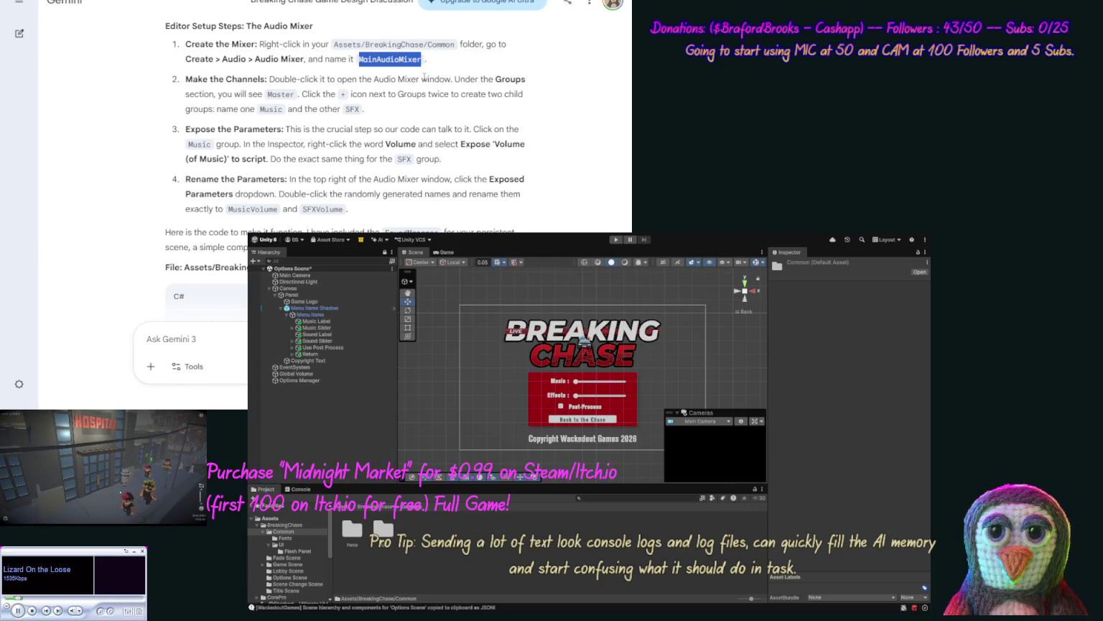
{"action": "left_click", "coordinate": [405, 60]}
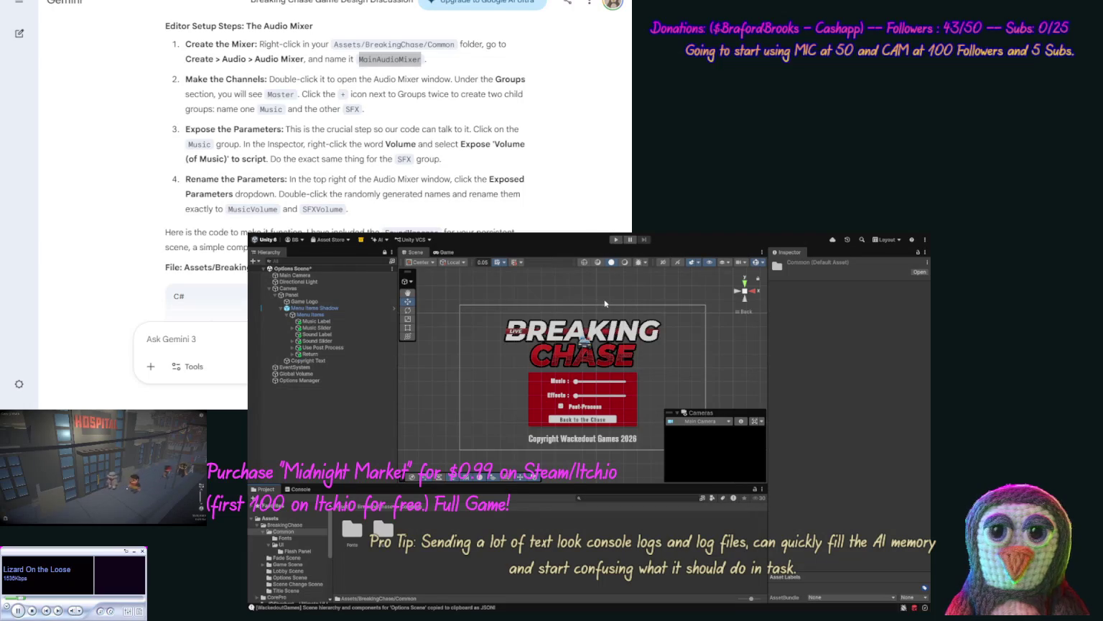
{"action": "left_click", "coordinate": [671, 372]}
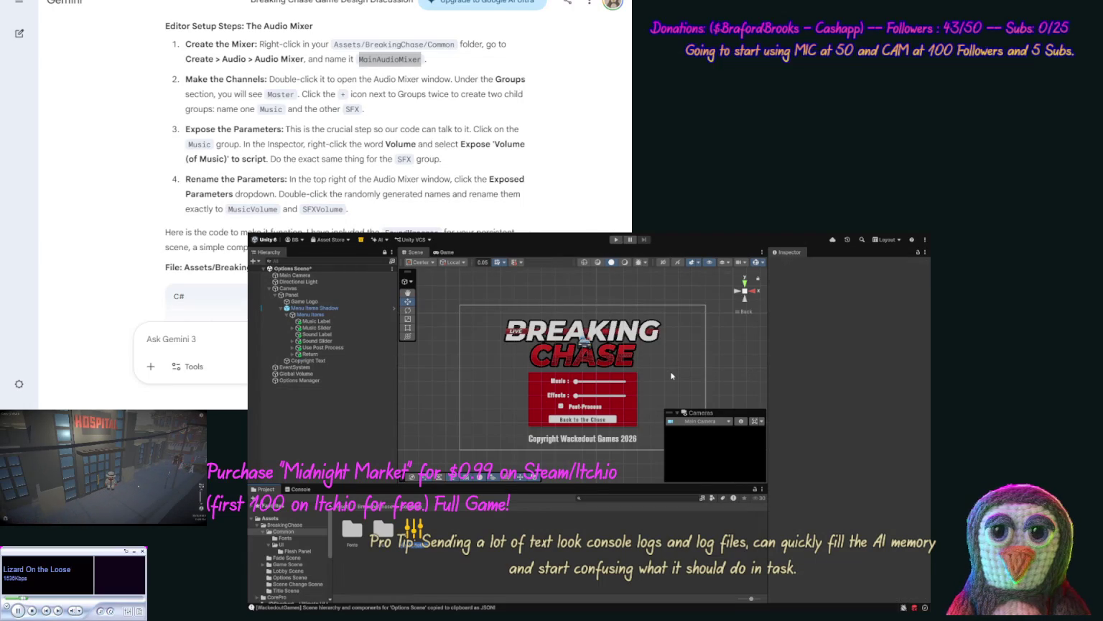
{"action": "key", "text": "Return"}
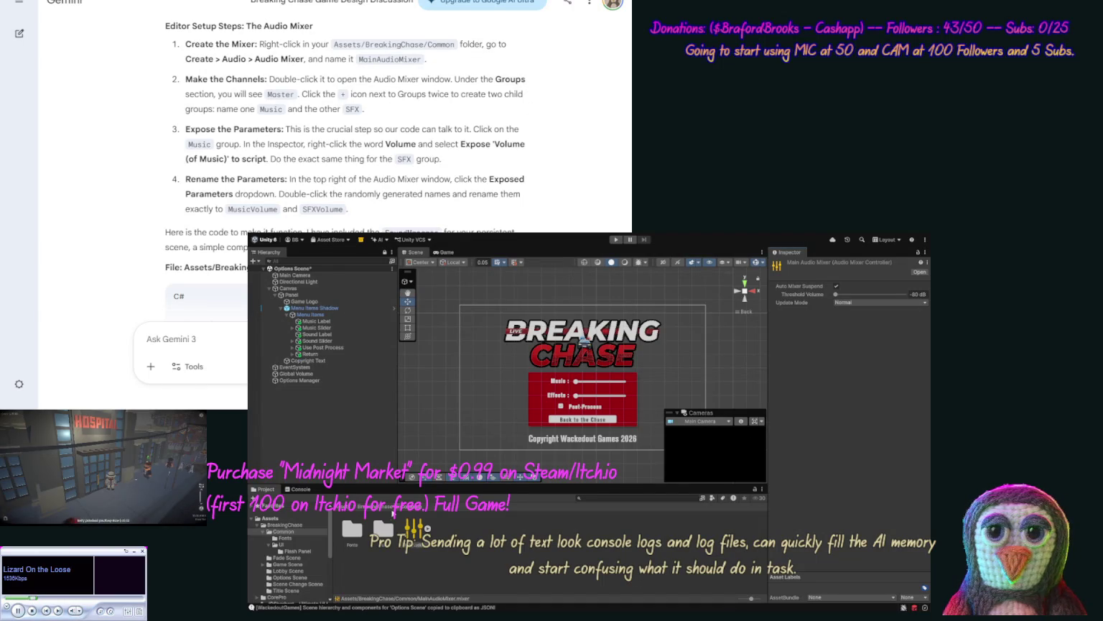
{"action": "double_click", "coordinate": [416, 533]}
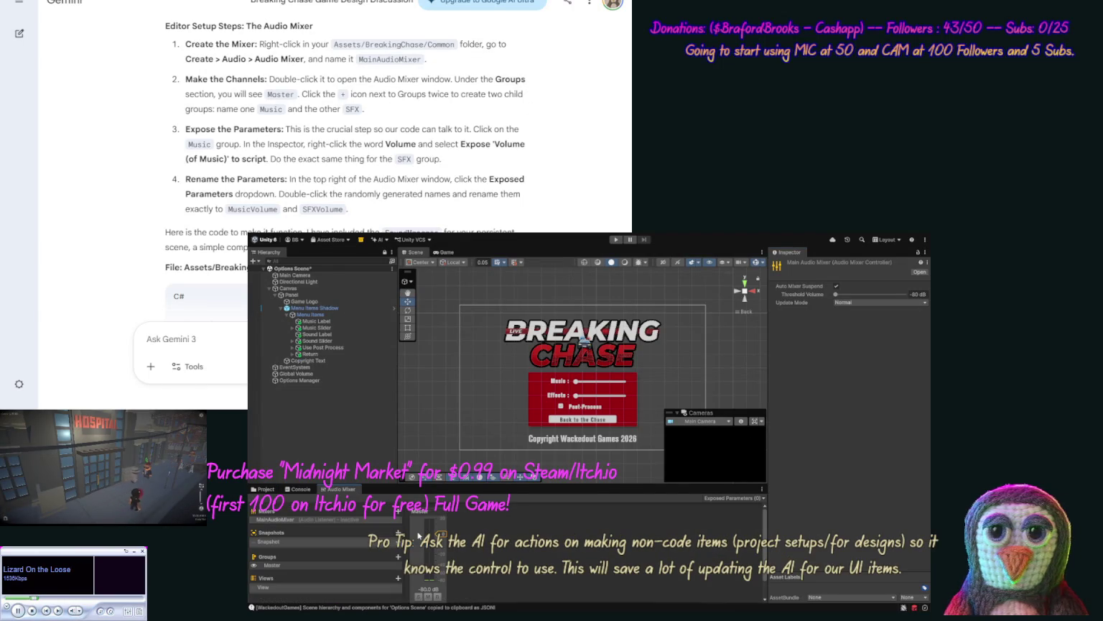
Step: Add two child groups under Master named SFX and Music
{"action": "left_click", "coordinate": [398, 557]}
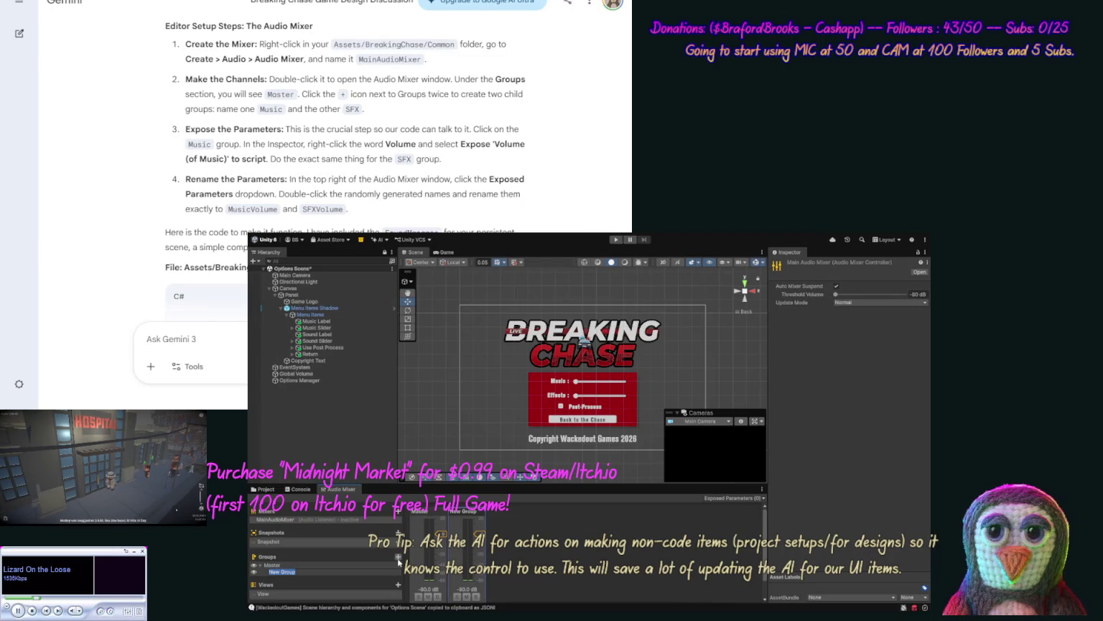
{"action": "type", "text": "SFX"}
{"action": "key", "text": "Return"}
{"action": "left_click", "coordinate": [399, 559]}
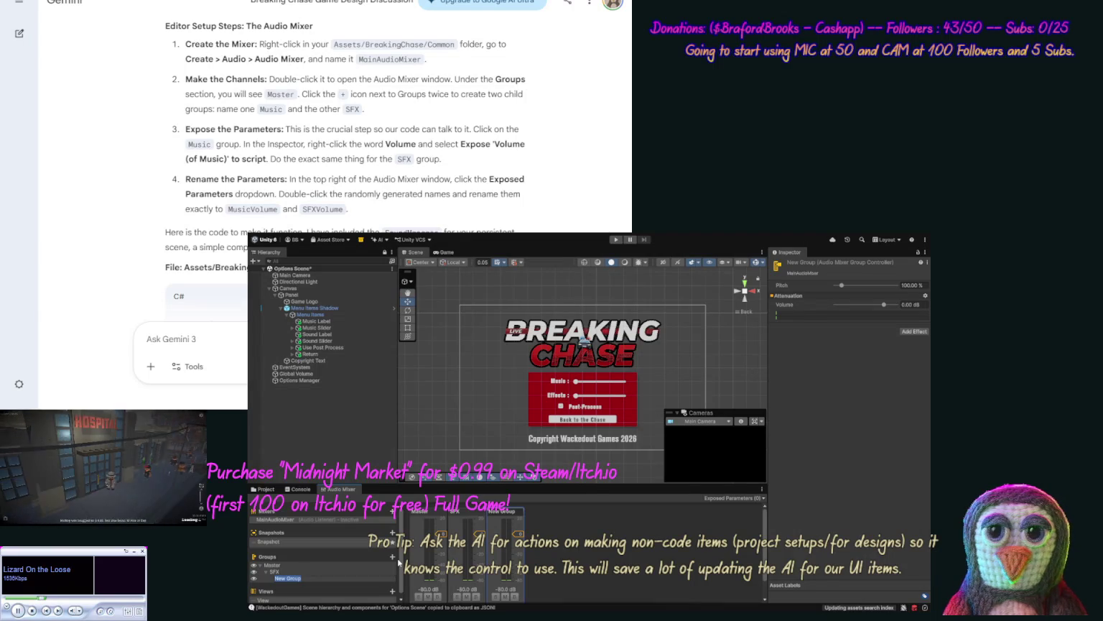
{"action": "type", "text": "Music"}
{"action": "key", "text": "Return"}
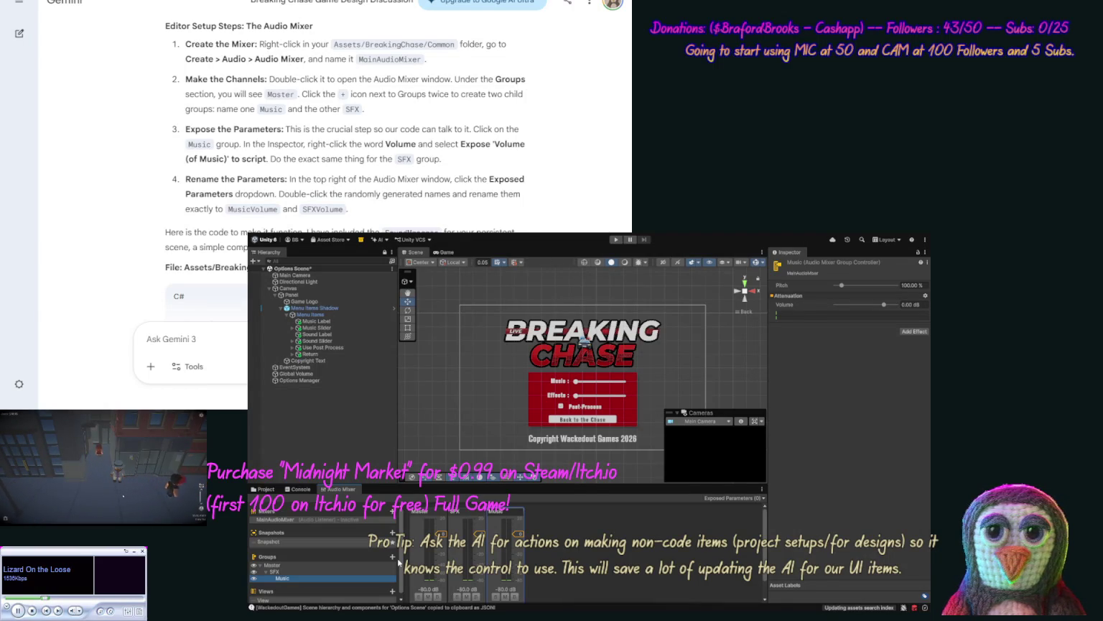
{"action": "left_click", "coordinate": [128, 471]}
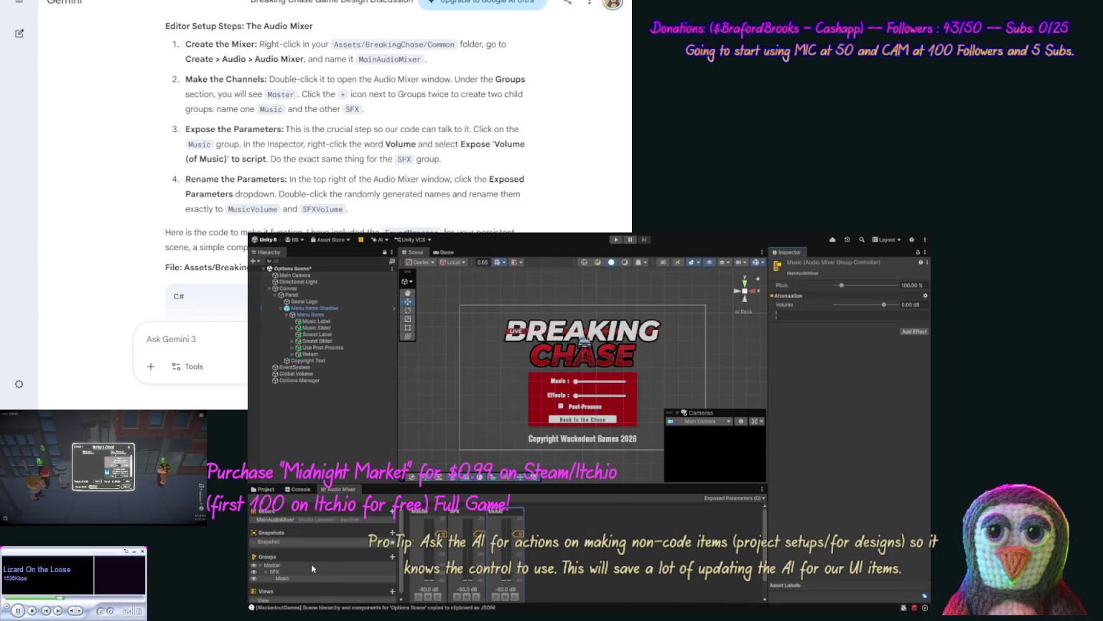
Step: Check the Music and SFX groups, keeping the name Music, then revisit Gemini's setup steps
{"action": "left_click", "coordinate": [283, 578]}
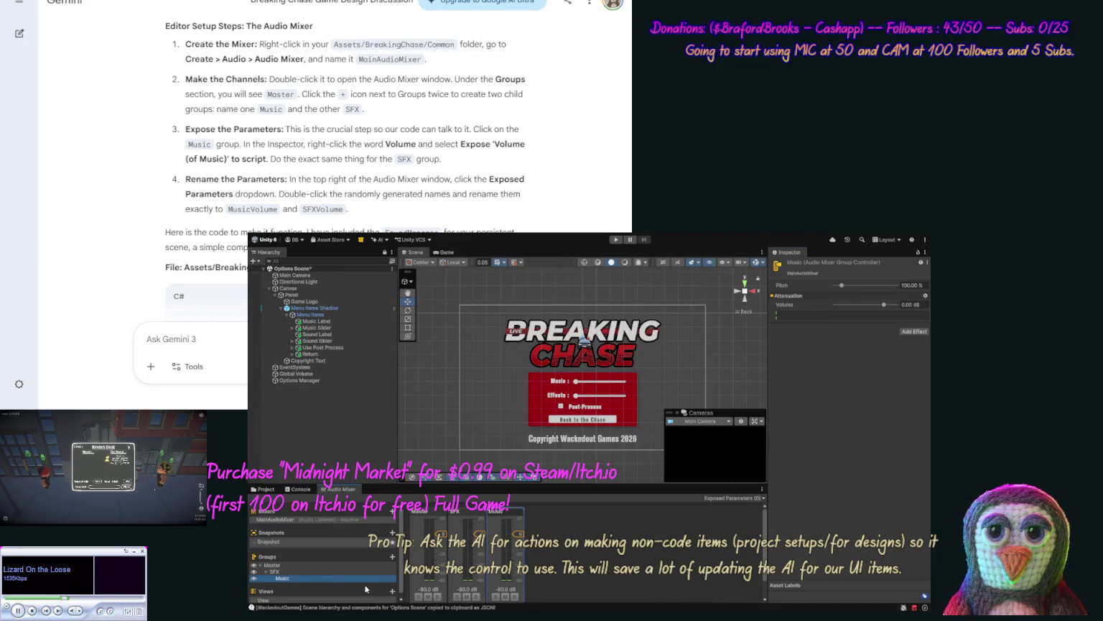
{"action": "left_click", "coordinate": [298, 572]}
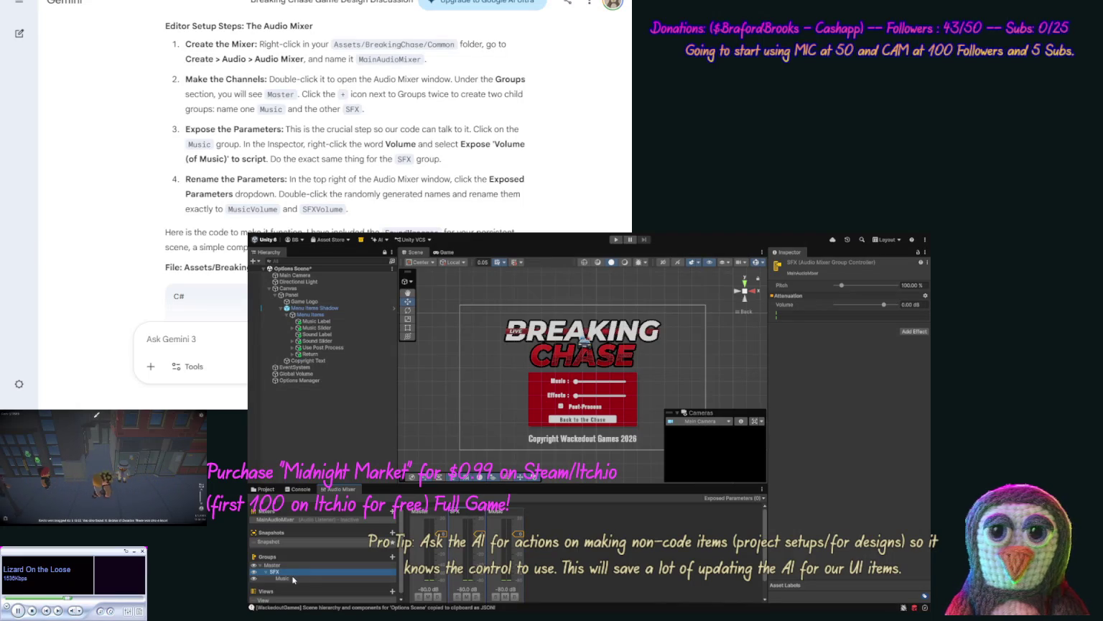
{"action": "left_click", "coordinate": [293, 579]}
{"action": "left_click", "coordinate": [293, 579]}
{"action": "left_click", "coordinate": [272, 583]}
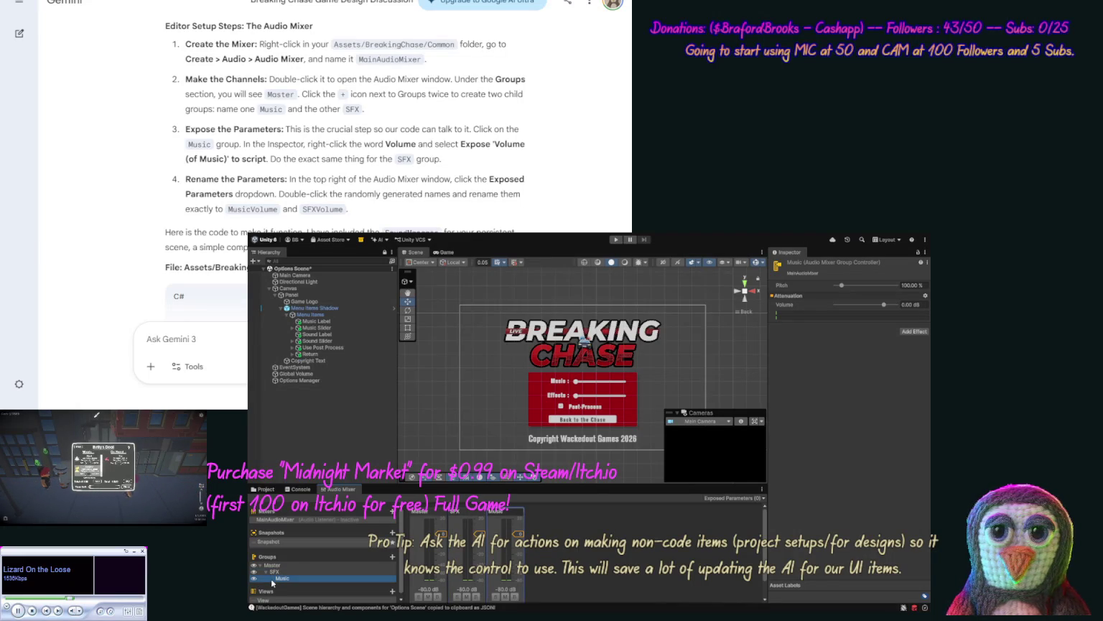
{"action": "left_click", "coordinate": [30, 306]}
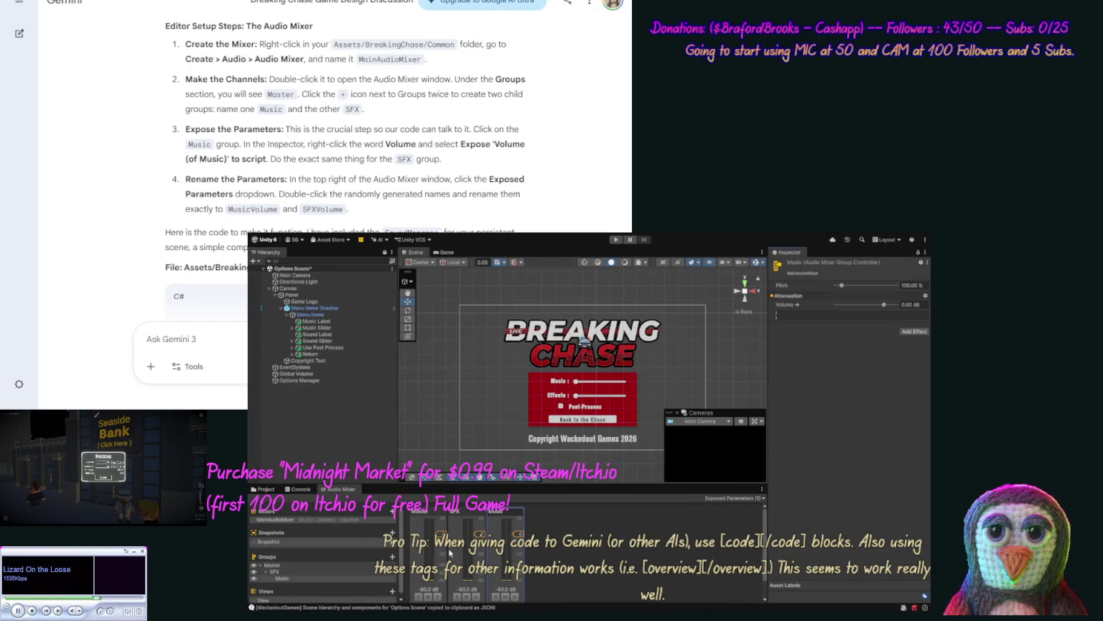
Step: Expose the SFX group's Volume to script from its Inspector context menu
{"action": "left_click", "coordinate": [464, 513]}
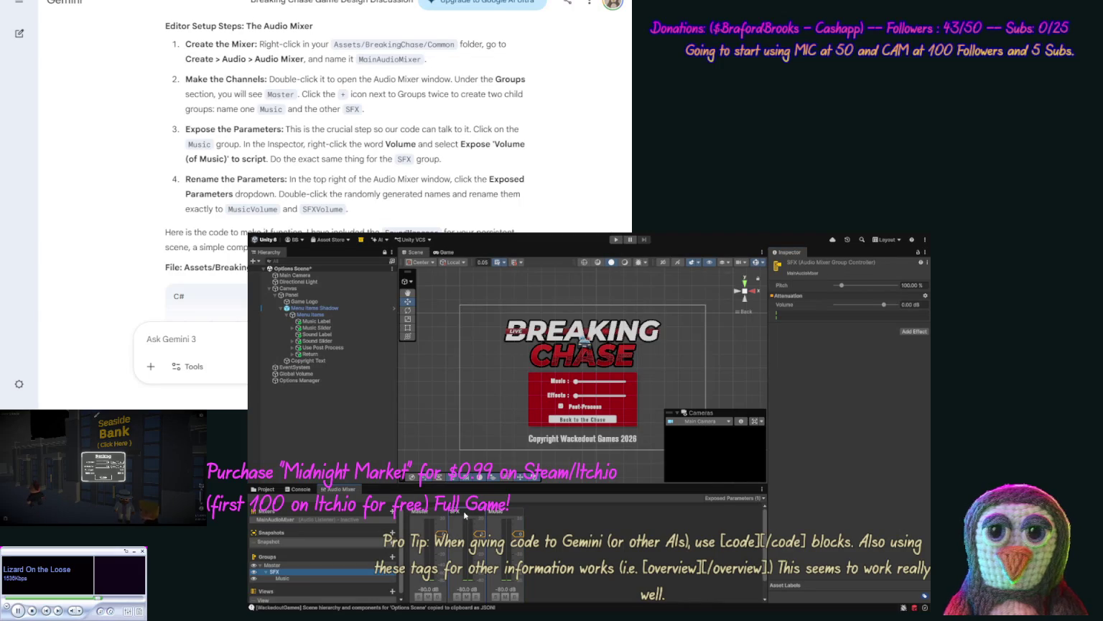
{"action": "left_click", "coordinate": [790, 306]}
{"action": "right_click", "coordinate": [787, 304]}
{"action": "left_click", "coordinate": [818, 314]}
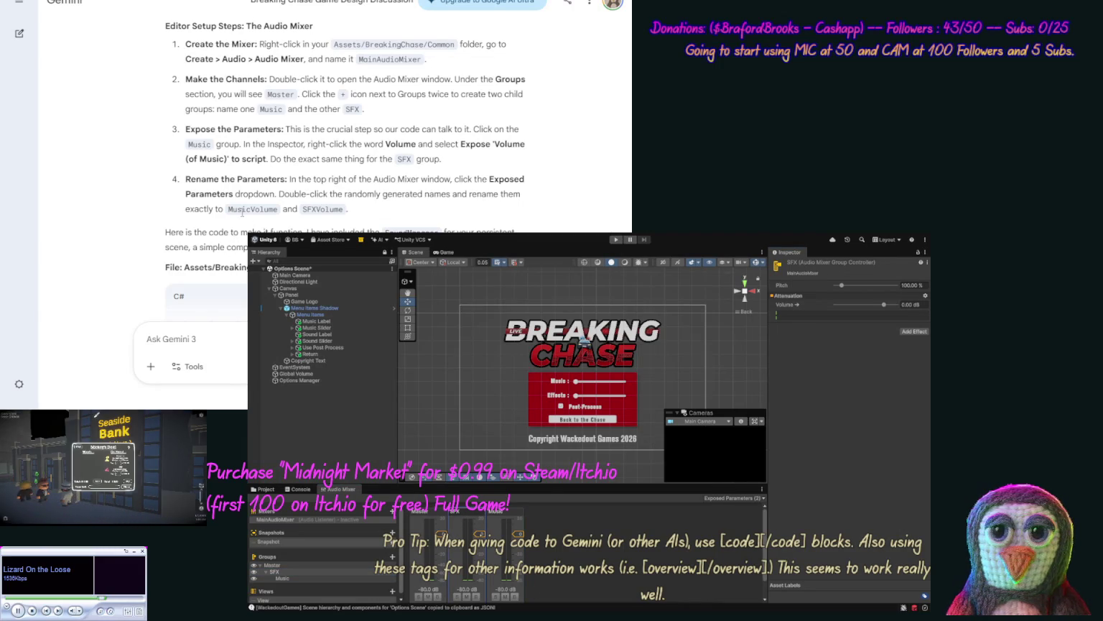
Step: Review the MusicVolume renaming instructions and copy the SoundManager.cs file name from Gemini
{"action": "scroll", "coordinate": [154, 147], "scroll_direction": "down", "scroll_amount": 3}
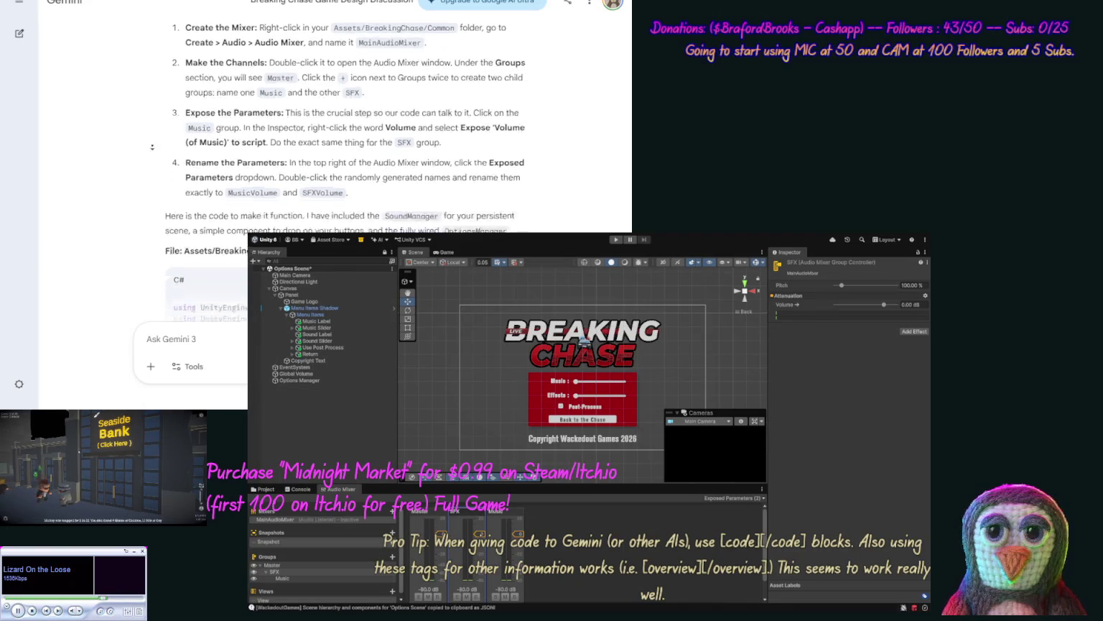
{"action": "scroll", "coordinate": [335, 64], "scroll_direction": "up", "scroll_amount": 1}
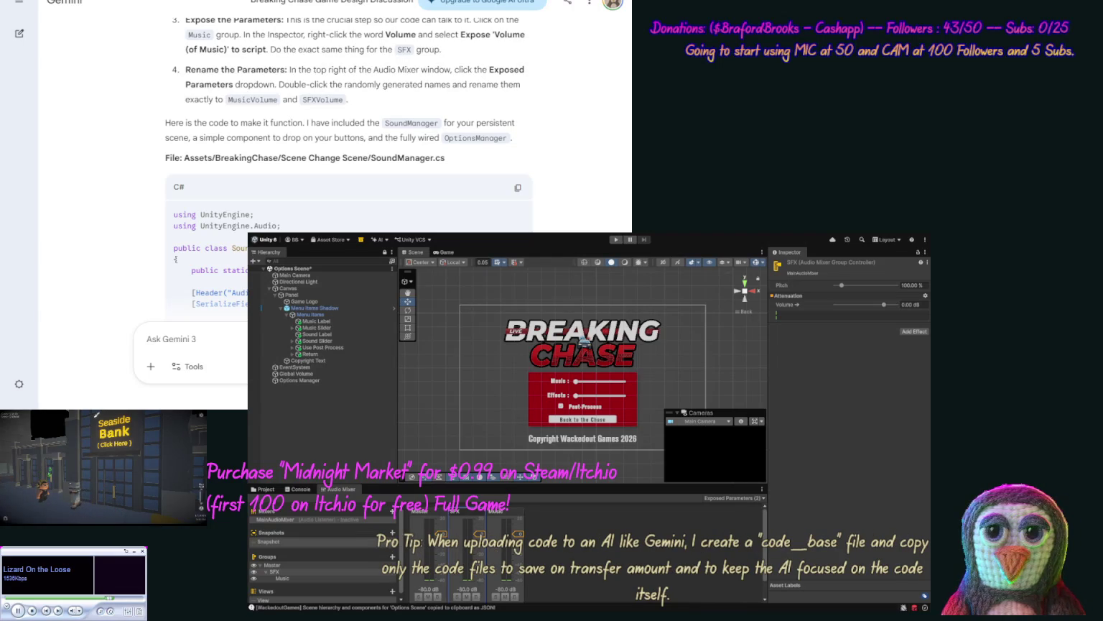
{"action": "double_click", "coordinate": [265, 99]}
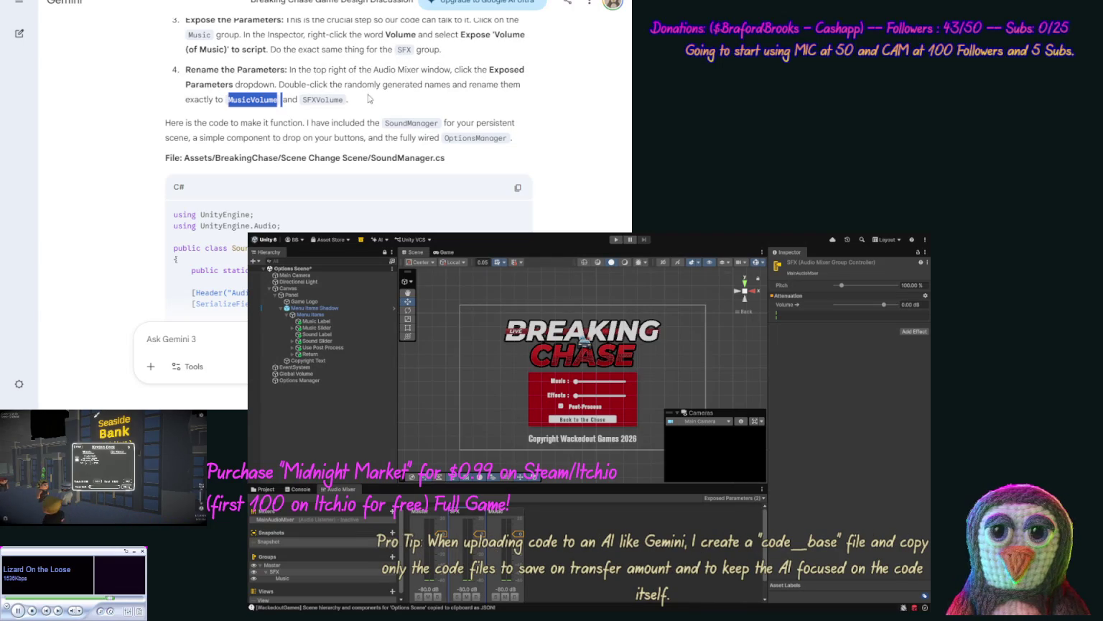
{"action": "left_click", "coordinate": [503, 288]}
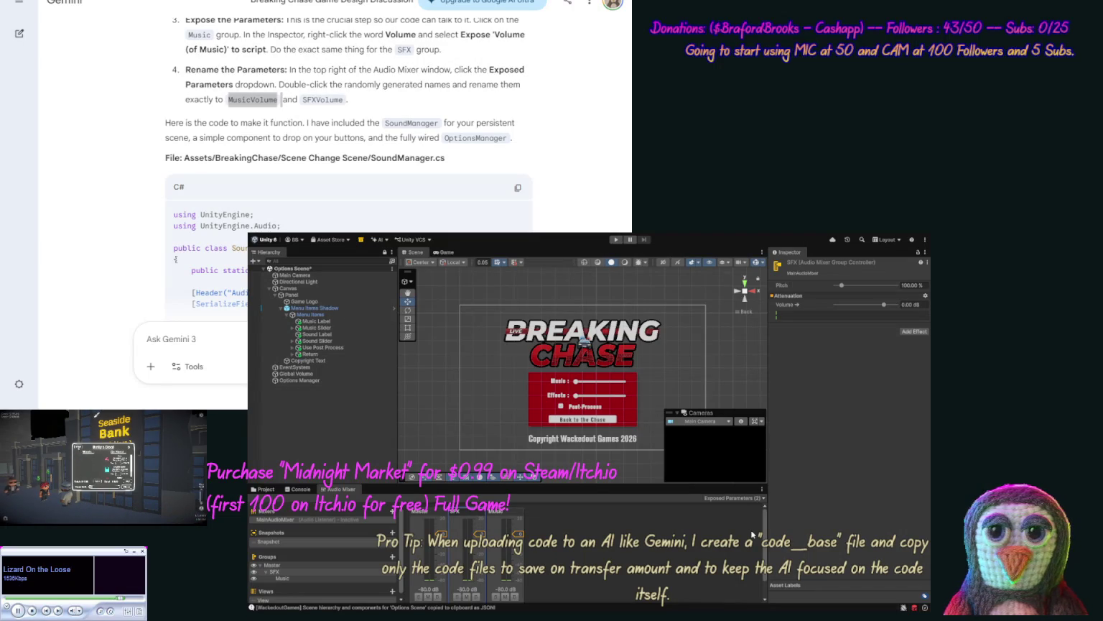
{"action": "double_click", "coordinate": [276, 99]}
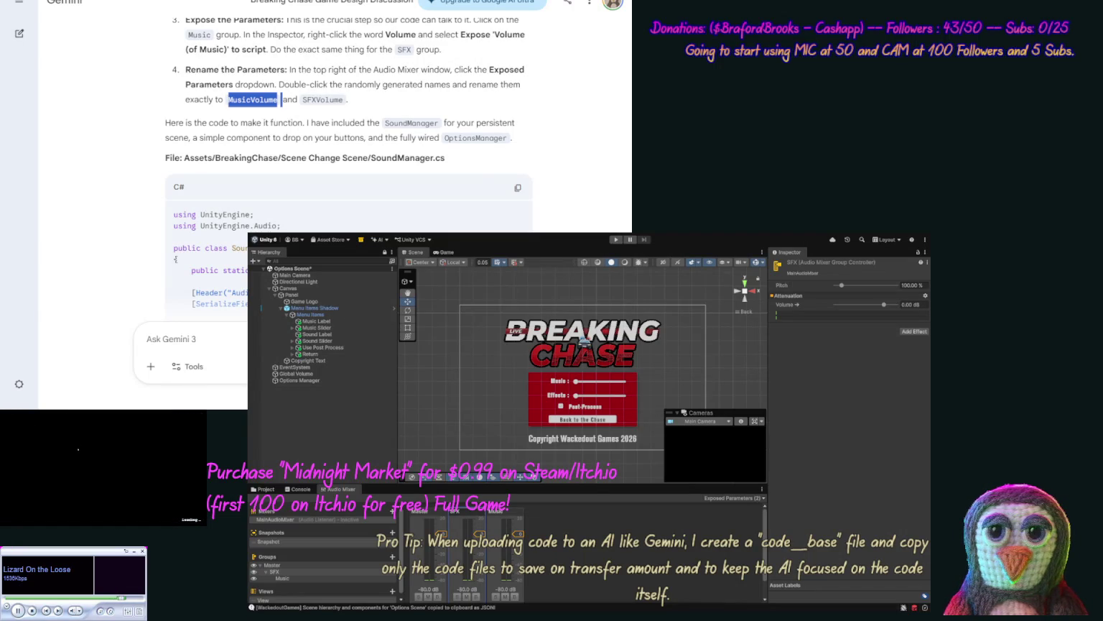
{"action": "left_click_drag", "start_coordinate": [446, 158], "coordinate": [371, 158]}
{"action": "key", "text": "ctrl+c"}
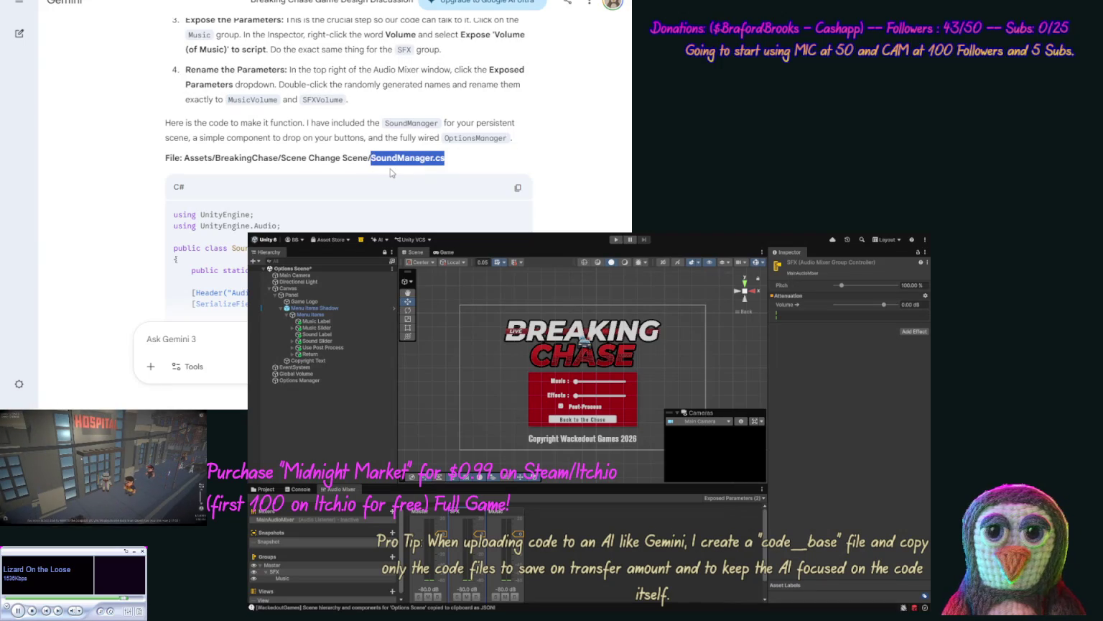
{"action": "left_click", "coordinate": [275, 571]}
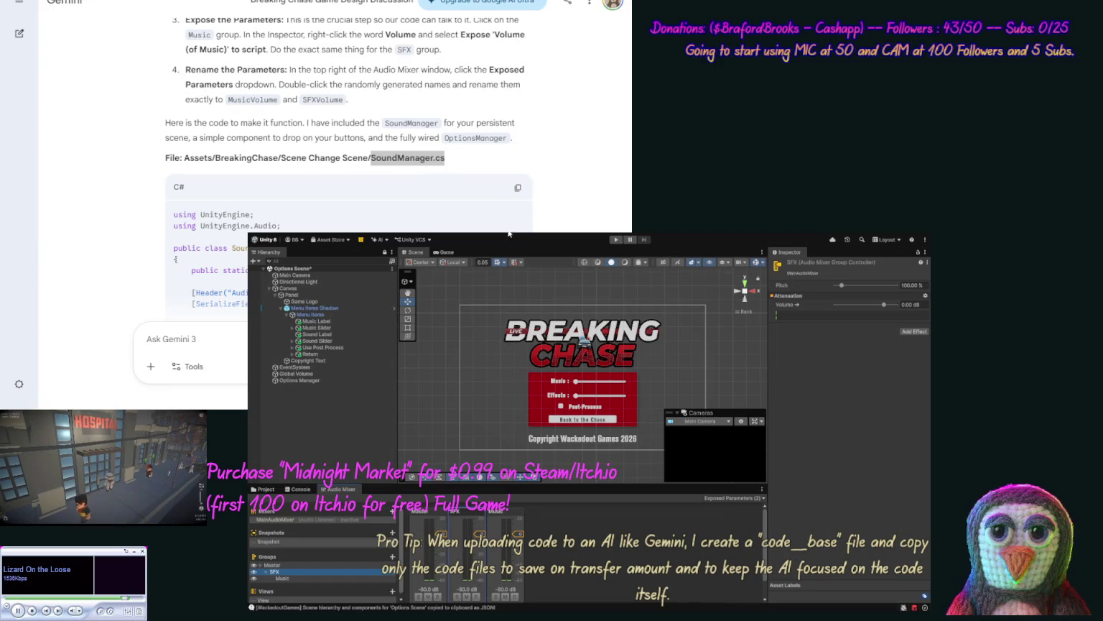
Step: Create a script named SoundManager in the Scene Change Scene folder
{"action": "left_click", "coordinate": [260, 494]}
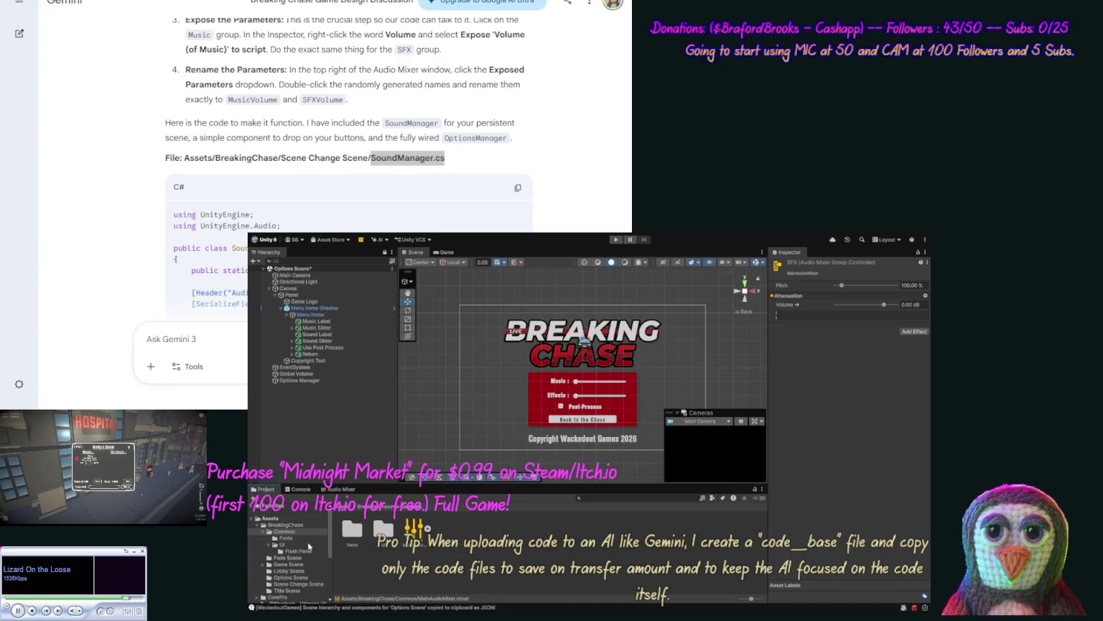
{"action": "left_click", "coordinate": [298, 585]}
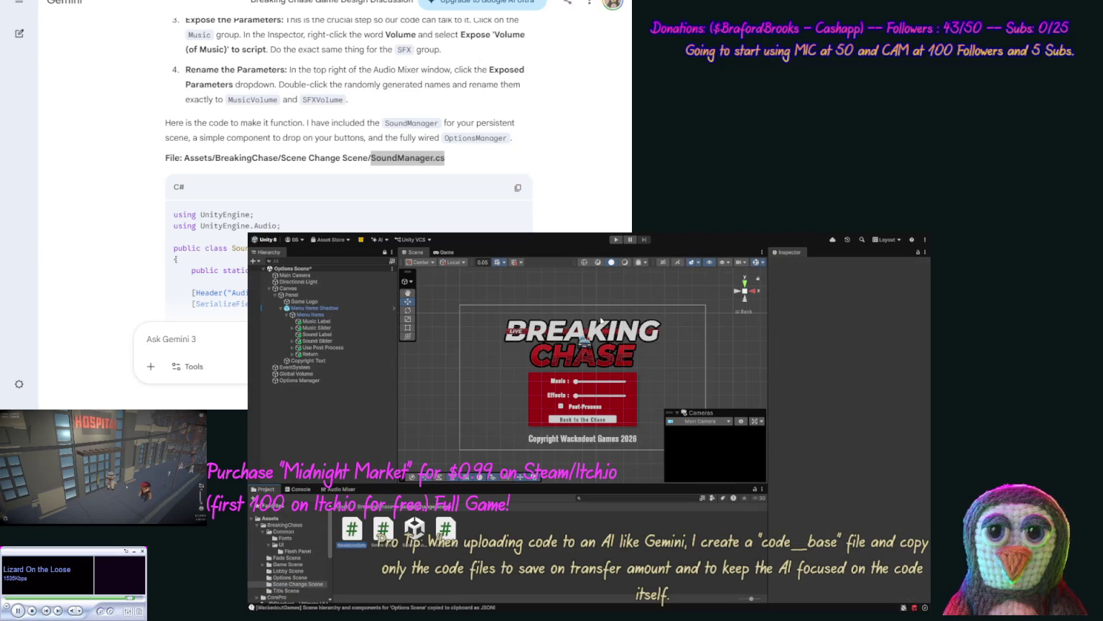
{"action": "key", "text": "ctrl+v"}
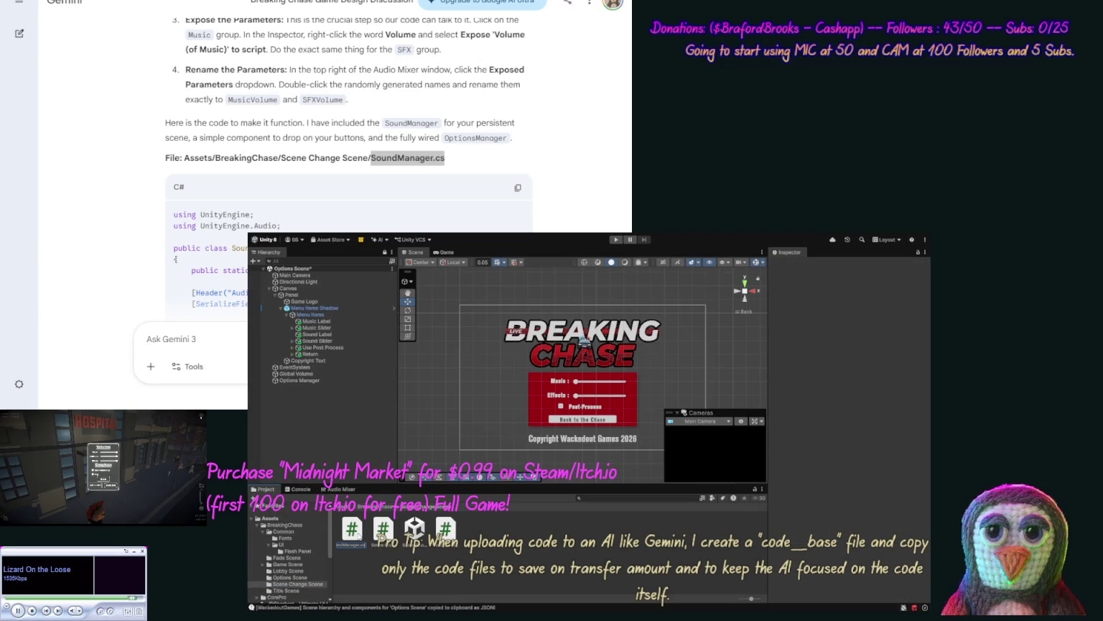
{"action": "key", "text": "Return"}
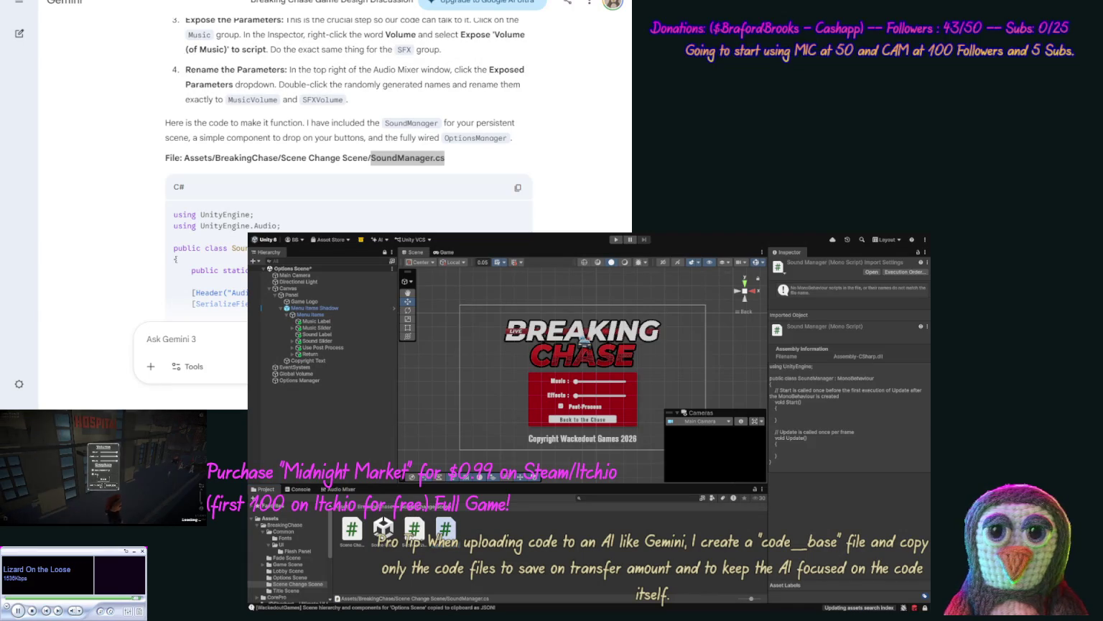
Step: Paste Gemini's SoundManager code into the script and save it
{"action": "key", "text": "alt+Tab"}
{"action": "left_click", "coordinate": [517, 187]}
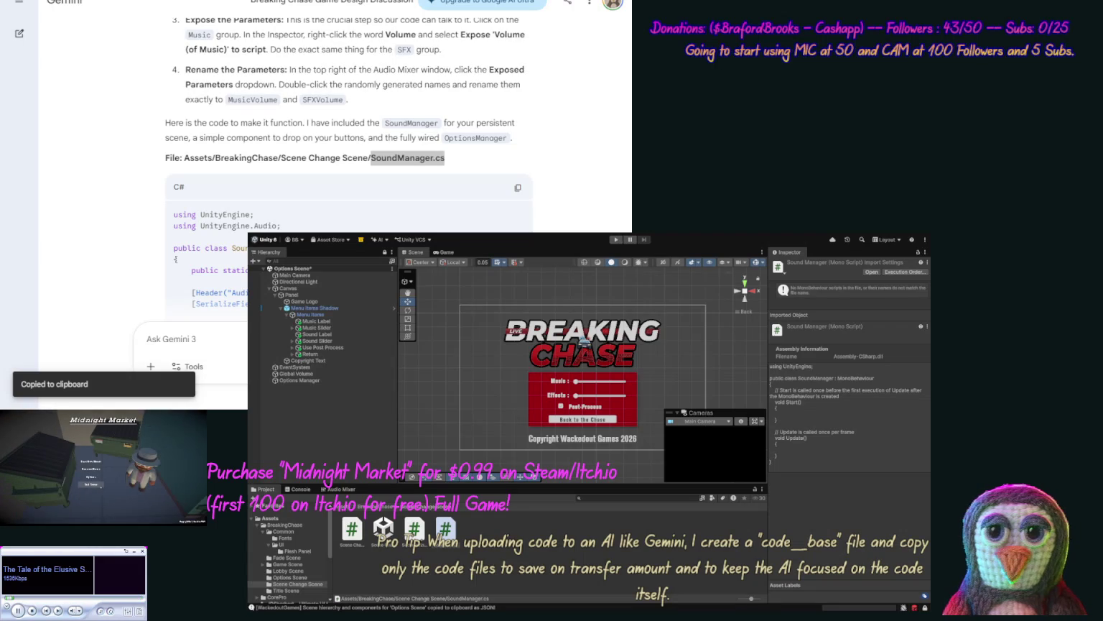
{"action": "key", "text": "ctrl+v"}
{"action": "key", "text": "ctrl+s"}
Step: Copy the UIButtonSound.cs file name from Gemini's reply
{"action": "scroll", "coordinate": [154, 237], "scroll_direction": "down", "scroll_amount": 15}
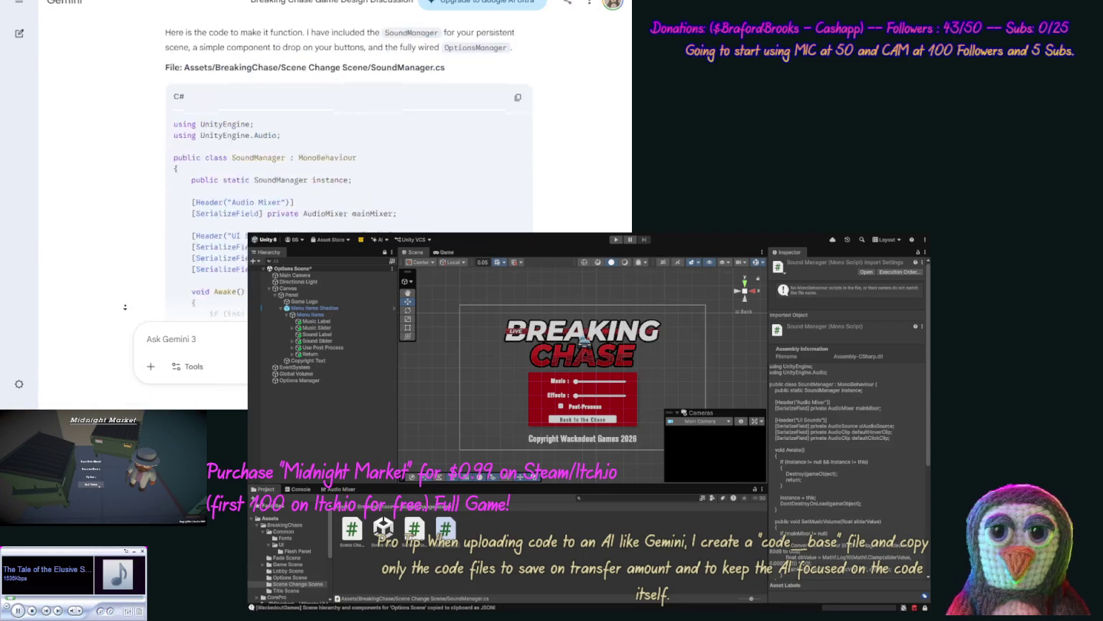
{"action": "scroll", "coordinate": [130, 270], "scroll_direction": "up", "scroll_amount": 5}
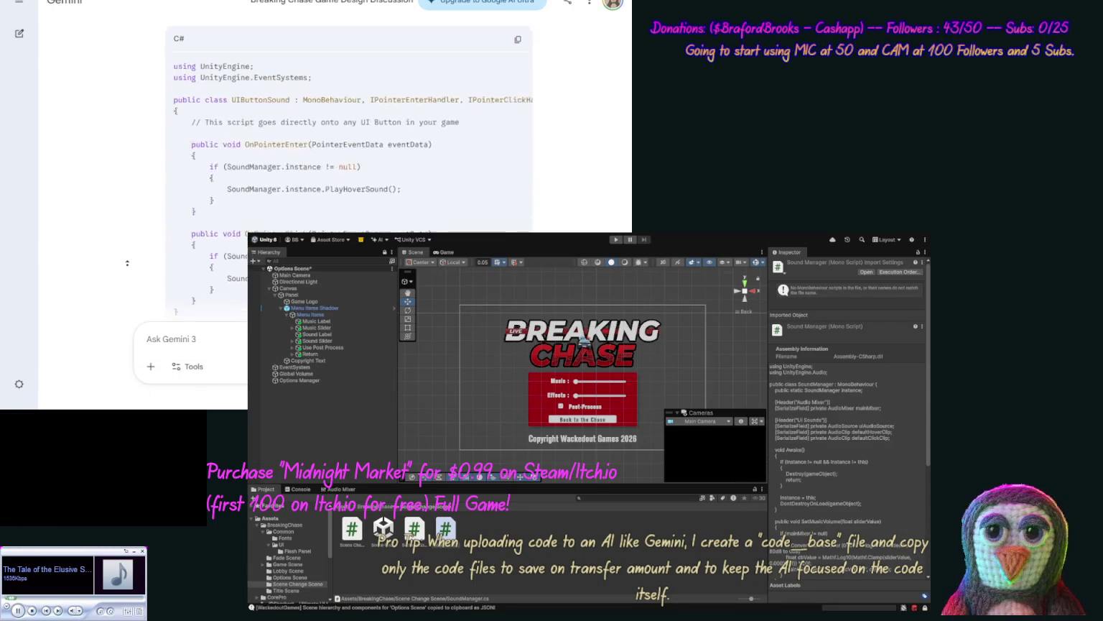
{"action": "left_click_drag", "start_coordinate": [396, 190], "coordinate": [323, 189]}
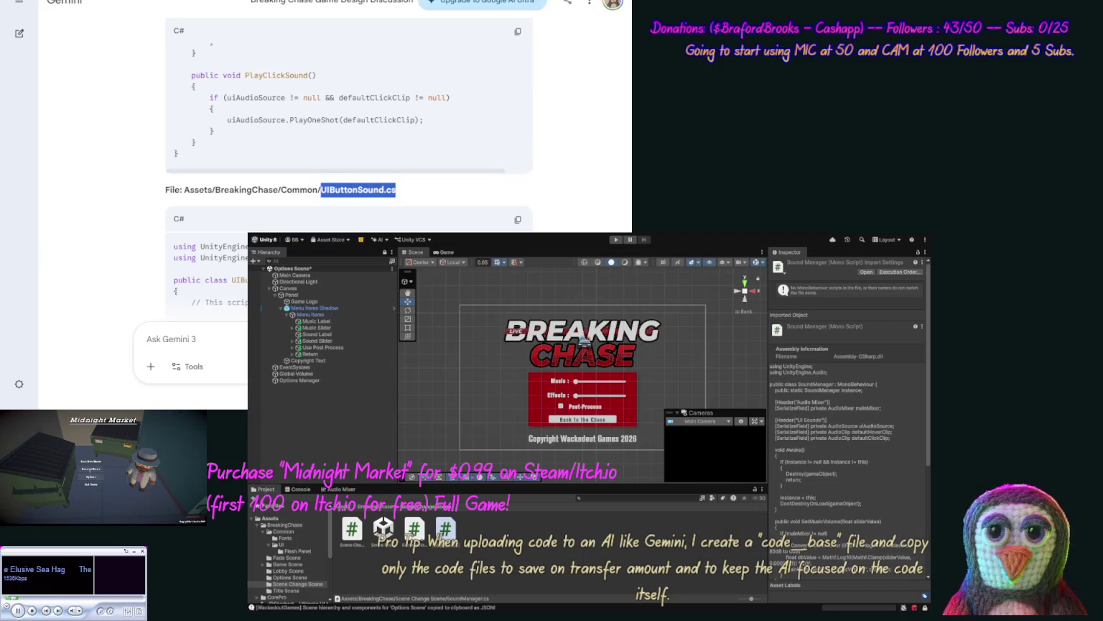
{"action": "key", "text": "alt+Tab"}
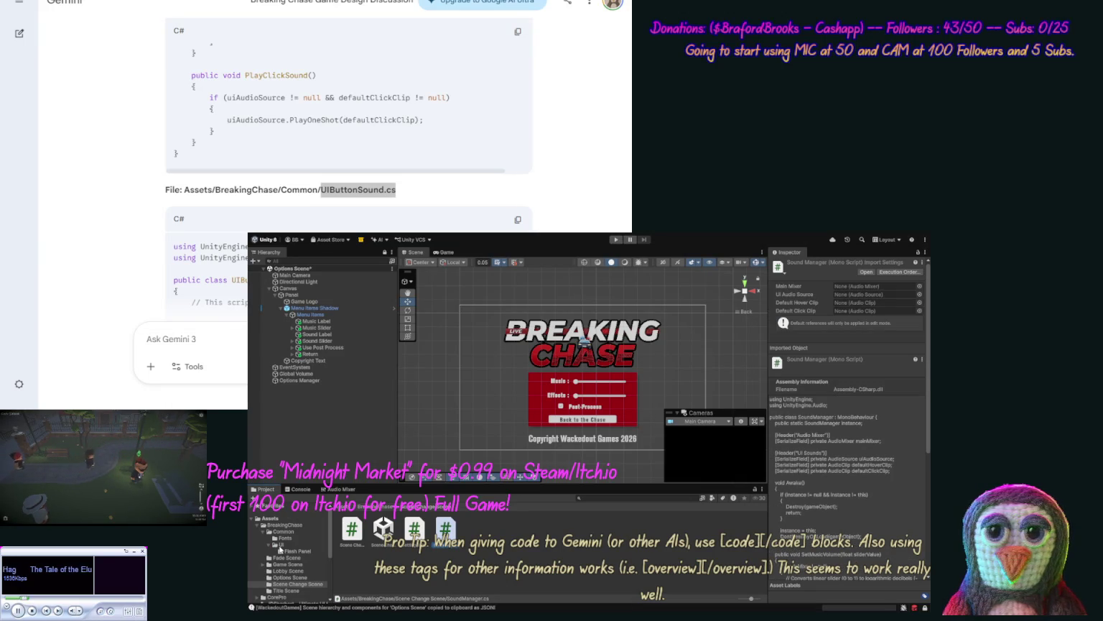
Step: Create a folder named Button inside Common/UI
{"action": "left_click", "coordinate": [281, 546]}
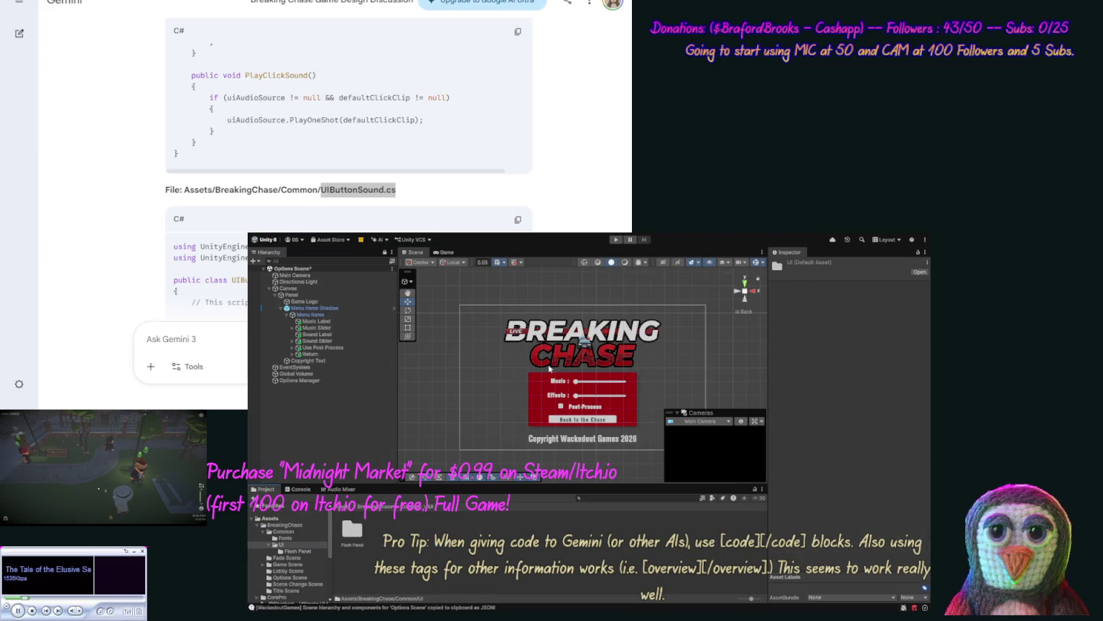
{"action": "key", "text": "ctrl+shift+n"}
{"action": "type", "text": "on"}
{"action": "key", "text": "Return"}
{"action": "key", "text": "Return"}
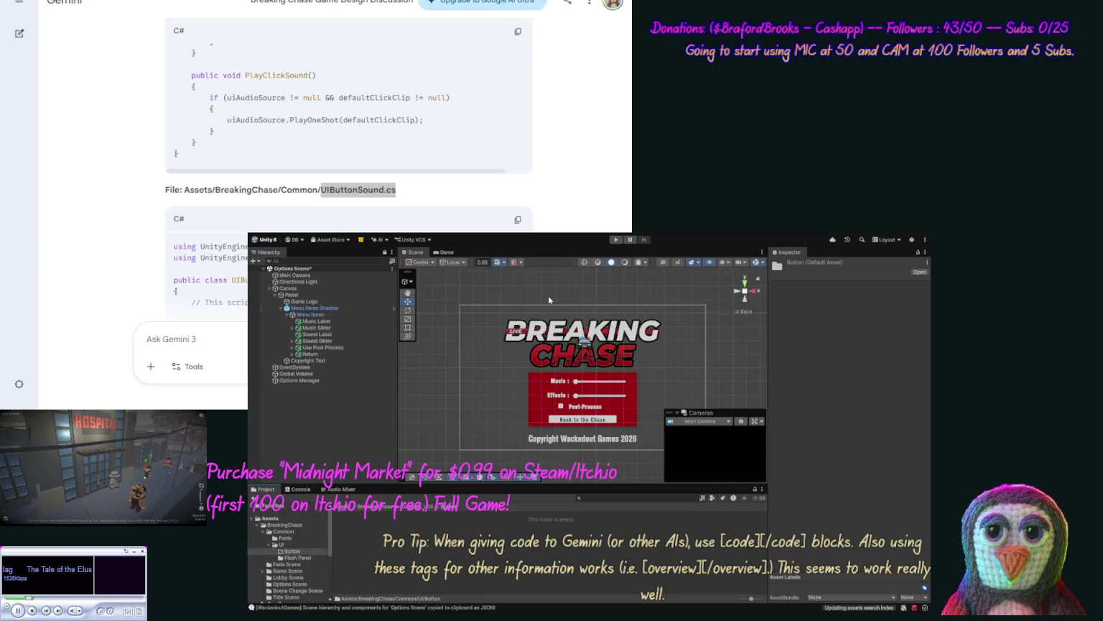
Step: Add a UIButtonSound.cs script in Button and copy Gemini's UIButtonSound code for it
{"action": "key", "text": "ctrl+shift+m"}
{"action": "key", "text": "ctrl+v"}
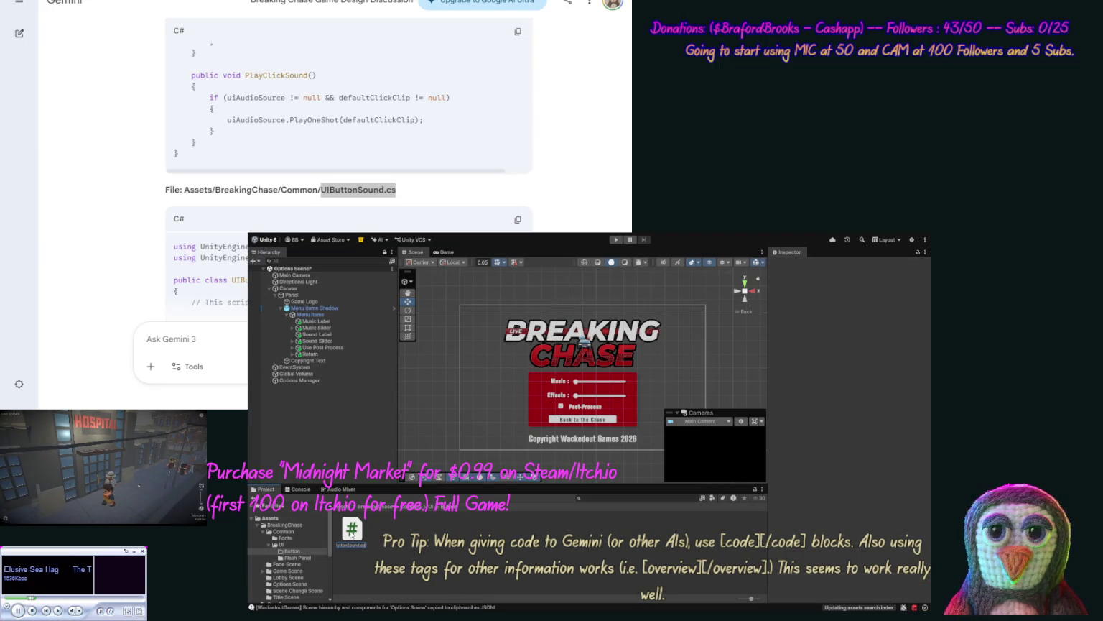
{"action": "key", "text": "Return"}
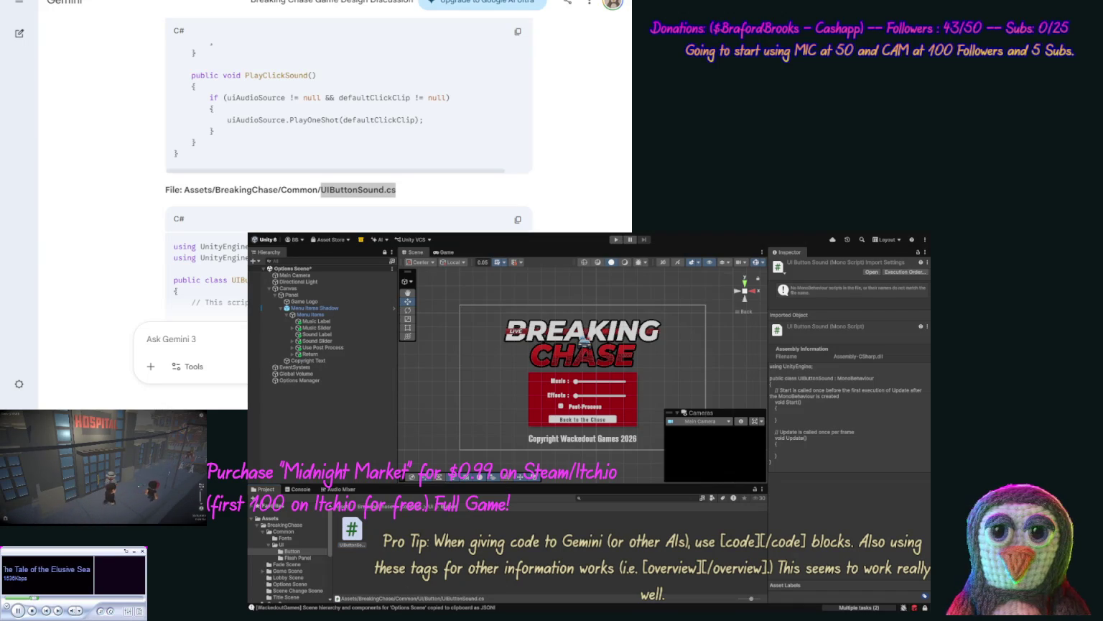
{"action": "left_click", "coordinate": [517, 219]}
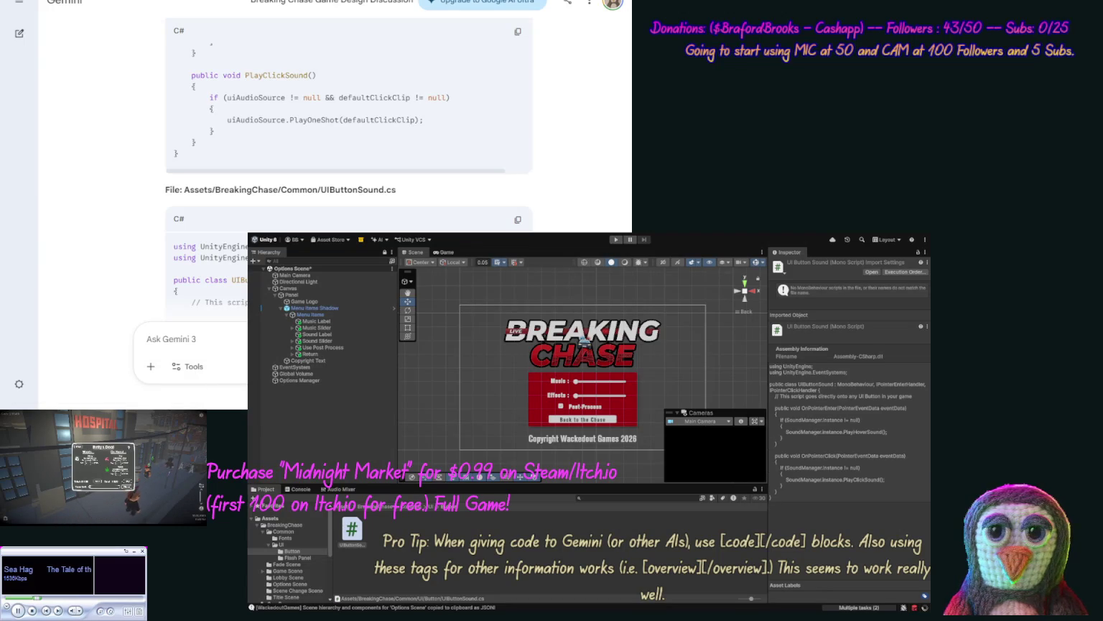
Step: Copy the OptionsManager.cs code block from Gemini's answer
{"action": "scroll", "coordinate": [139, 212], "scroll_direction": "down", "scroll_amount": 7}
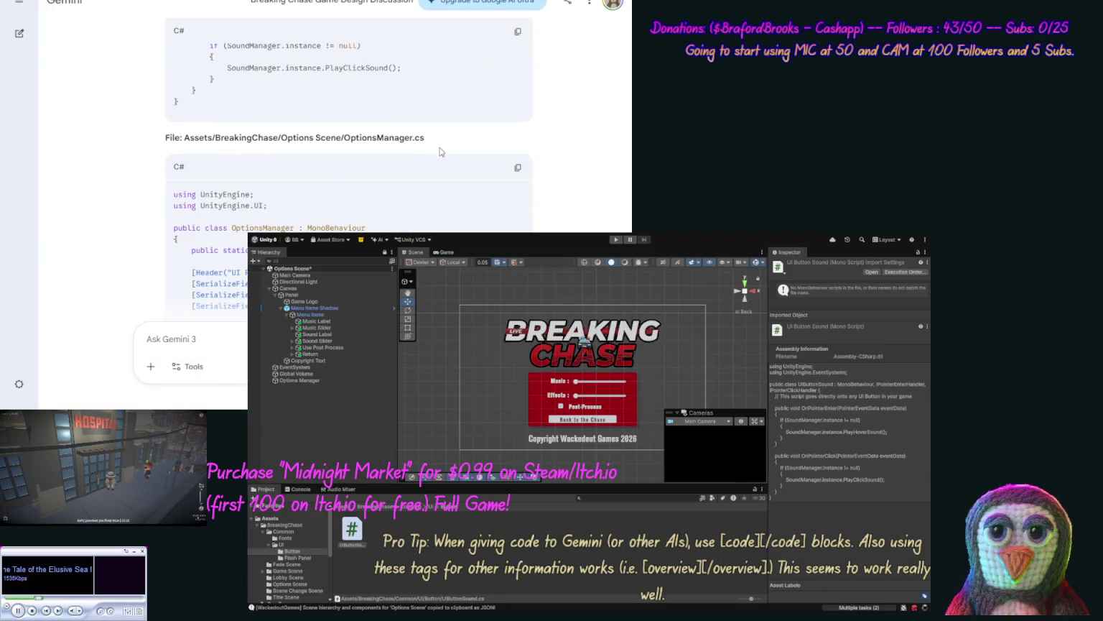
{"action": "left_click", "coordinate": [518, 168]}
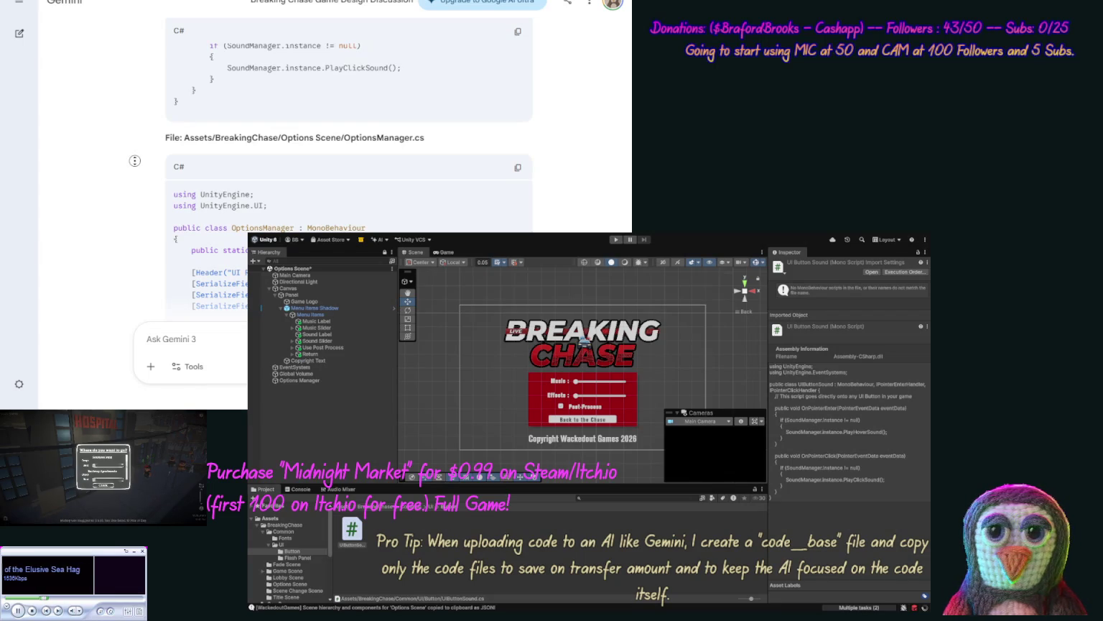
{"action": "scroll", "coordinate": [134, 160], "scroll_direction": "down", "scroll_amount": 10}
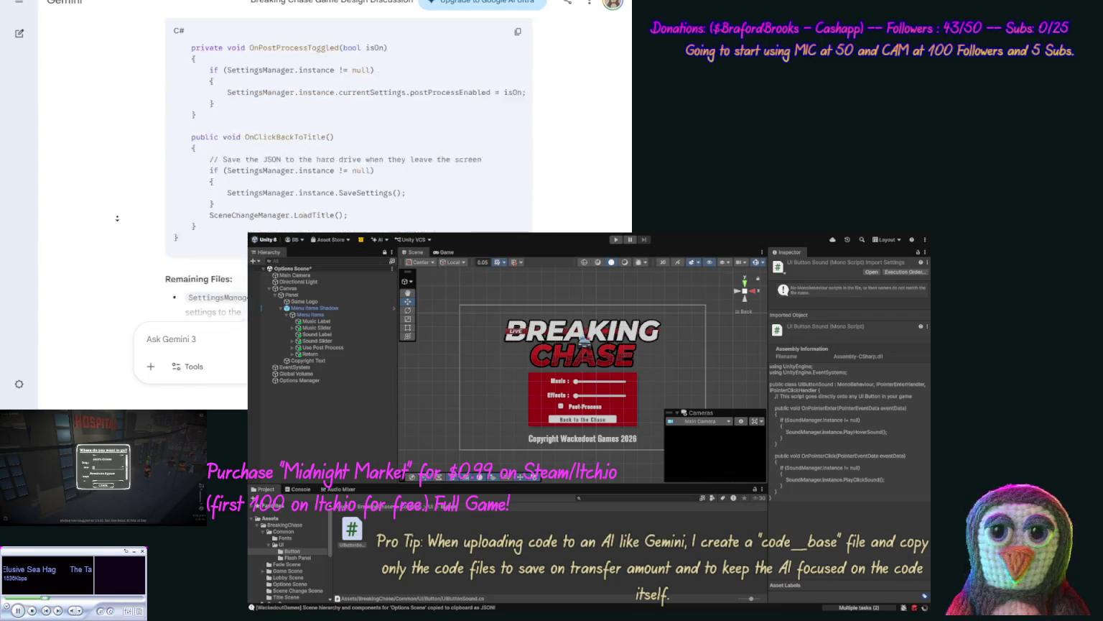
{"action": "scroll", "coordinate": [119, 220], "scroll_direction": "down", "scroll_amount": 3}
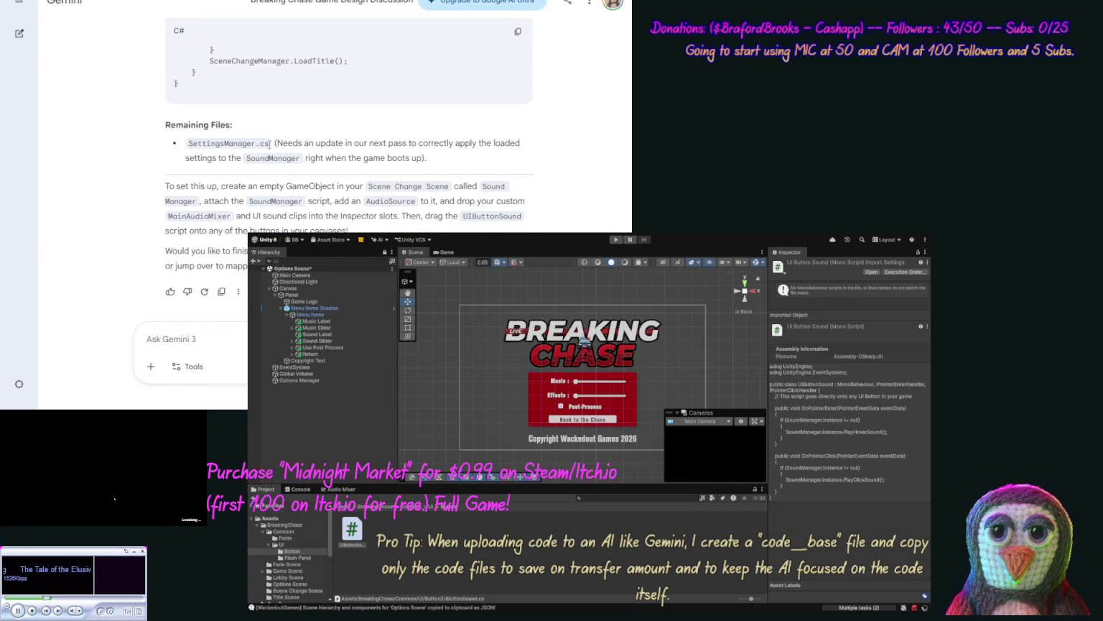
Step: Start a follow-up Gemini message 'ok now' with the SettingsManager.cs file name pasted in
{"action": "left_click_drag", "start_coordinate": [269, 144], "coordinate": [187, 144]}
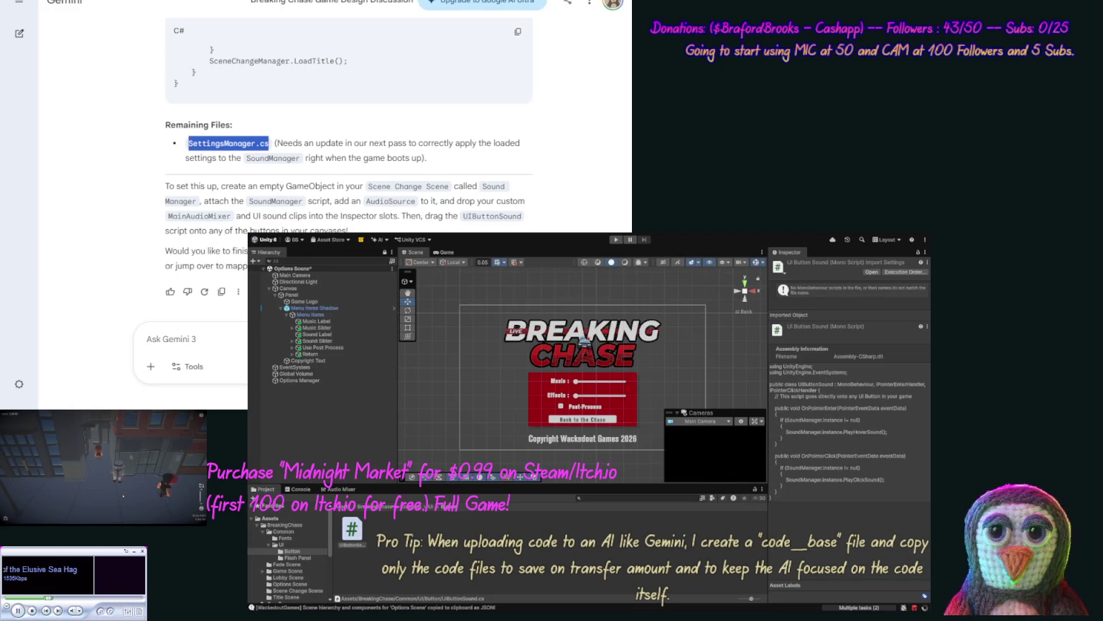
{"action": "left_click", "coordinate": [147, 338]}
{"action": "type", "text": "ok now do \""}
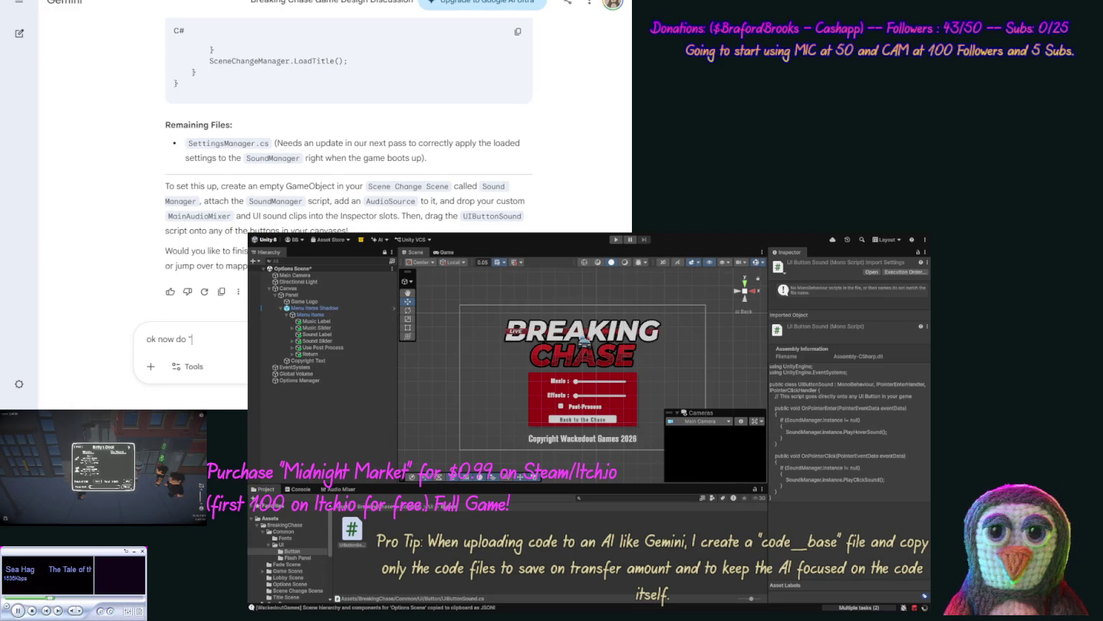
{"action": "key", "text": "ctrl+v"}
{"action": "key", "text": "Return"}
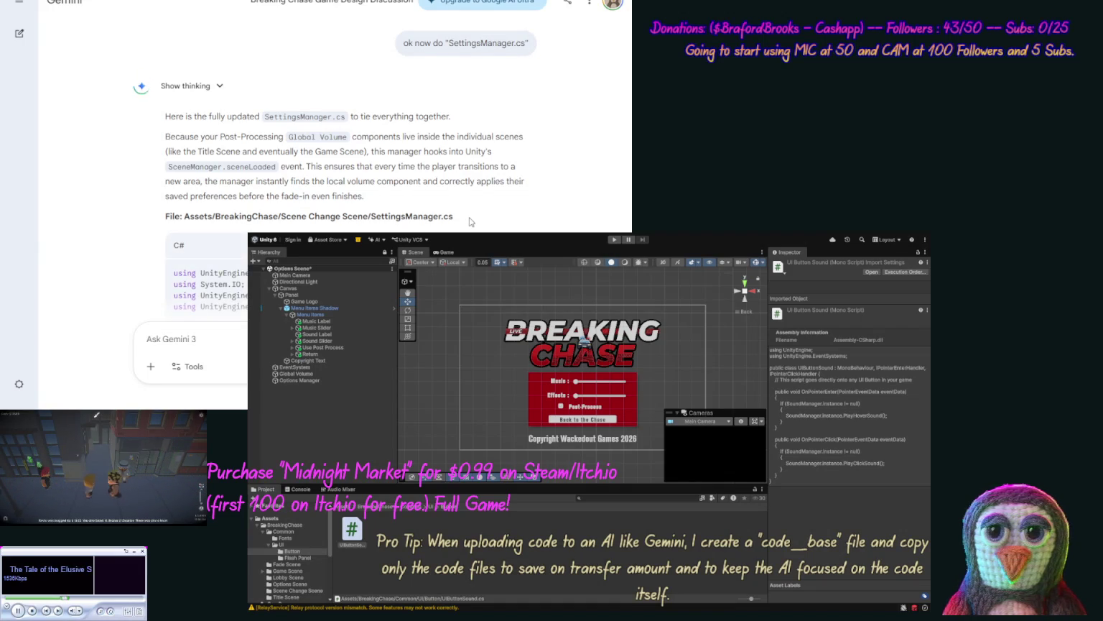
{"action": "left_click", "coordinate": [512, 245]}
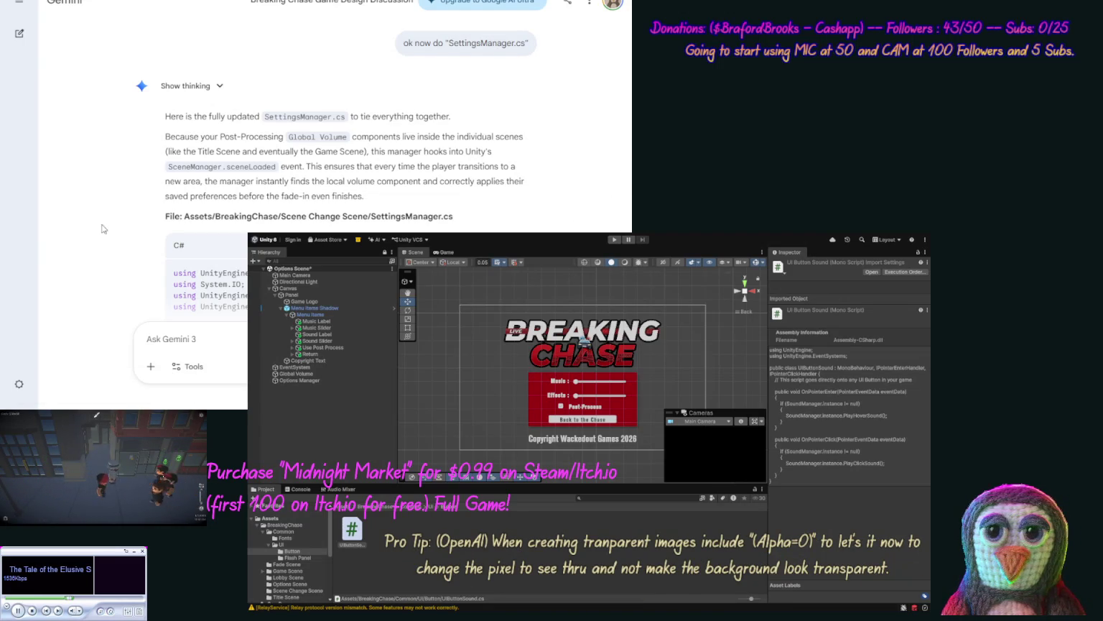
{"action": "scroll", "coordinate": [122, 249], "scroll_direction": "down", "scroll_amount": 15}
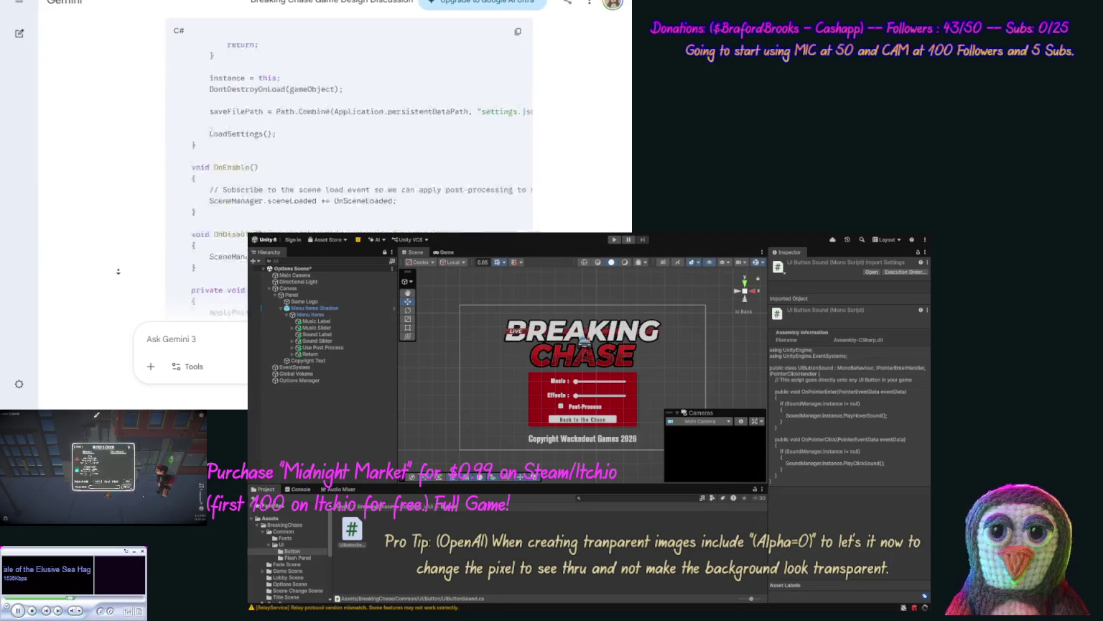
{"action": "scroll", "coordinate": [119, 272], "scroll_direction": "down", "scroll_amount": 3}
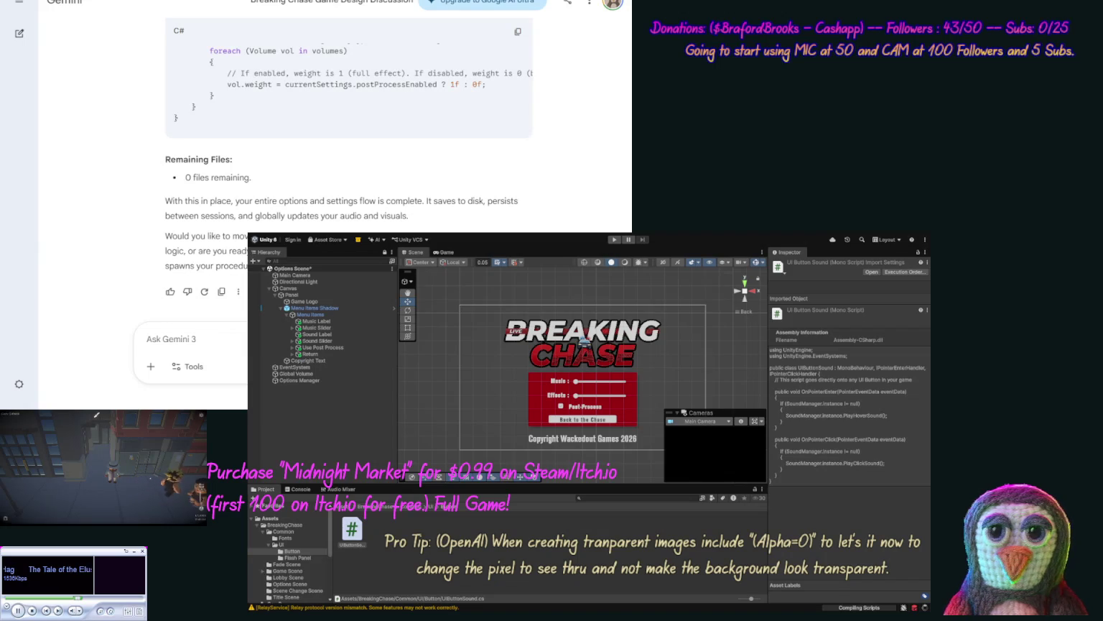
{"action": "type", "text": "Ok now how do"}
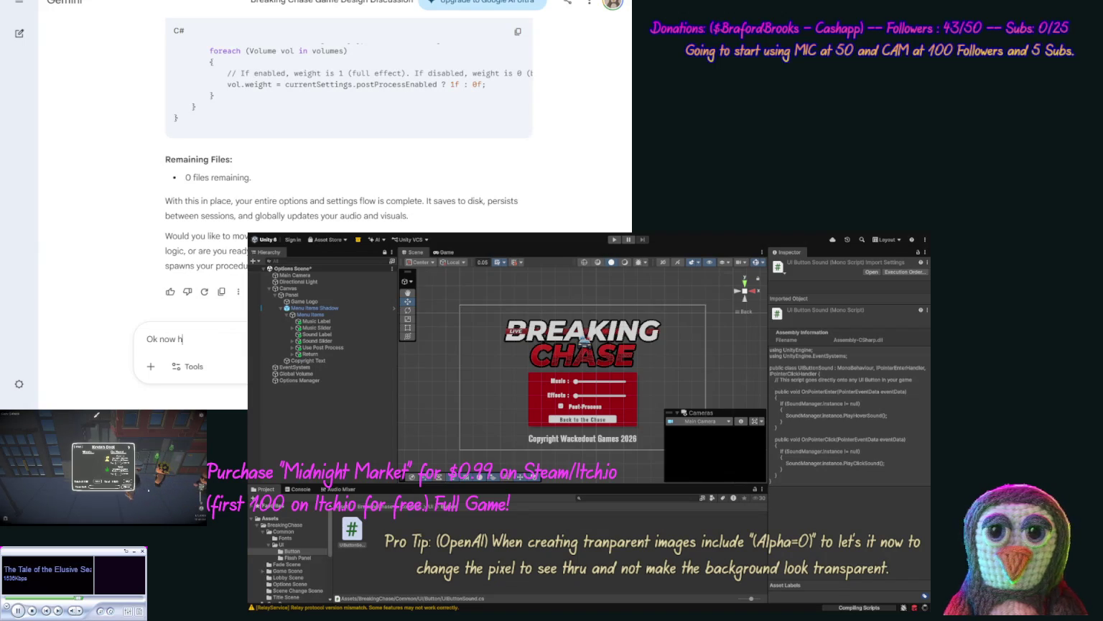
{"action": "type", "text": " we"}
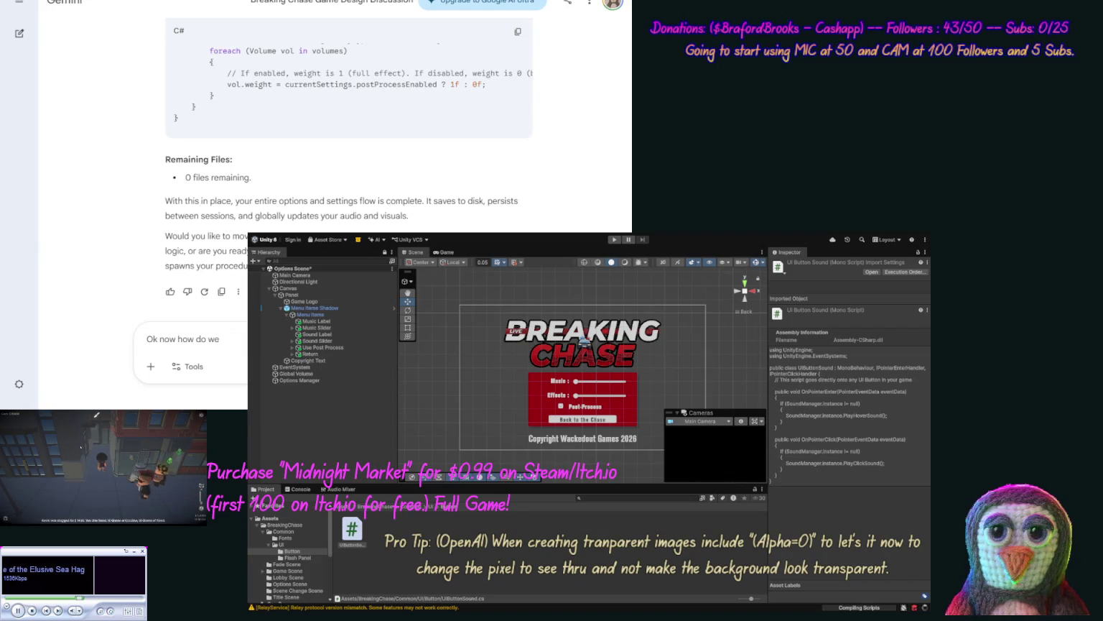
{"action": "type", "text": " implem"}
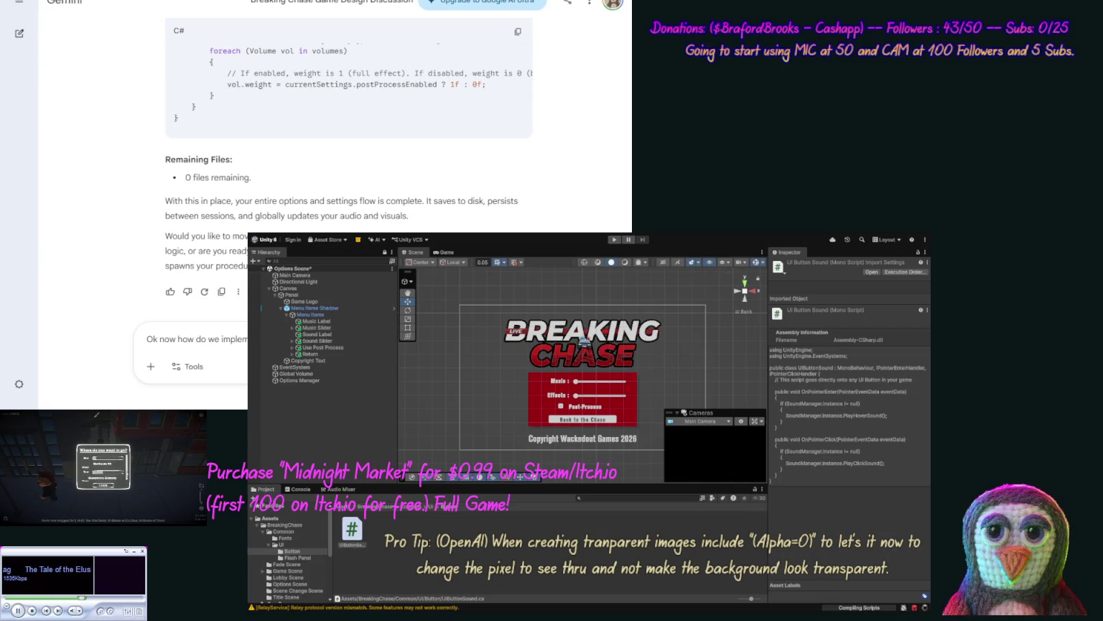
Step: Send 'Ok now how do we implement these changes as a list.' to Gemini
{"action": "key", "text": "Return"}
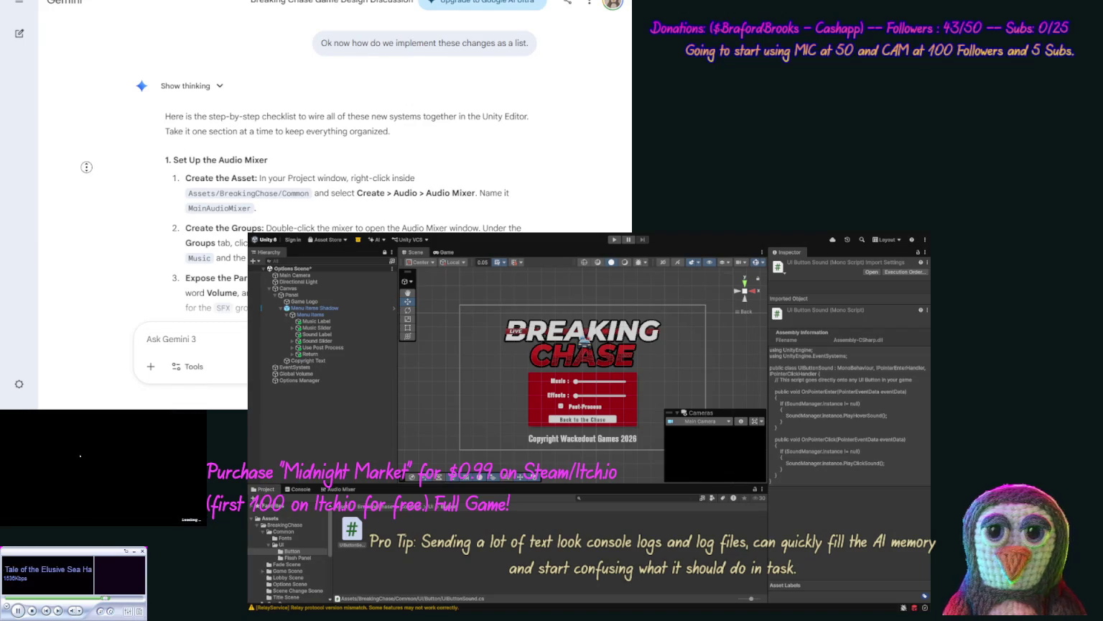
{"action": "scroll", "coordinate": [80, 181], "scroll_direction": "down", "scroll_amount": 1}
{"action": "scroll", "coordinate": [79, 180], "scroll_direction": "down", "scroll_amount": 4}
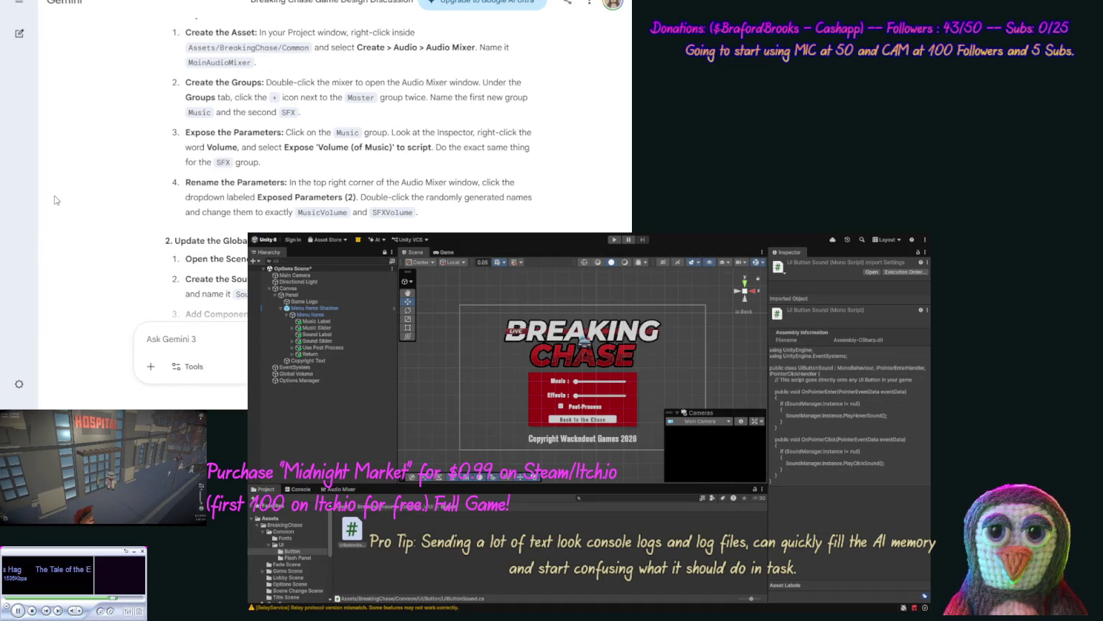
{"action": "scroll", "coordinate": [133, 122], "scroll_direction": "down", "scroll_amount": 5}
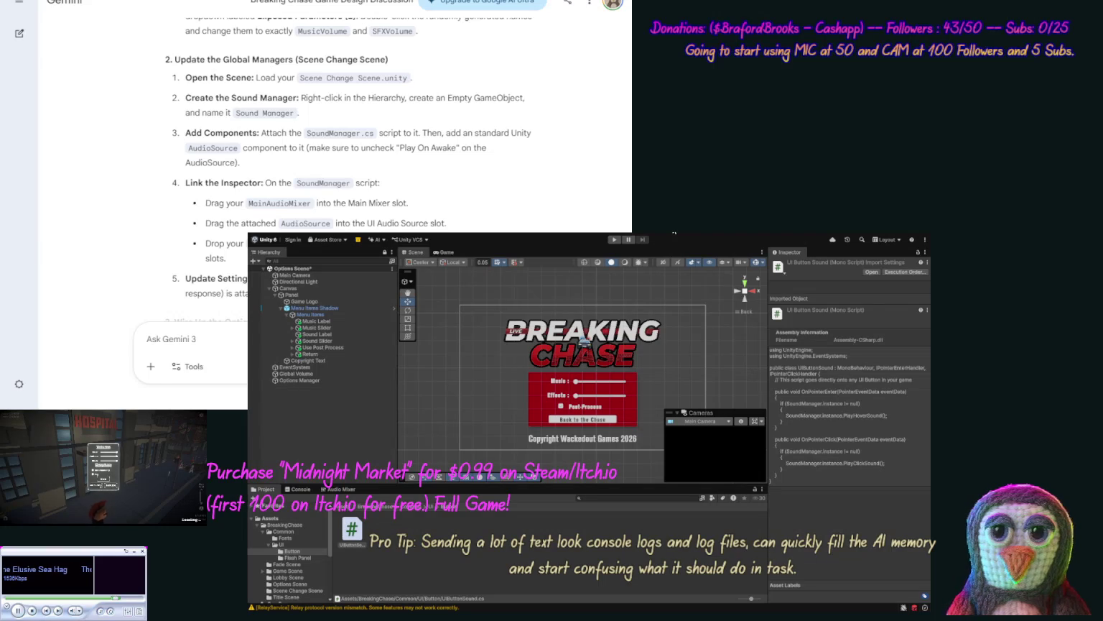
{"action": "left_click", "coordinate": [313, 538]}
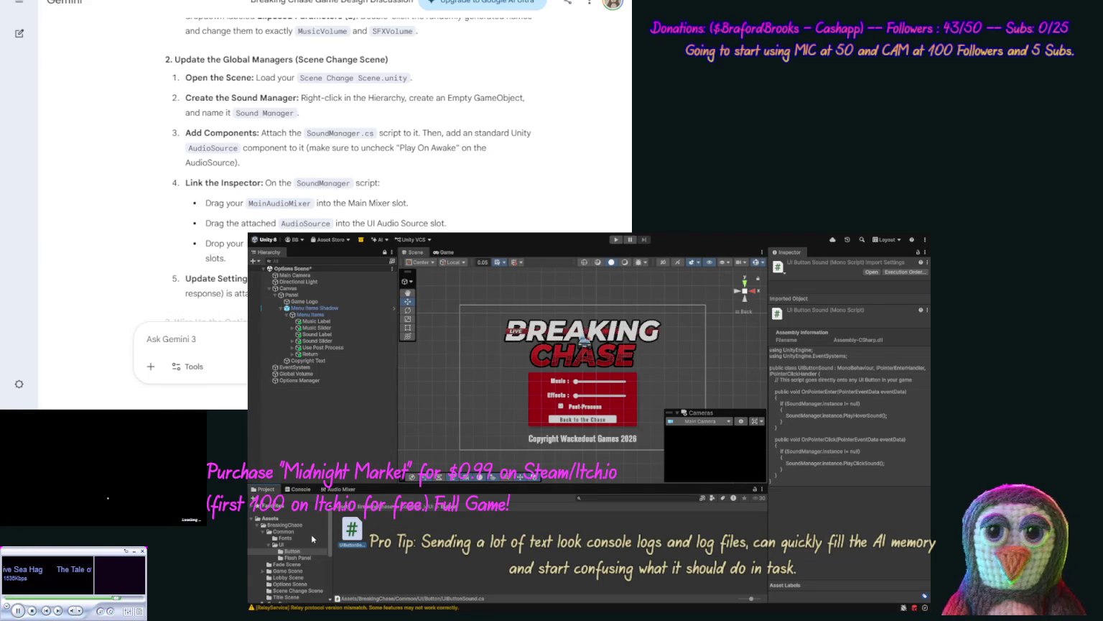
Step: Open the Scene Change Scene asset from its folder in the Project panel
{"action": "left_click", "coordinate": [291, 584]}
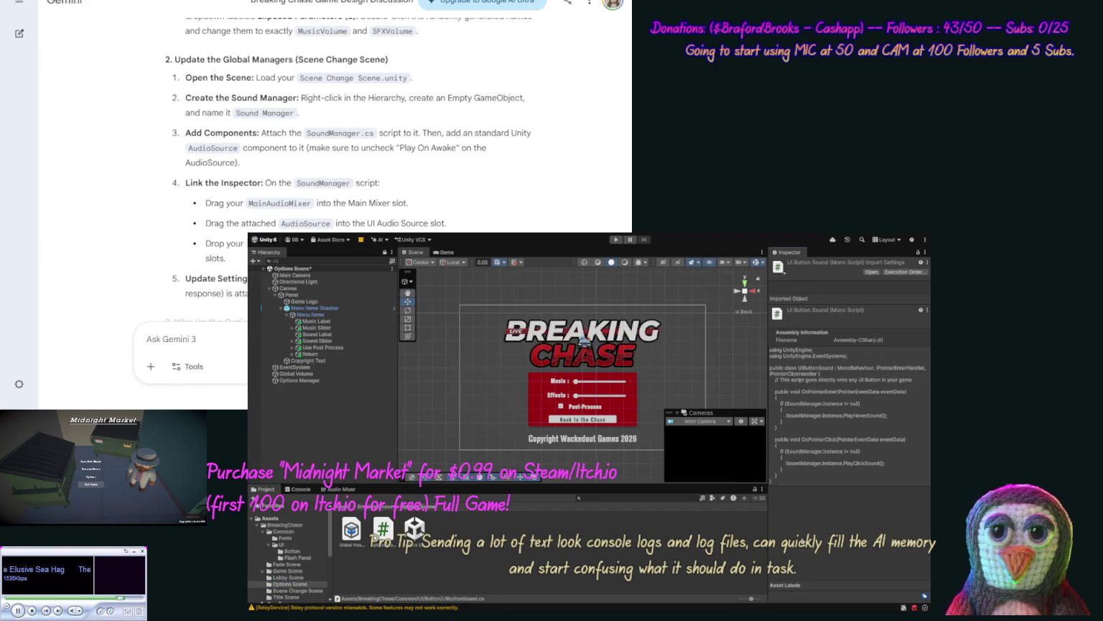
{"action": "left_click", "coordinate": [331, 591]}
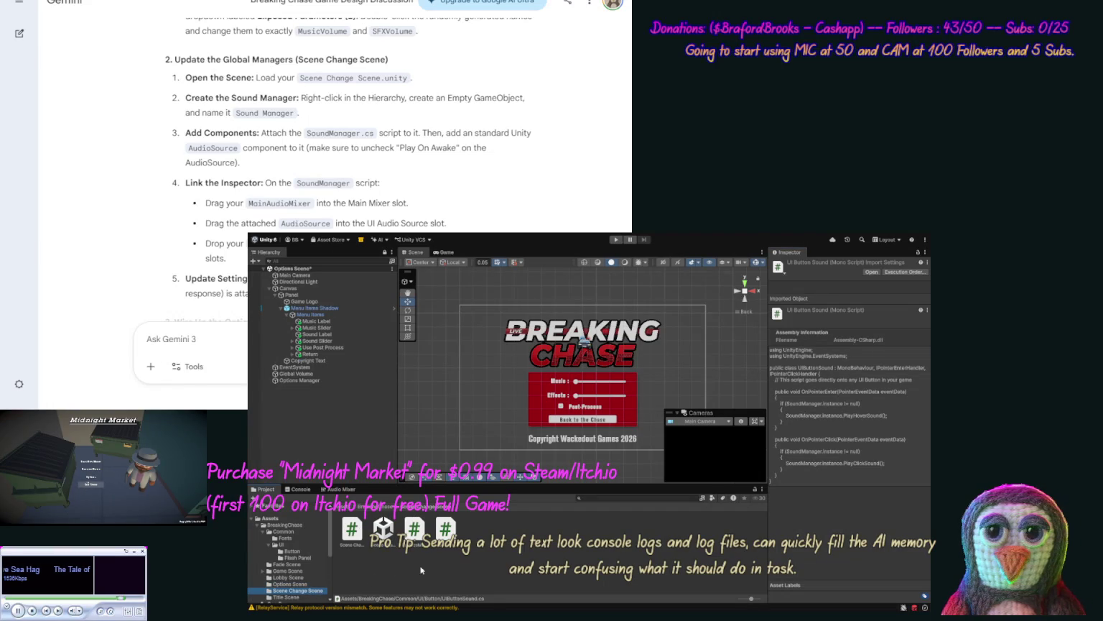
{"action": "left_click", "coordinate": [384, 529]}
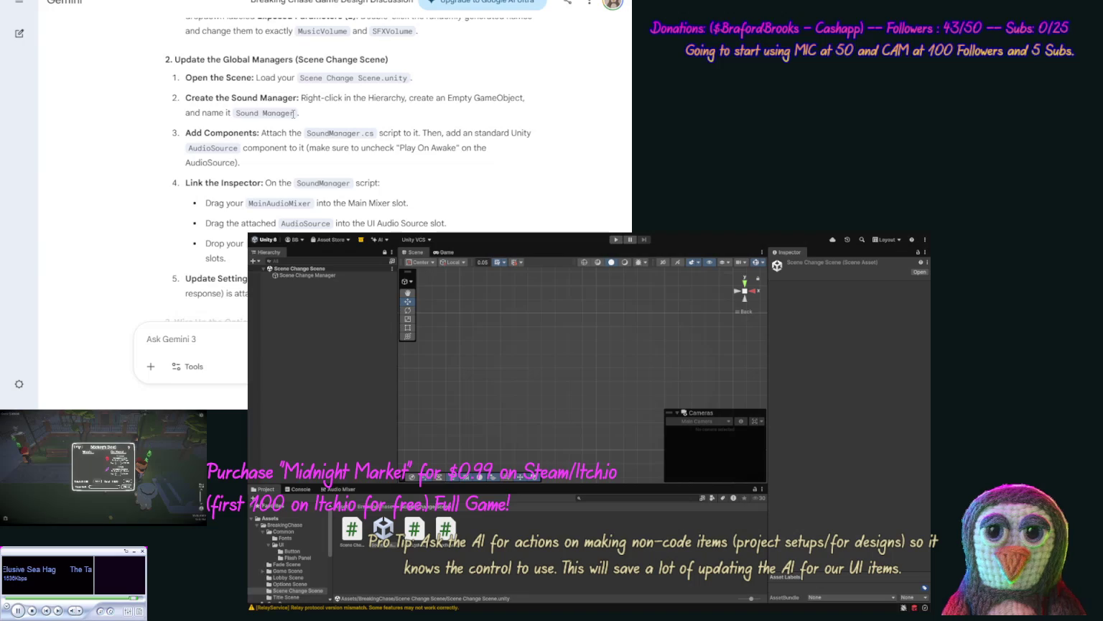
Step: Create an empty GameObject named 'Sound Manager' in the Scene Change Scene hierarchy
{"action": "left_click_drag", "start_coordinate": [293, 114], "coordinate": [237, 113]}
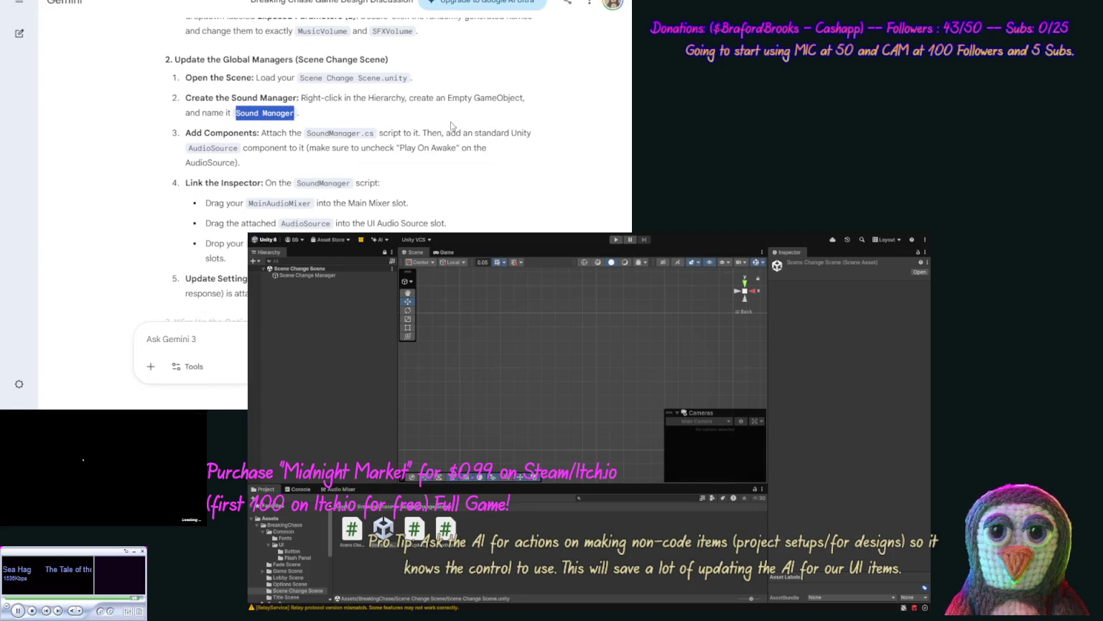
{"action": "left_click", "coordinate": [853, 417]}
{"action": "left_click", "coordinate": [308, 336]}
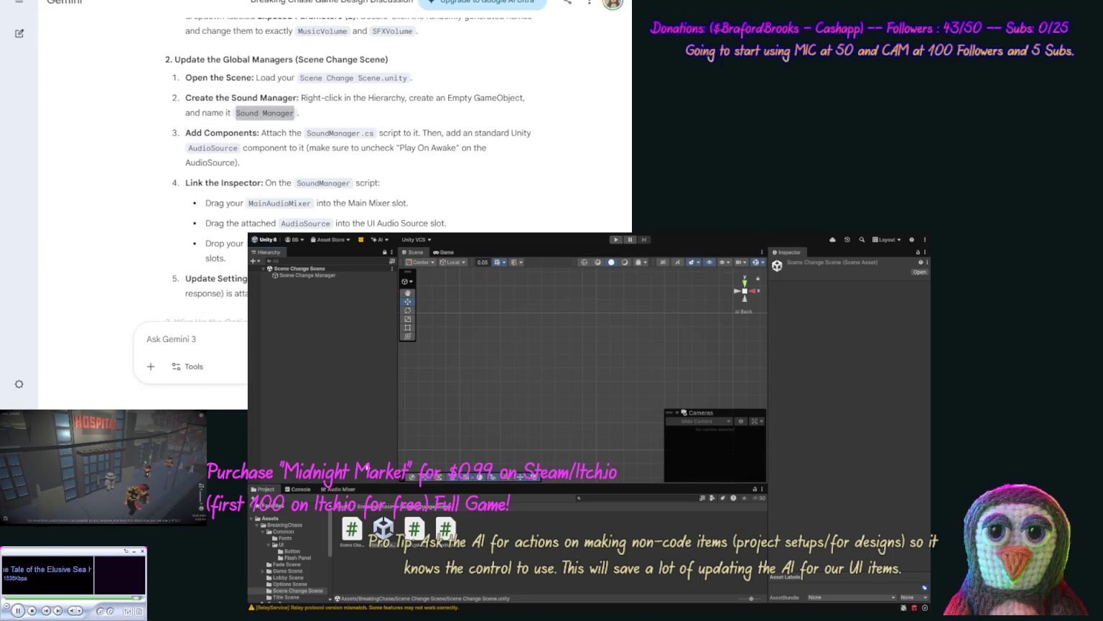
{"action": "key", "text": "ctrl+shift+n"}
{"action": "type", "text": "Sound Manager"}
{"action": "key", "text": "Return"}
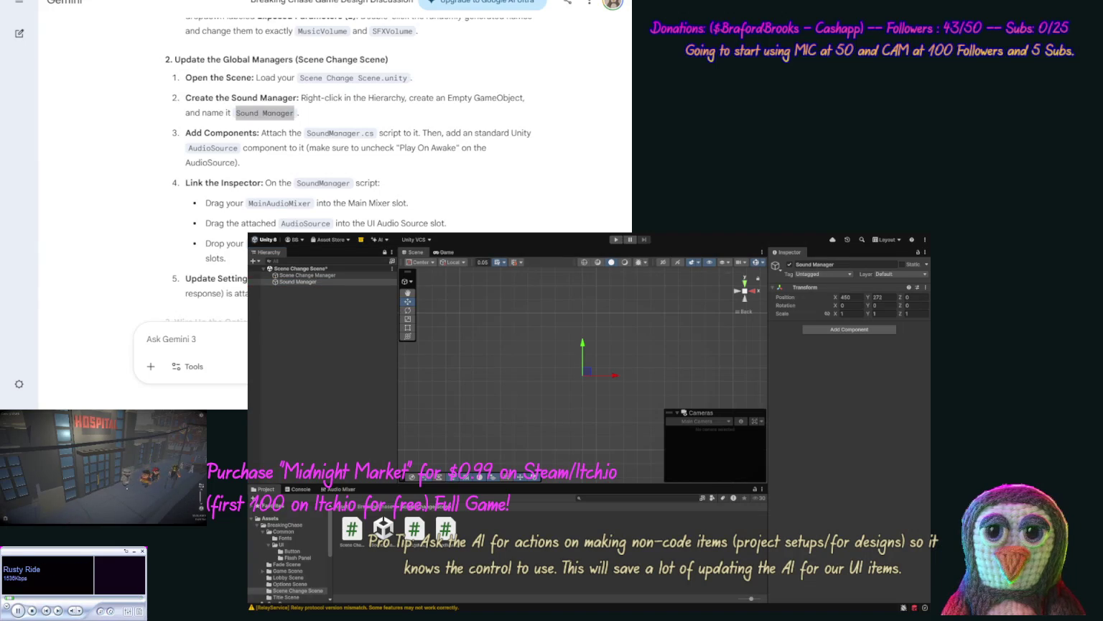
Step: Check the SoundManager.cs script name in the checklist and select the Sound Manager object
{"action": "left_click_drag", "start_coordinate": [236, 112], "coordinate": [295, 113]}
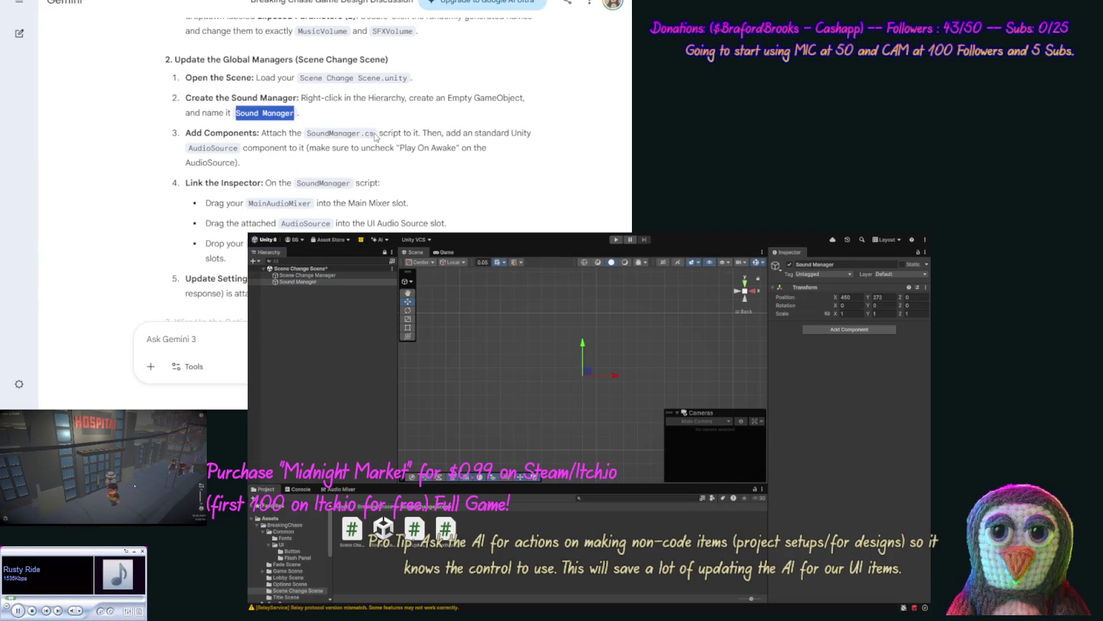
{"action": "mouse_move", "coordinate": [375, 137]}
{"action": "left_mouse_down"}
{"action": "mouse_move", "coordinate": [296, 135]}
{"action": "mouse_move", "coordinate": [306, 135]}
{"action": "left_mouse_up"}
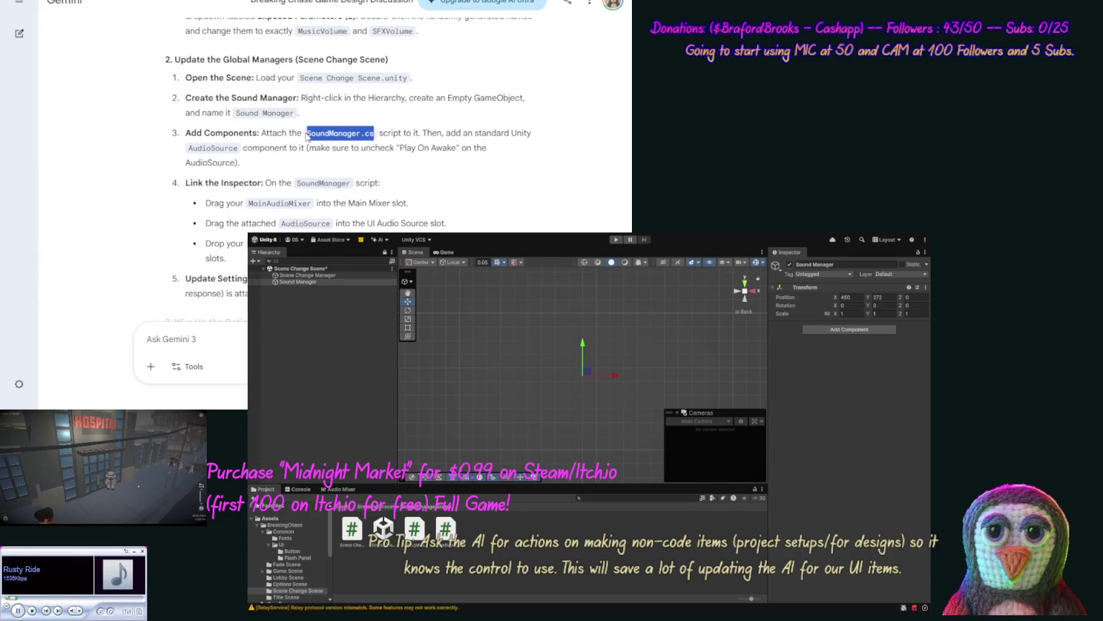
{"action": "left_click", "coordinate": [384, 134]}
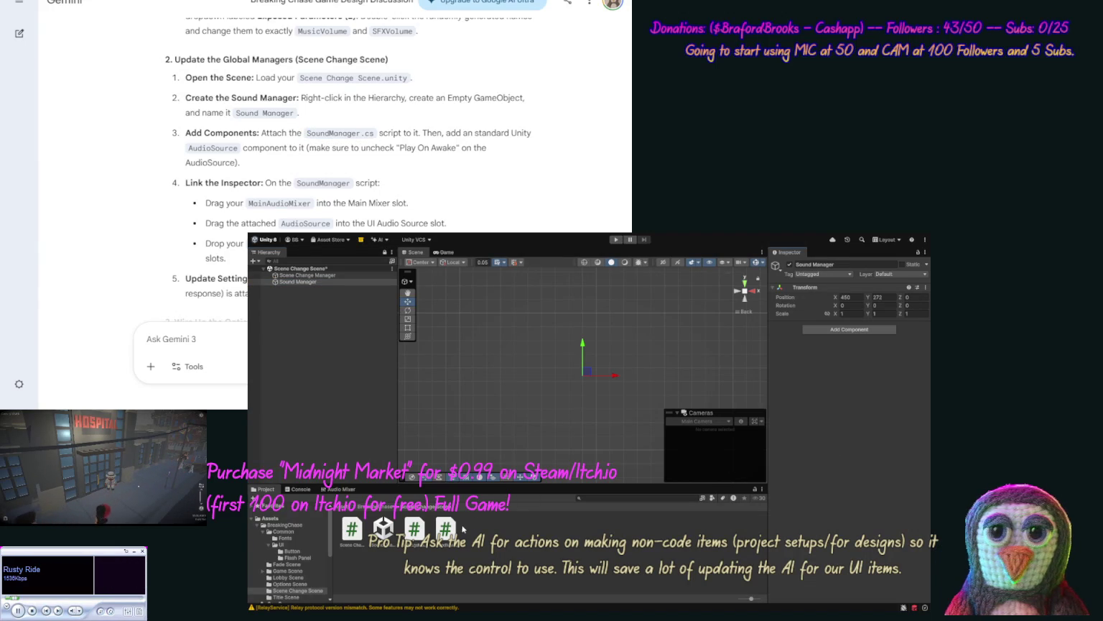
{"action": "left_click", "coordinate": [303, 282]}
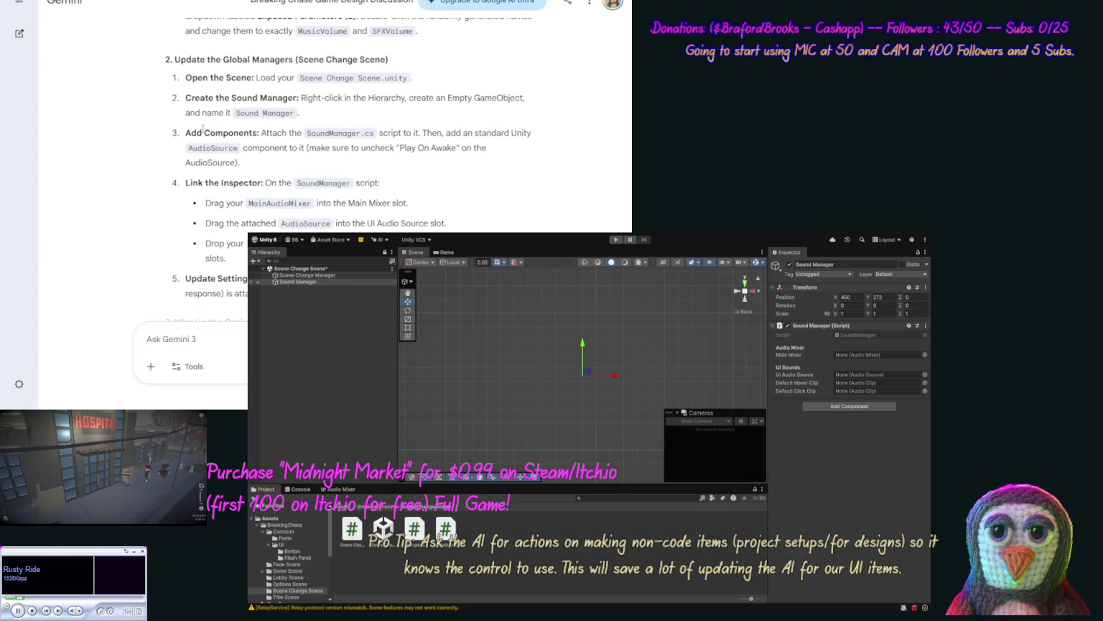
{"action": "scroll", "coordinate": [149, 173], "scroll_direction": "down", "scroll_amount": 3}
{"action": "left_click", "coordinate": [297, 282]}
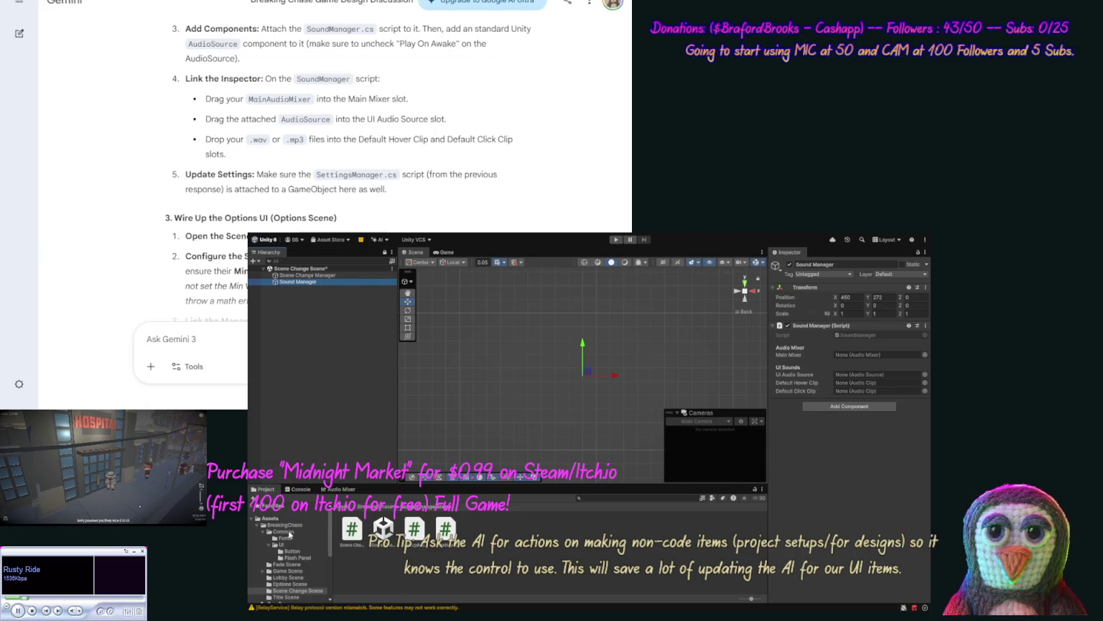
Step: Assign the MainAudioMixer asset to the Sound Manager's Main Mixer slot
{"action": "left_click", "coordinate": [284, 532]}
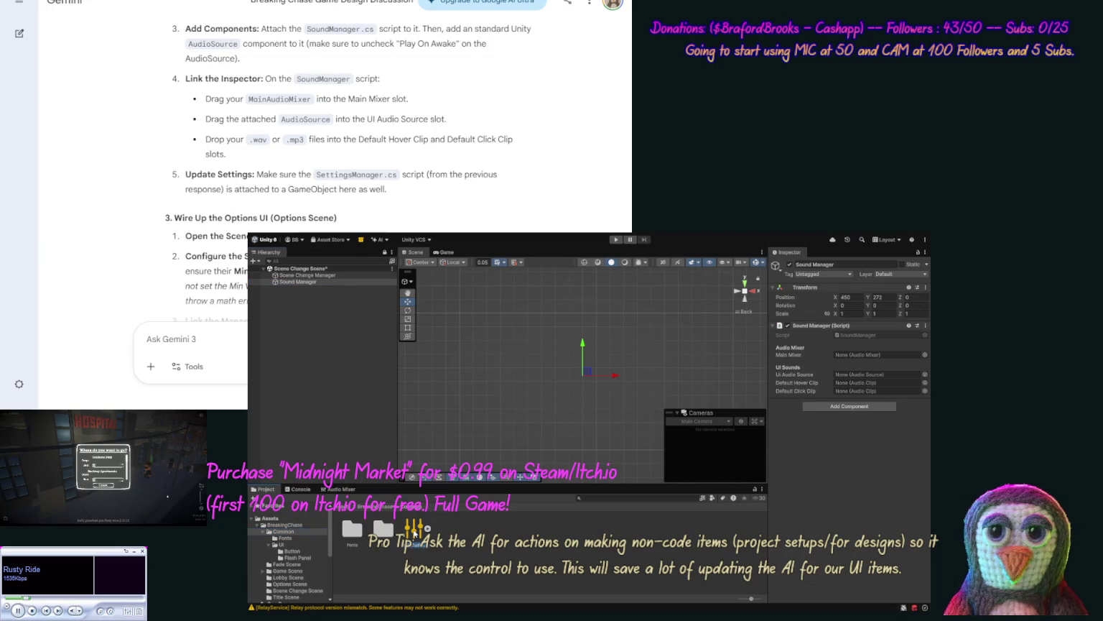
{"action": "left_click", "coordinate": [292, 591]}
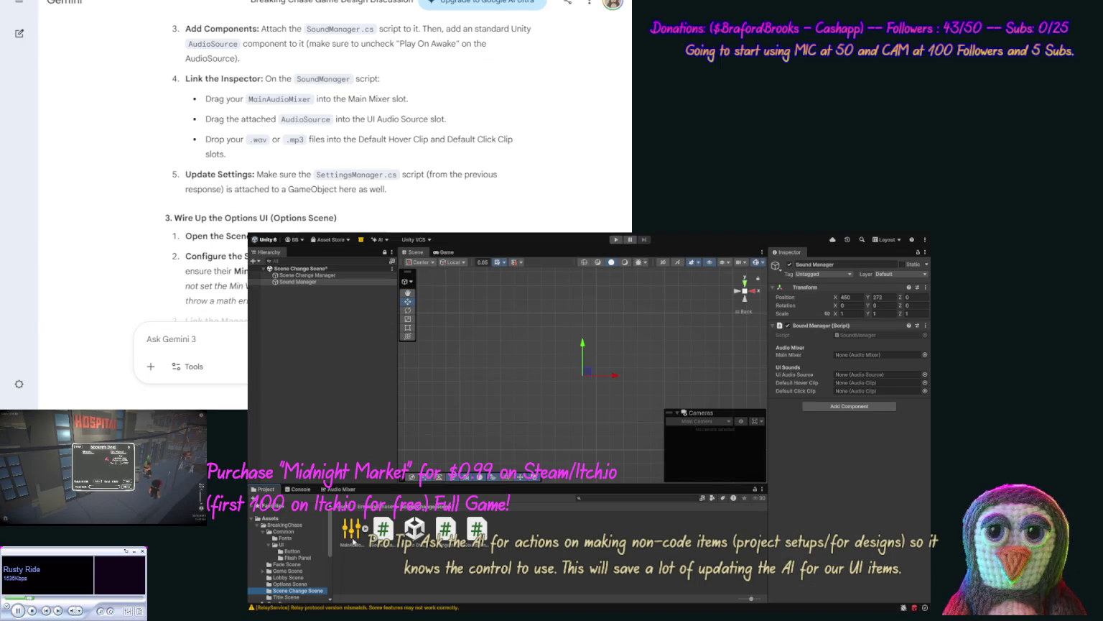
{"action": "mouse_move", "coordinate": [351, 537]}
{"action": "left_mouse_down"}
{"action": "mouse_move", "coordinate": [575, 460]}
{"action": "mouse_move", "coordinate": [876, 391]}
{"action": "mouse_move", "coordinate": [874, 362]}
{"action": "left_mouse_up"}
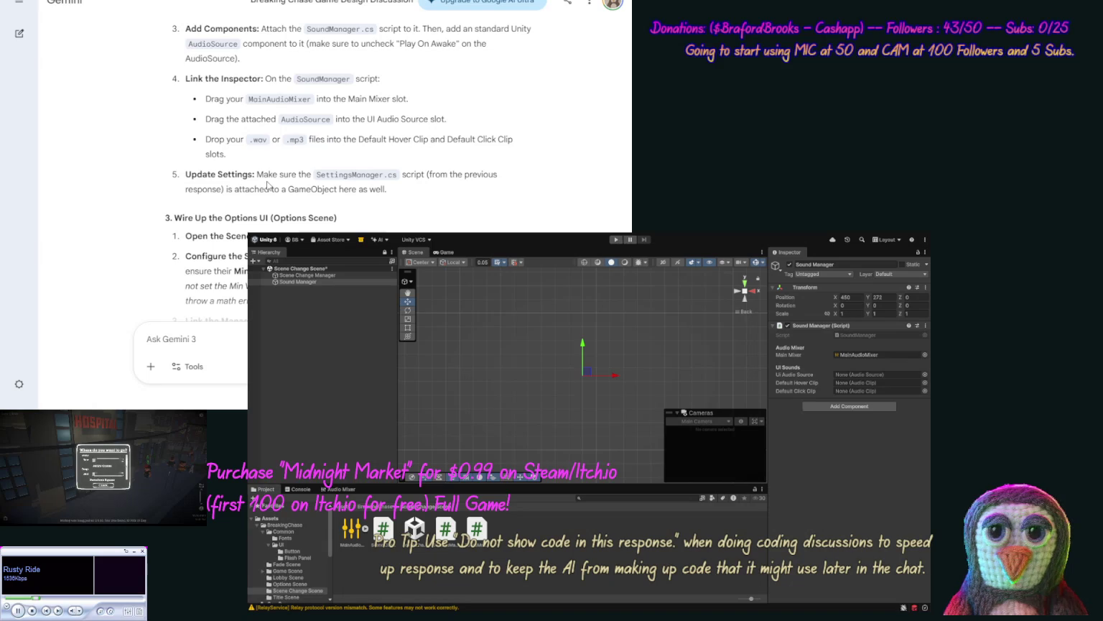
Step: Note the 0.0001 minimum slider value in the checklist and browse to the Options Scene folder
{"action": "scroll", "coordinate": [217, 189], "scroll_direction": "down", "scroll_amount": 2}
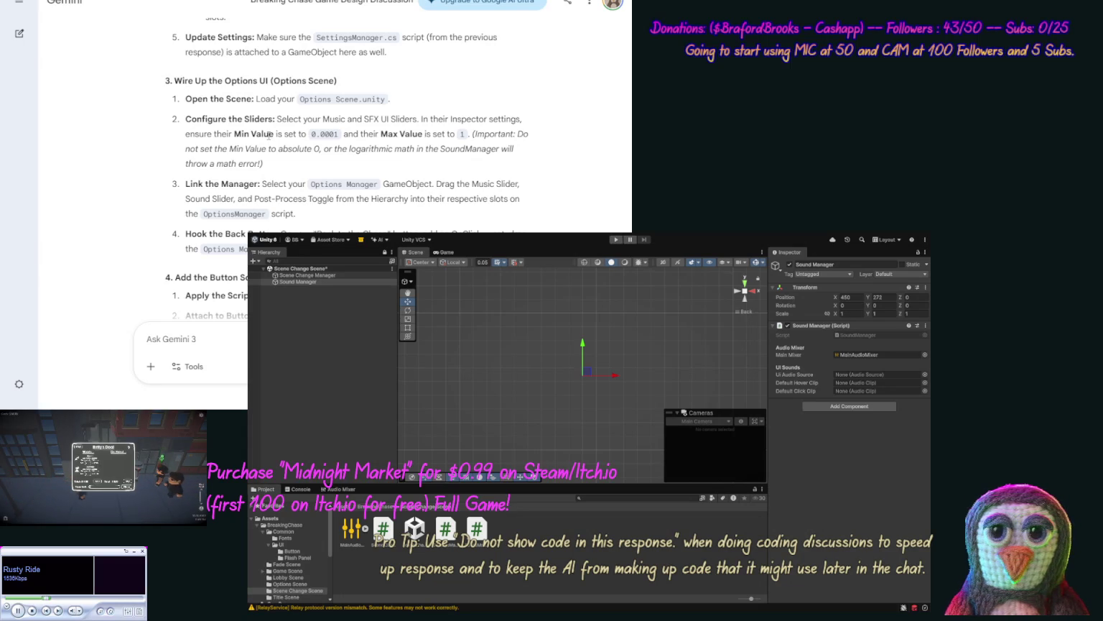
{"action": "left_click_drag", "start_coordinate": [330, 135], "coordinate": [312, 135]}
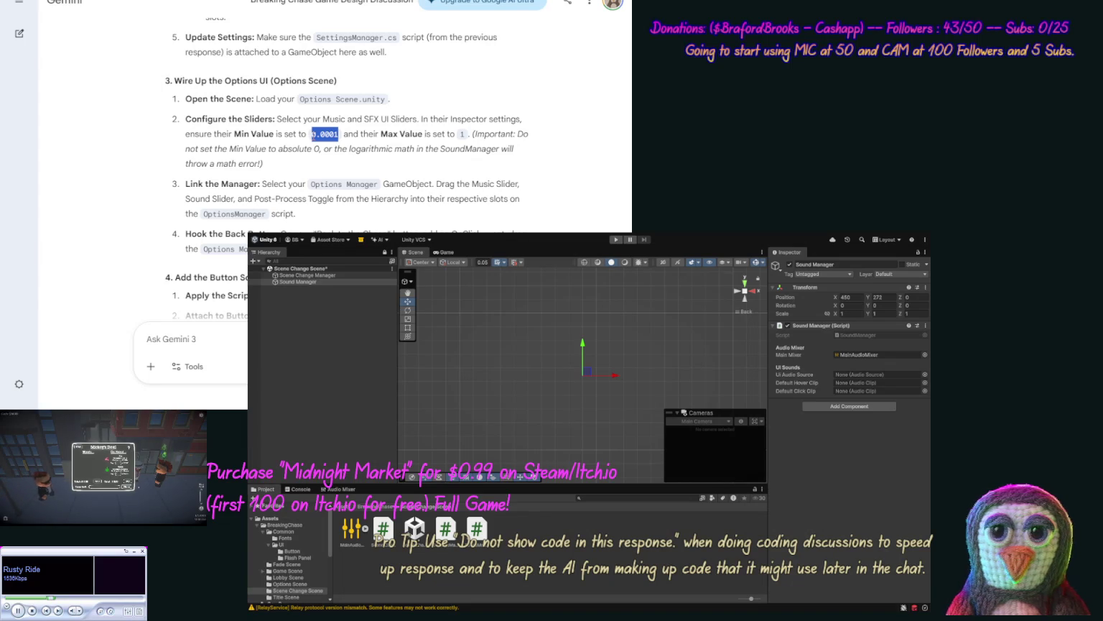
{"action": "left_click", "coordinate": [312, 135]}
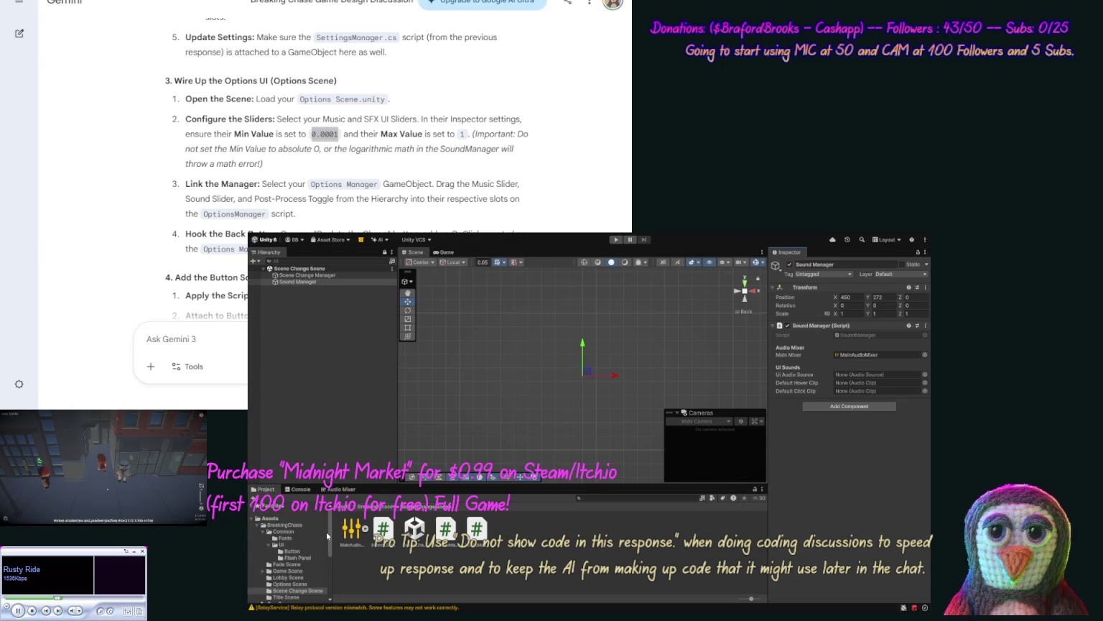
{"action": "left_click", "coordinate": [299, 585]}
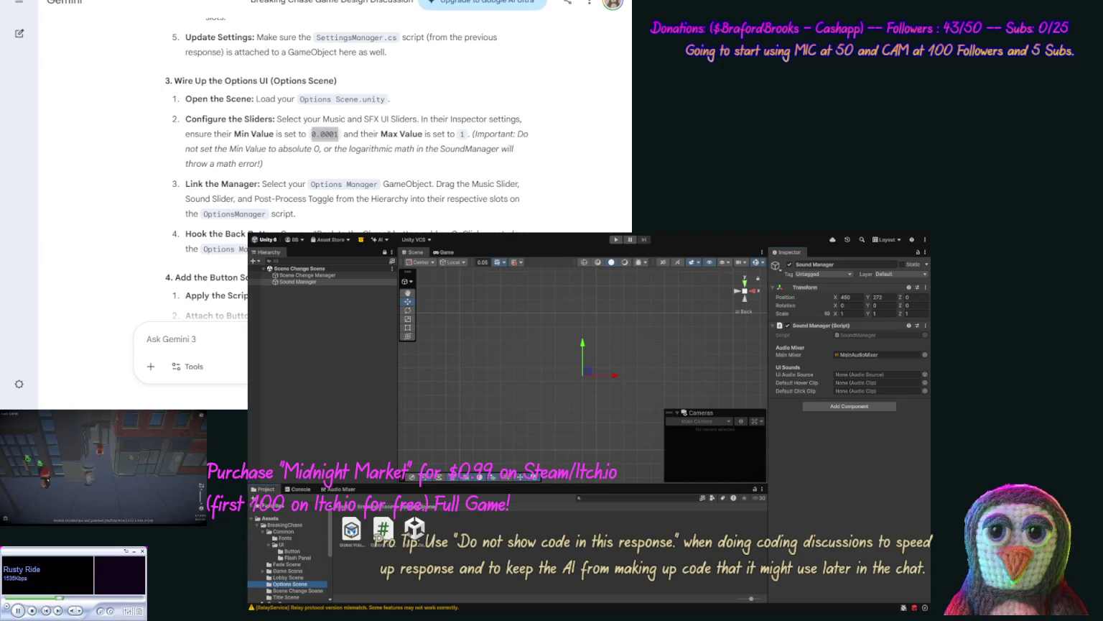
Step: Open Options Scene and expand Canvas > Panel > Menu Items to select the Music Slider
{"action": "double_click", "coordinate": [416, 532]}
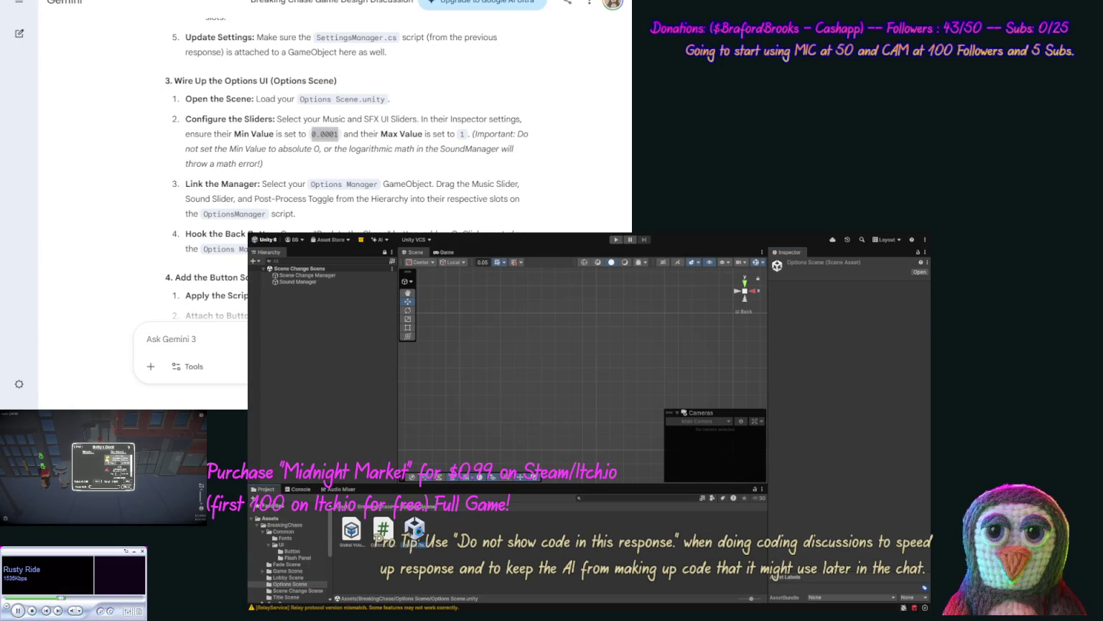
{"action": "left_click", "coordinate": [276, 288]}
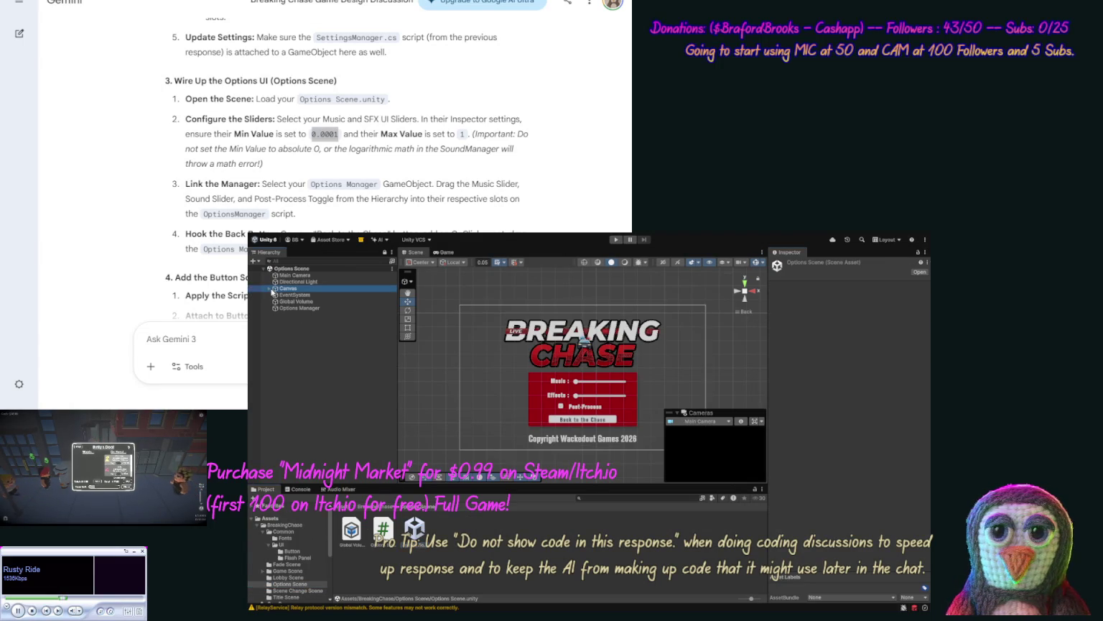
{"action": "left_click", "coordinate": [269, 288]}
{"action": "left_click", "coordinate": [278, 294]}
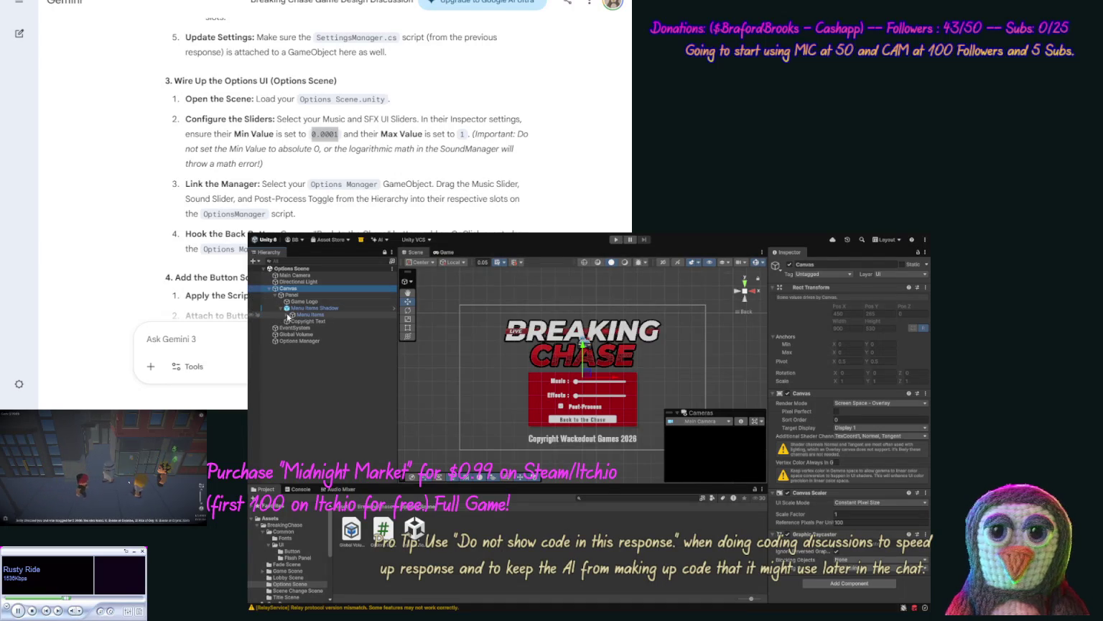
{"action": "left_click", "coordinate": [286, 315]}
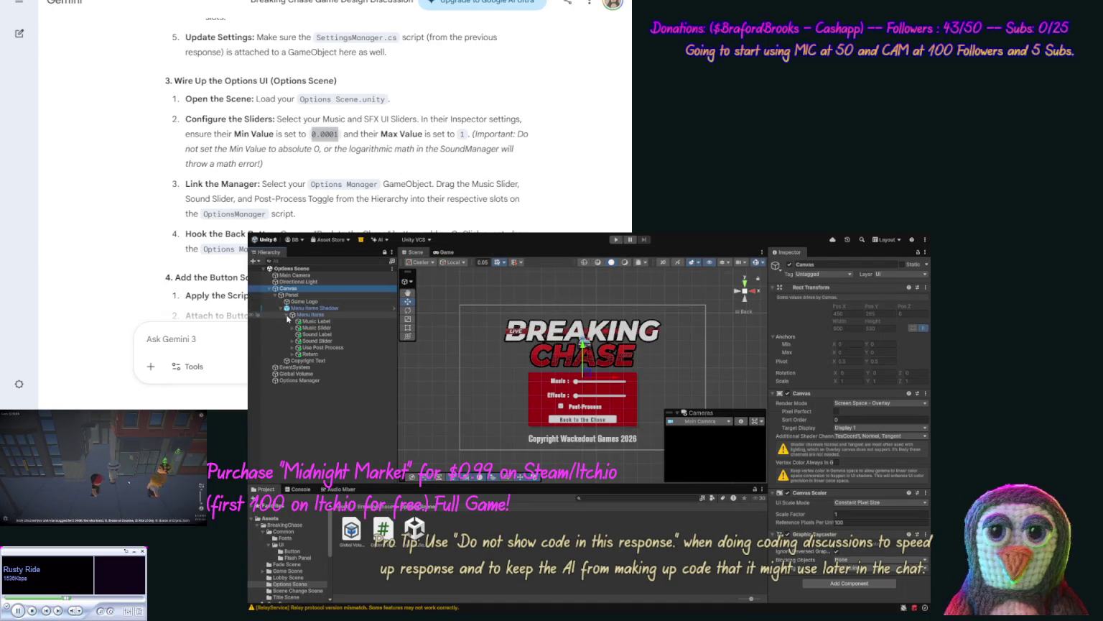
{"action": "left_click", "coordinate": [326, 329]}
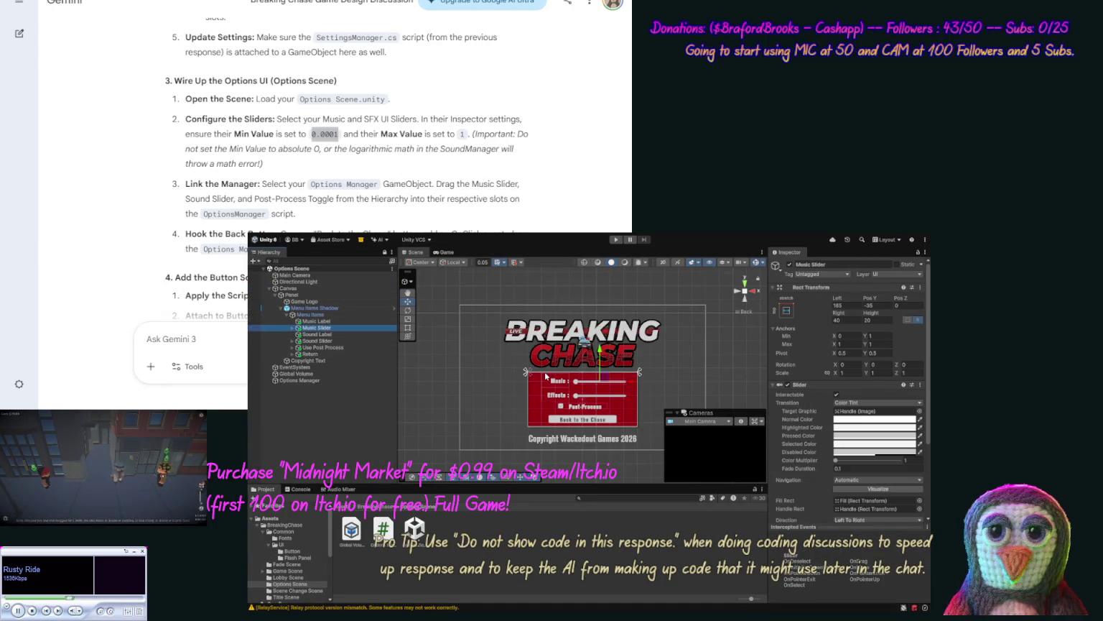
Step: Set Min Value to 0.0001 on both the Music Slider and the Sound Slider
{"action": "double_click", "coordinate": [324, 134]}
{"action": "key", "text": "ctrl+c"}
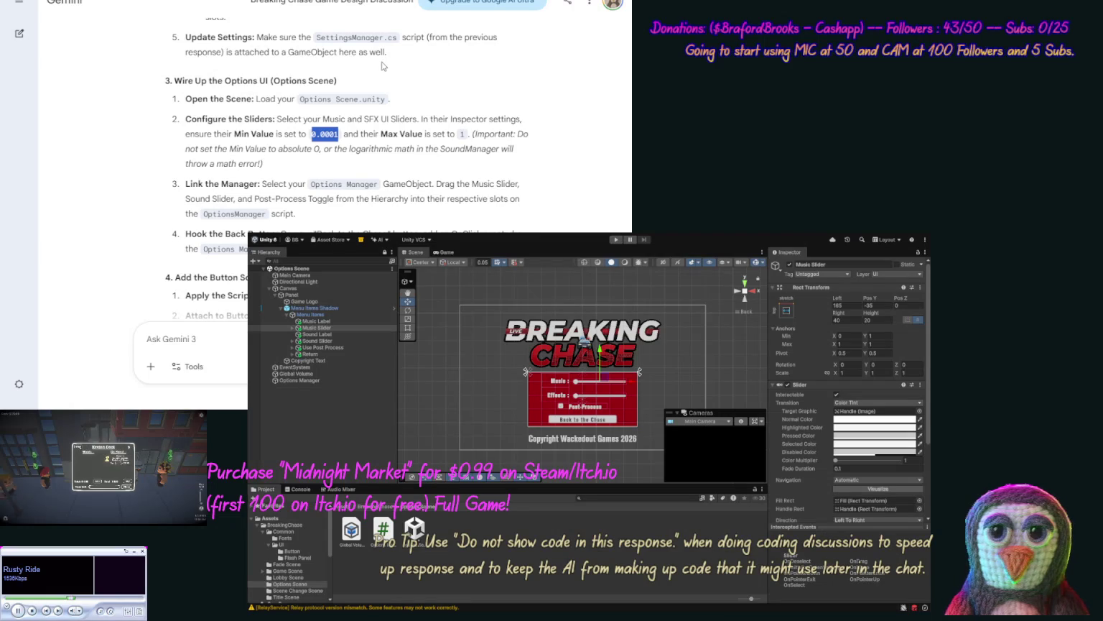
{"action": "left_click", "coordinate": [503, 240]}
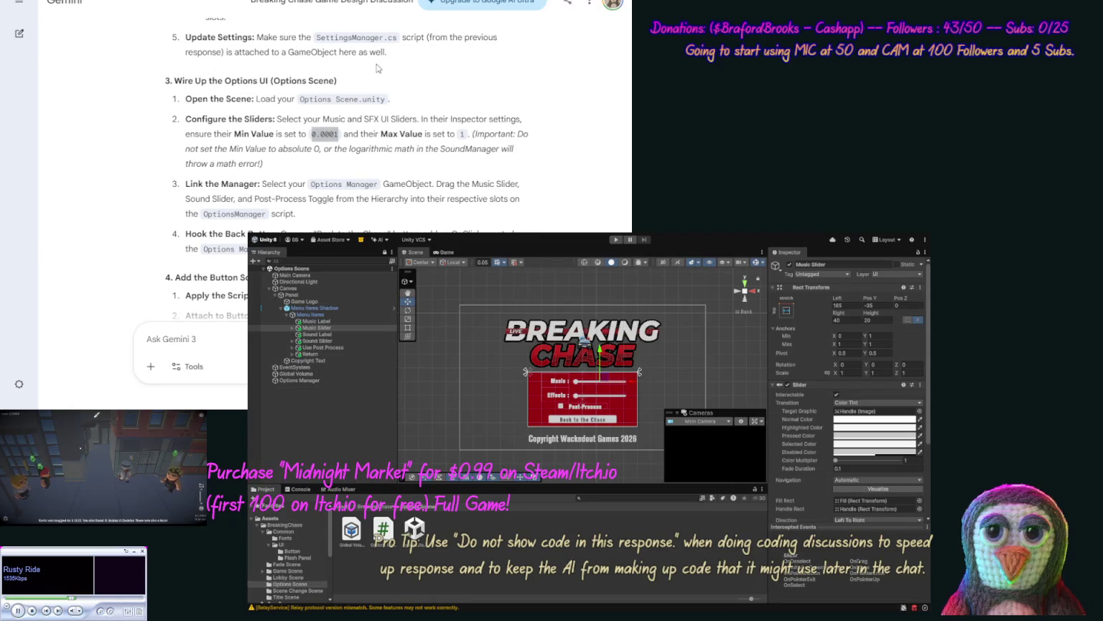
{"action": "left_click", "coordinate": [927, 474]}
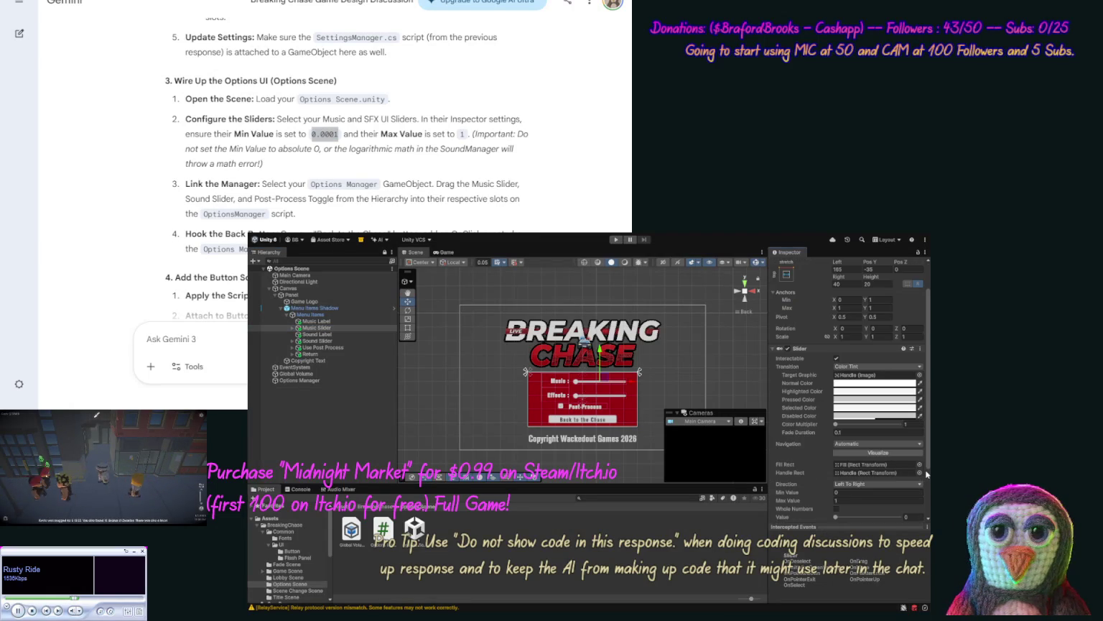
{"action": "left_click", "coordinate": [847, 492]}
{"action": "key", "text": "ctrl+v"}
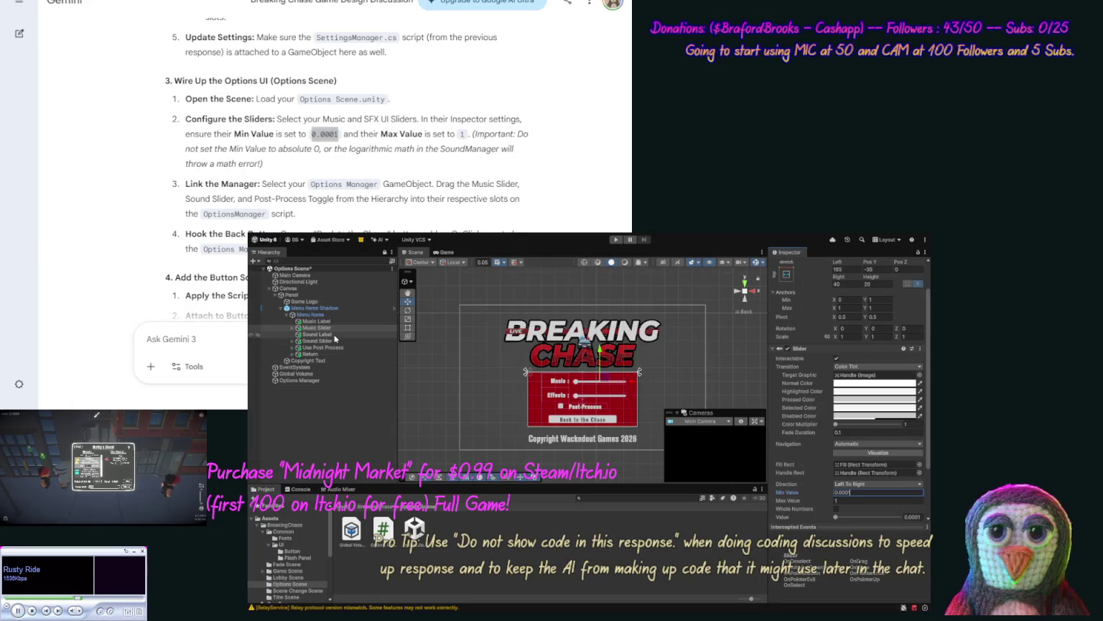
{"action": "left_click", "coordinate": [331, 341]}
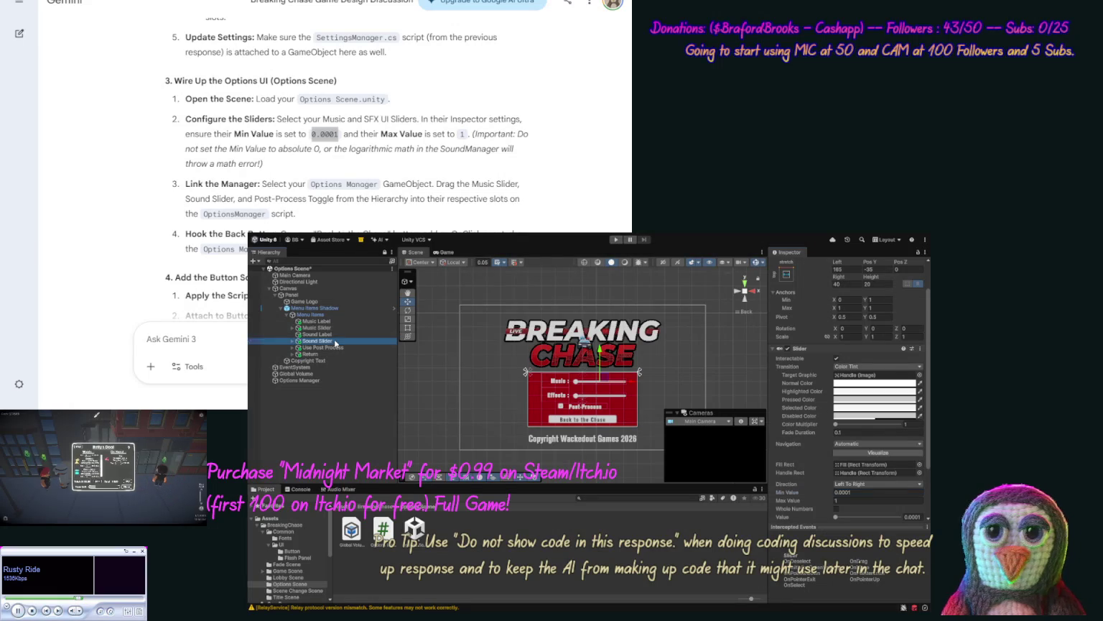
{"action": "left_click", "coordinate": [848, 492]}
{"action": "key", "text": "ctrl+v"}
{"action": "double_click", "coordinate": [324, 134]}
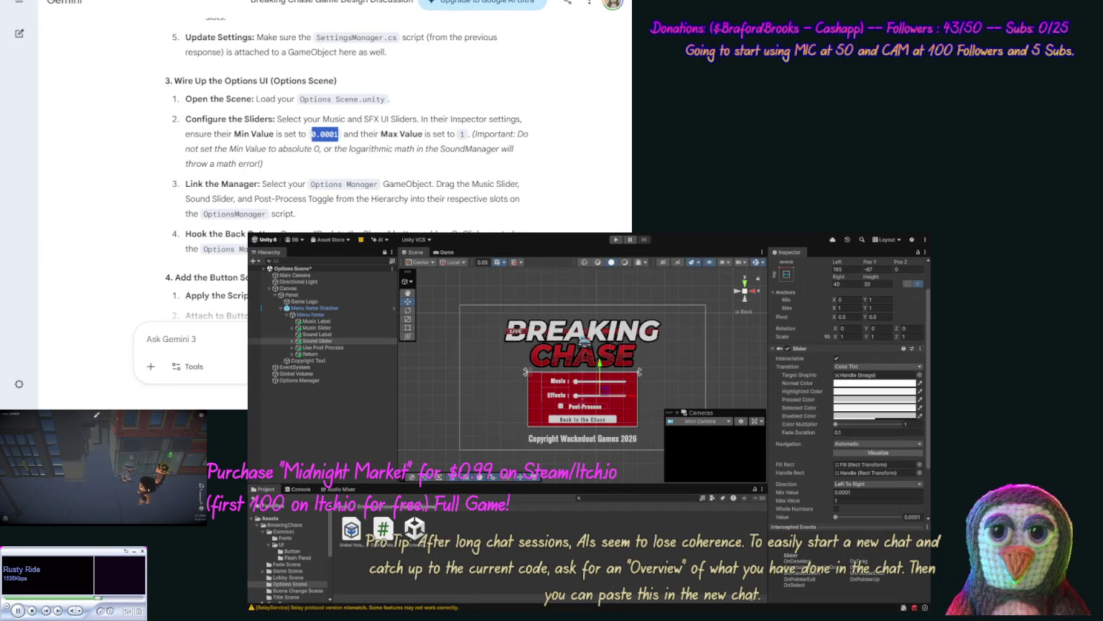
{"action": "left_click", "coordinate": [876, 492]}
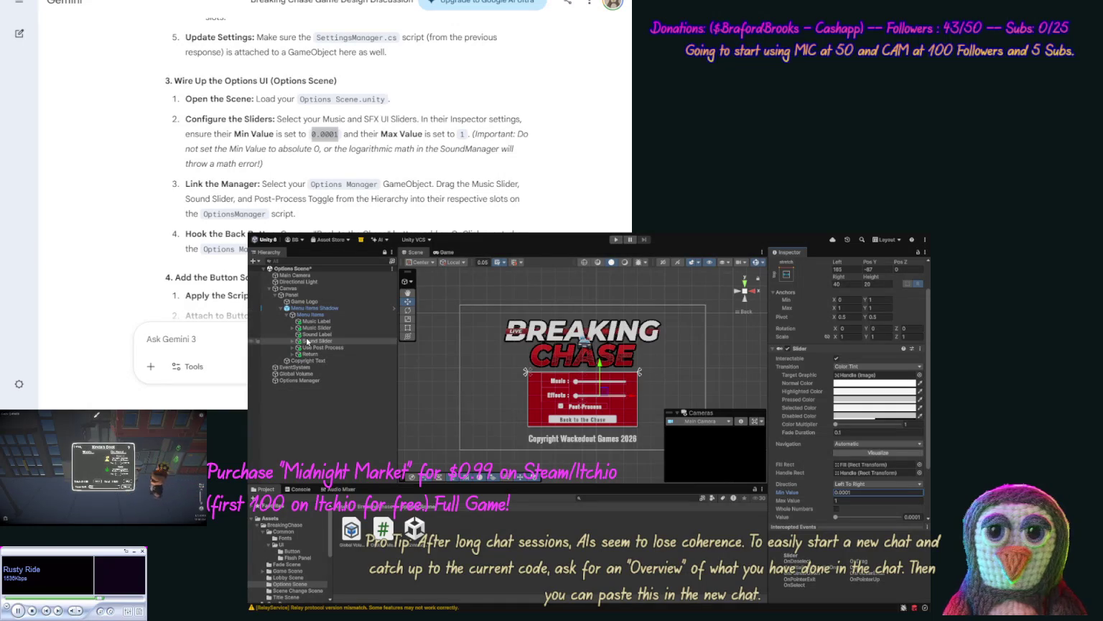
Step: Link Music Slider, Sound Slider (as SFX slider) and the Use Post Process toggle to Options Manager
{"action": "left_click", "coordinate": [301, 379]}
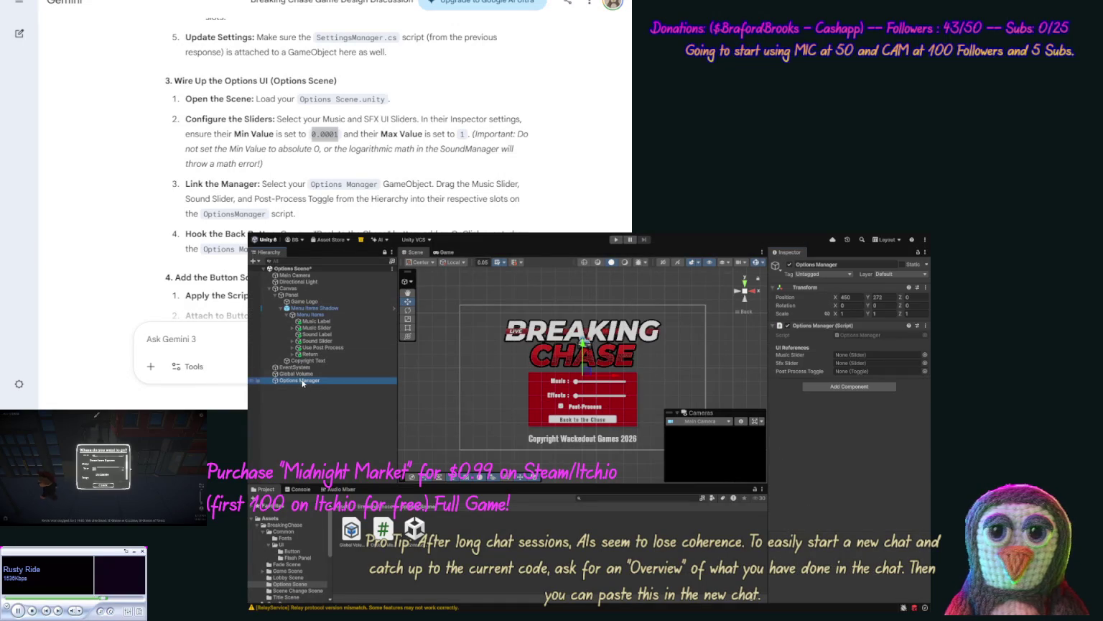
{"action": "mouse_move", "coordinate": [317, 328]}
{"action": "left_mouse_down"}
{"action": "mouse_move", "coordinate": [852, 316]}
{"action": "mouse_move", "coordinate": [875, 355]}
{"action": "left_mouse_up"}
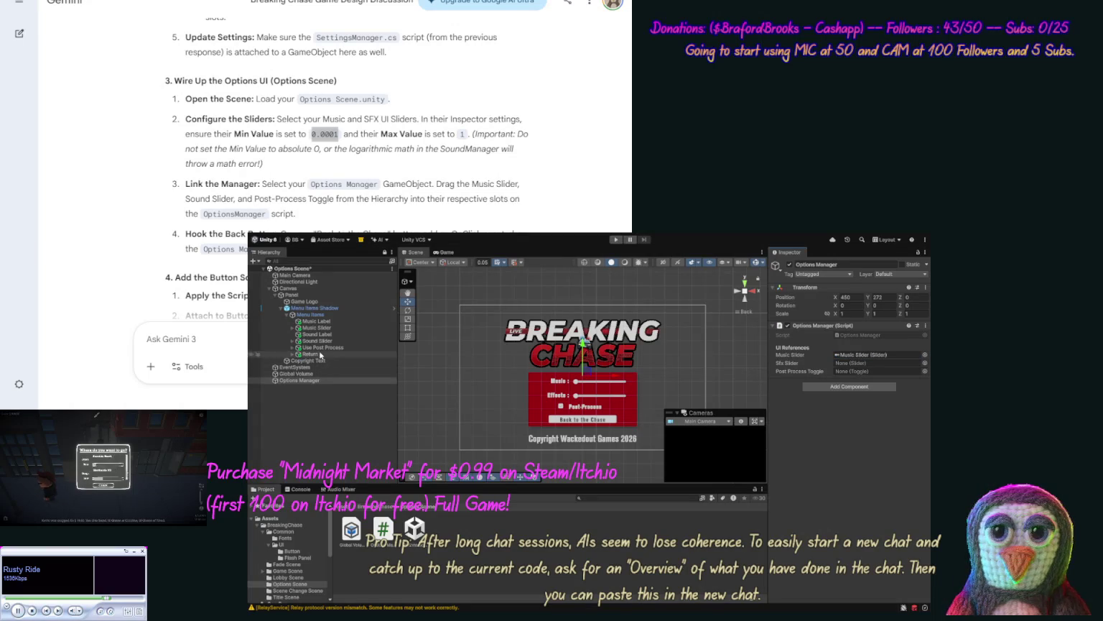
{"action": "mouse_move", "coordinate": [322, 339]}
{"action": "left_mouse_down"}
{"action": "mouse_move", "coordinate": [833, 351]}
{"action": "mouse_move", "coordinate": [846, 363]}
{"action": "left_mouse_up"}
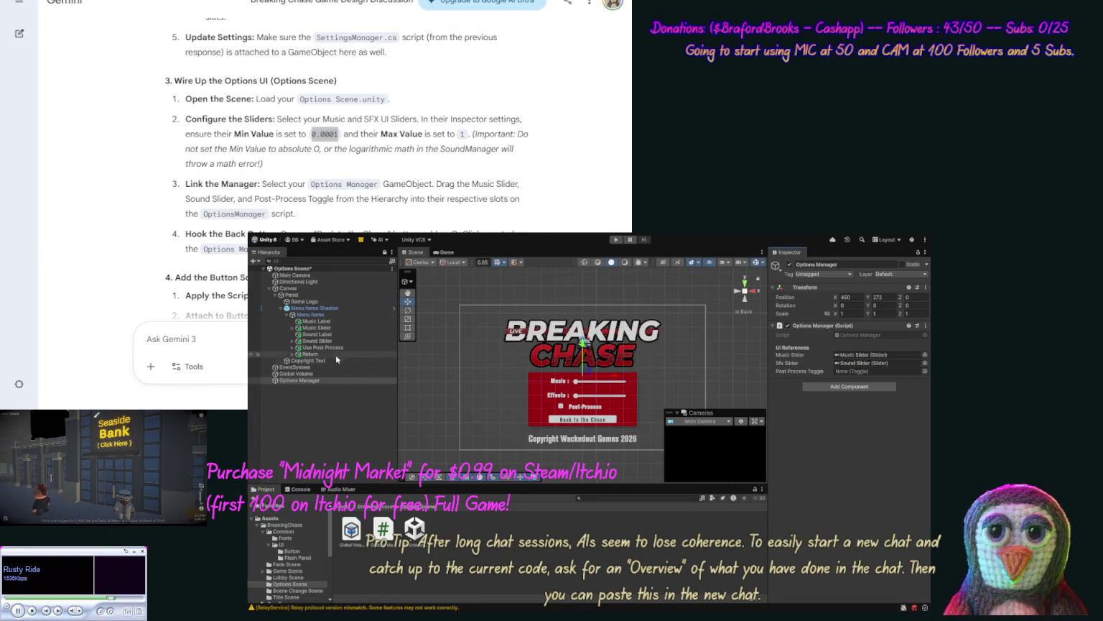
{"action": "left_click_drag", "start_coordinate": [327, 348], "coordinate": [686, 345]}
{"action": "left_click_drag", "start_coordinate": [855, 366], "coordinate": [859, 375]}
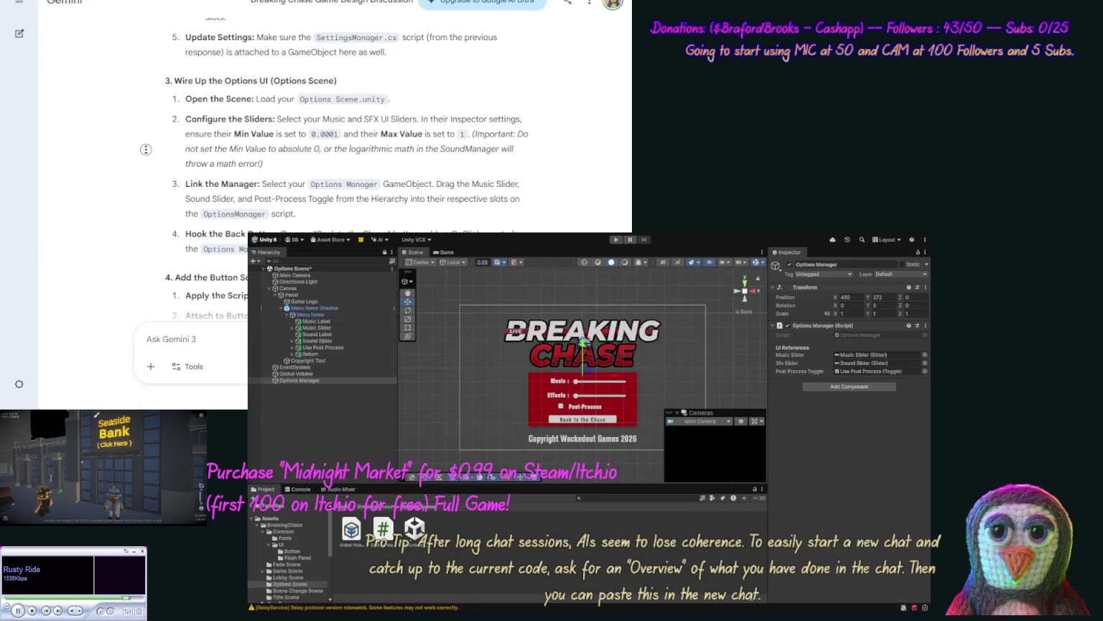
Step: Add Options Manager to the Return button's On Click event, calling OptionsManager.OnClickBackToTitle
{"action": "scroll", "coordinate": [146, 165], "scroll_direction": "down", "scroll_amount": 3}
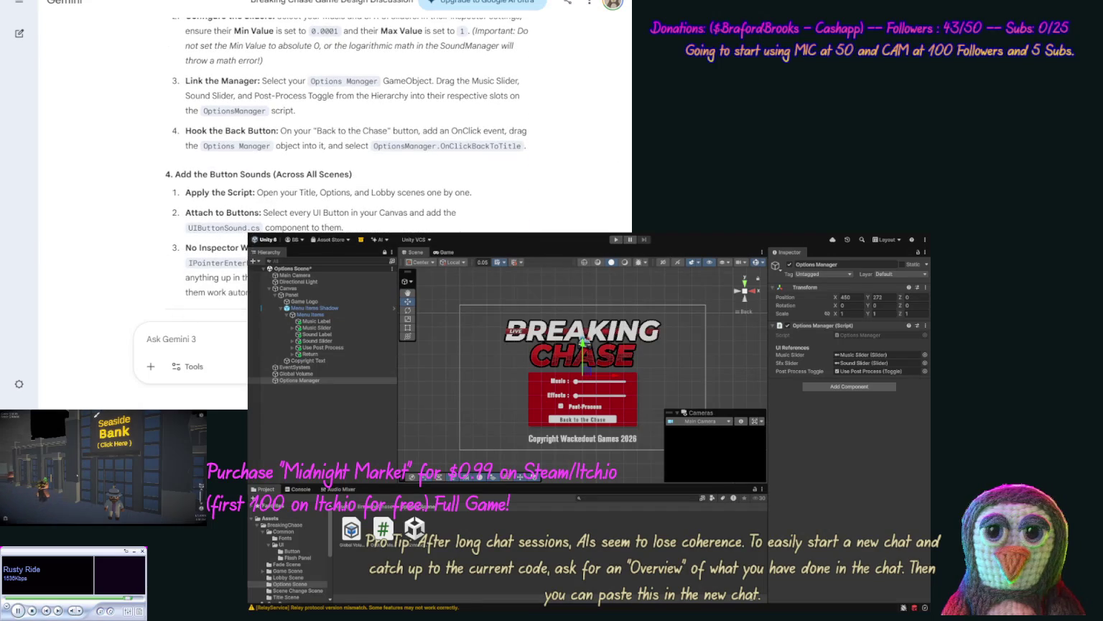
{"action": "left_click", "coordinate": [316, 353]}
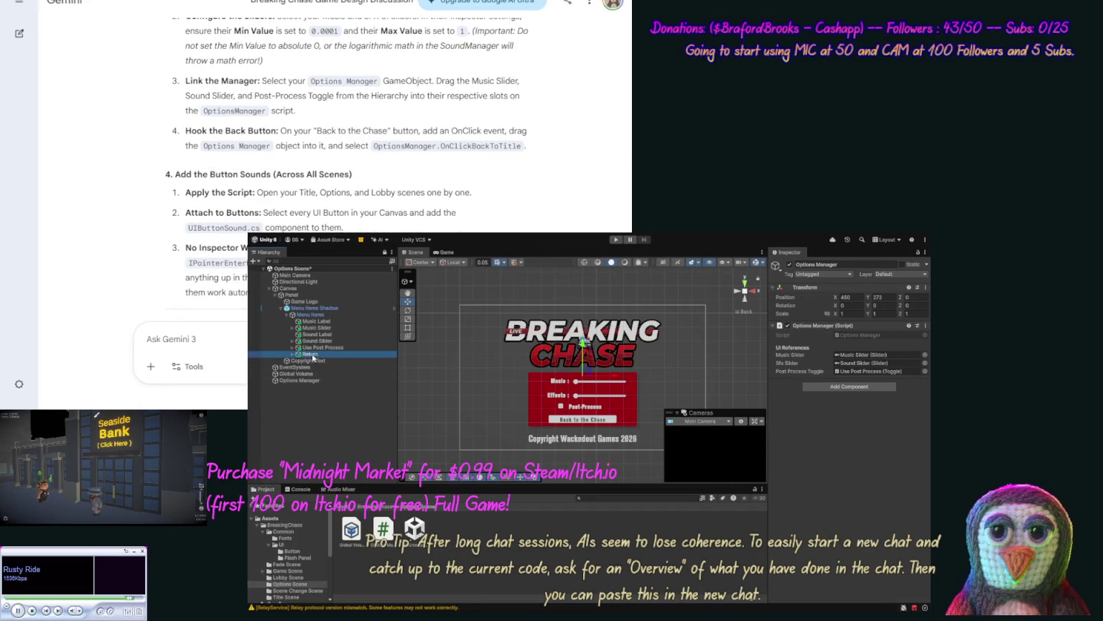
{"action": "scroll", "coordinate": [880, 464], "scroll_direction": "down", "scroll_amount": 3}
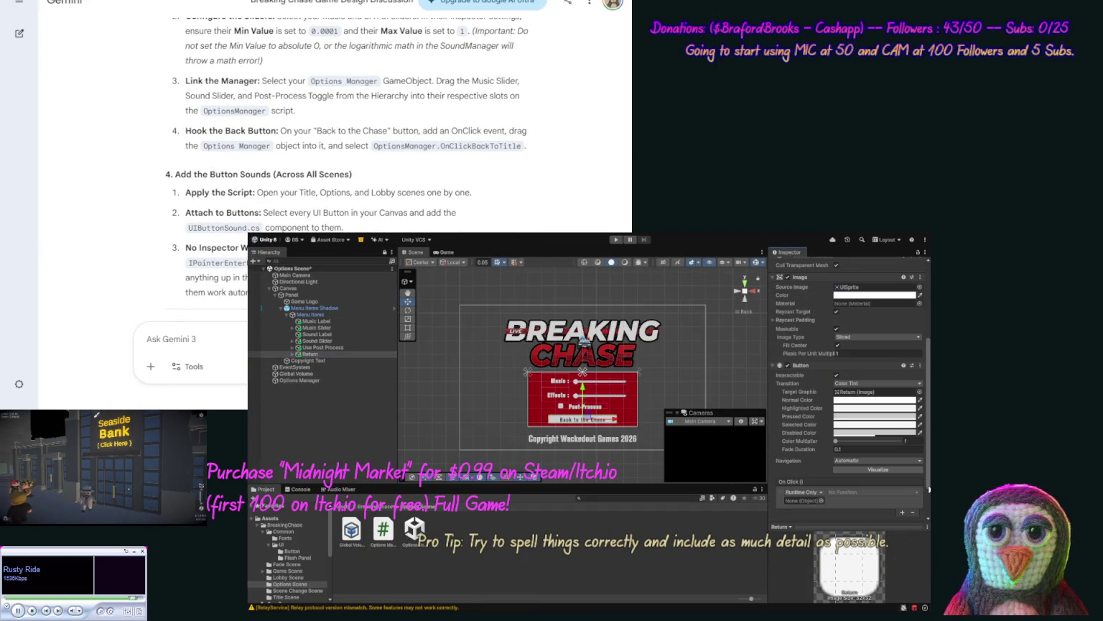
{"action": "mouse_move", "coordinate": [302, 380]}
{"action": "left_mouse_down"}
{"action": "mouse_move", "coordinate": [783, 477]}
{"action": "mouse_move", "coordinate": [812, 500]}
{"action": "left_mouse_up"}
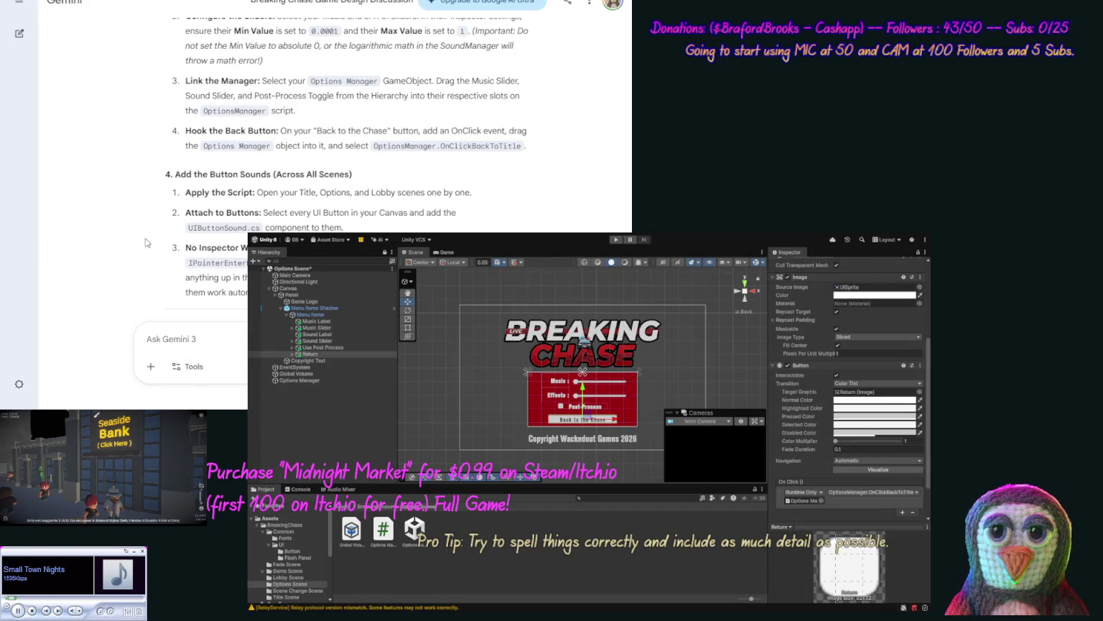
{"action": "scroll", "coordinate": [151, 172], "scroll_direction": "down", "scroll_amount": 3}
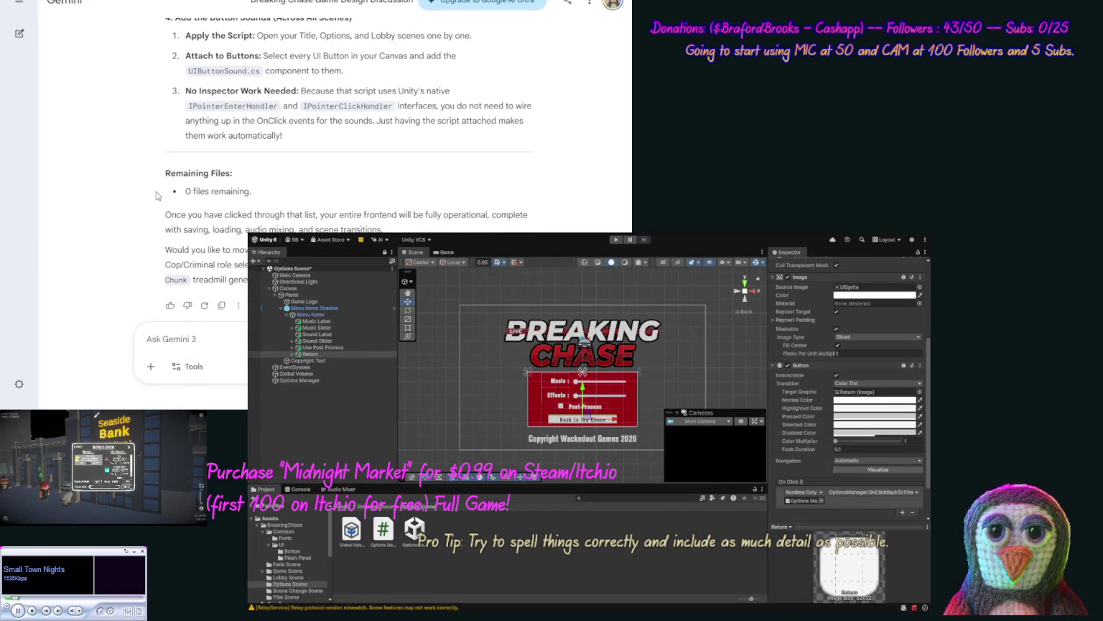
{"action": "scroll", "coordinate": [154, 176], "scroll_direction": "up", "scroll_amount": 2}
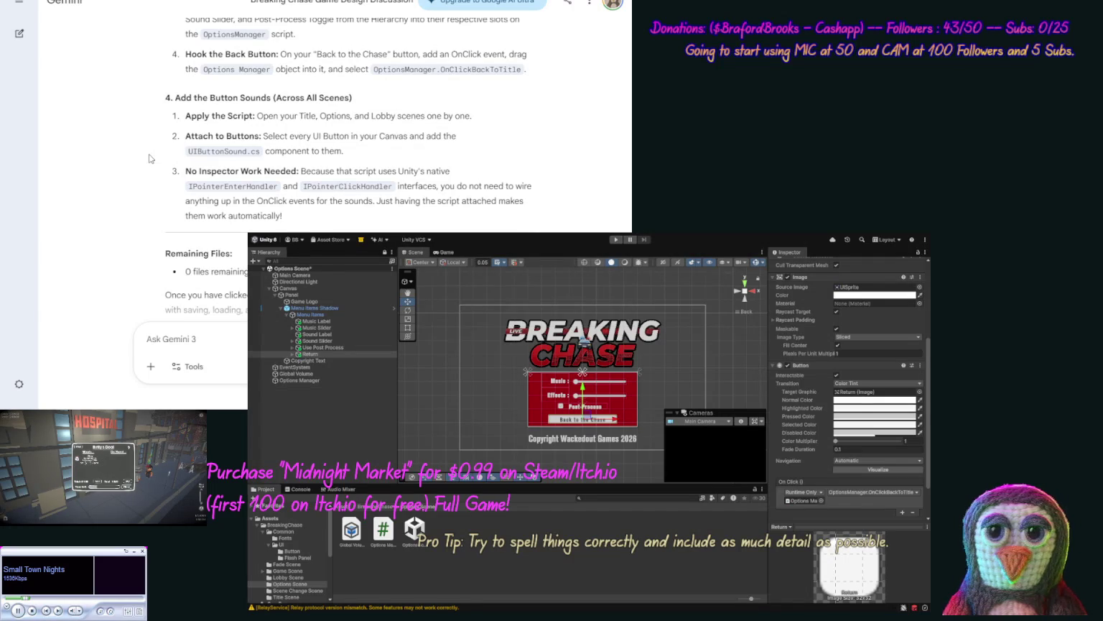
{"action": "scroll", "coordinate": [148, 165], "scroll_direction": "down", "scroll_amount": 1}
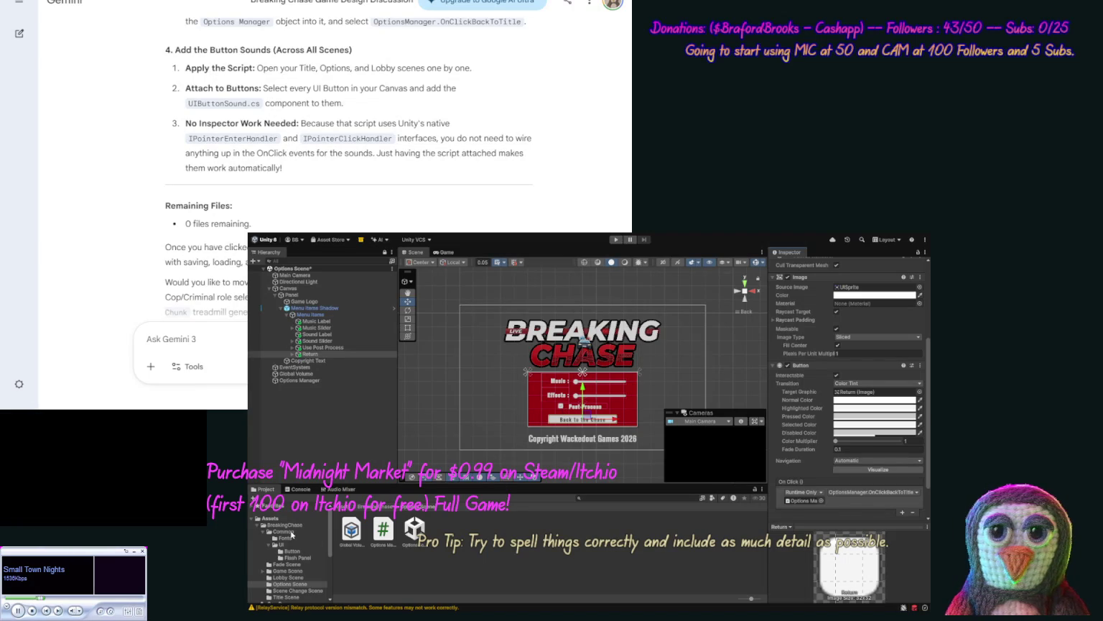
{"action": "left_click", "coordinate": [291, 551]}
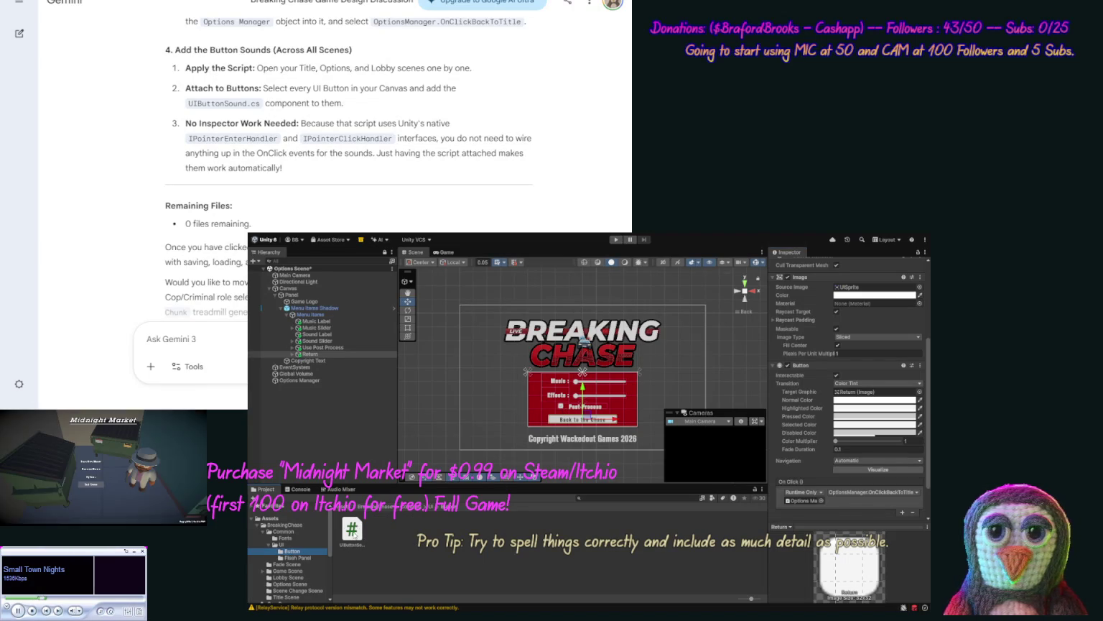
Step: Attach UIButtonSound.cs to the Return button, deleting the stray UIButtonSound object created first
{"action": "left_click", "coordinate": [309, 355]}
{"action": "left_click_drag", "start_coordinate": [309, 357], "coordinate": [308, 354]}
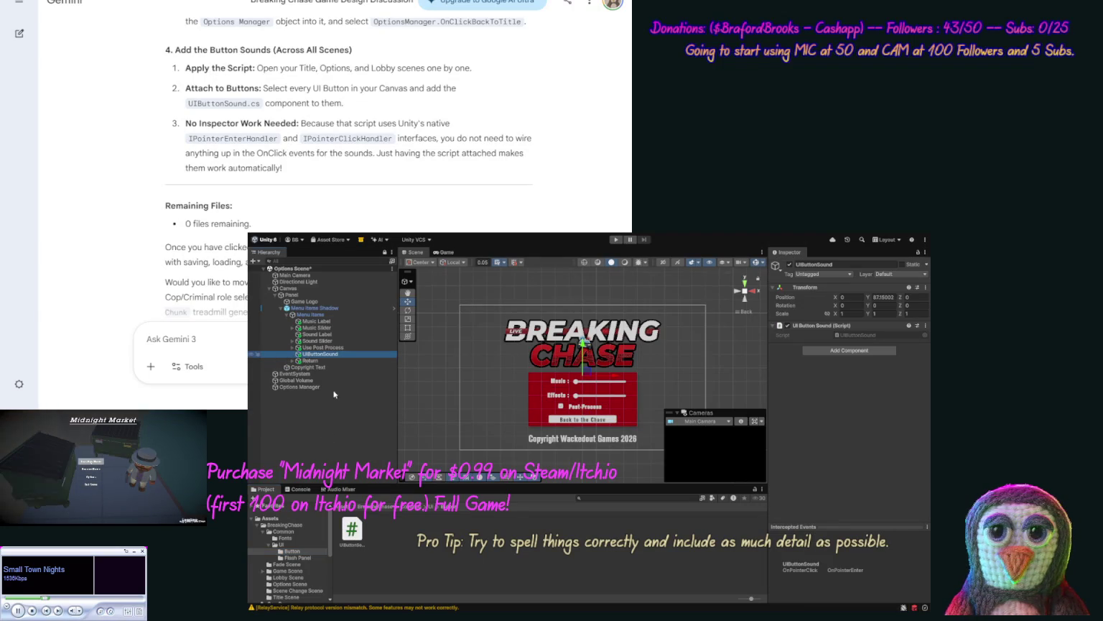
{"action": "key", "text": "Delete"}
{"action": "left_click_drag", "start_coordinate": [352, 531], "coordinate": [311, 355]}
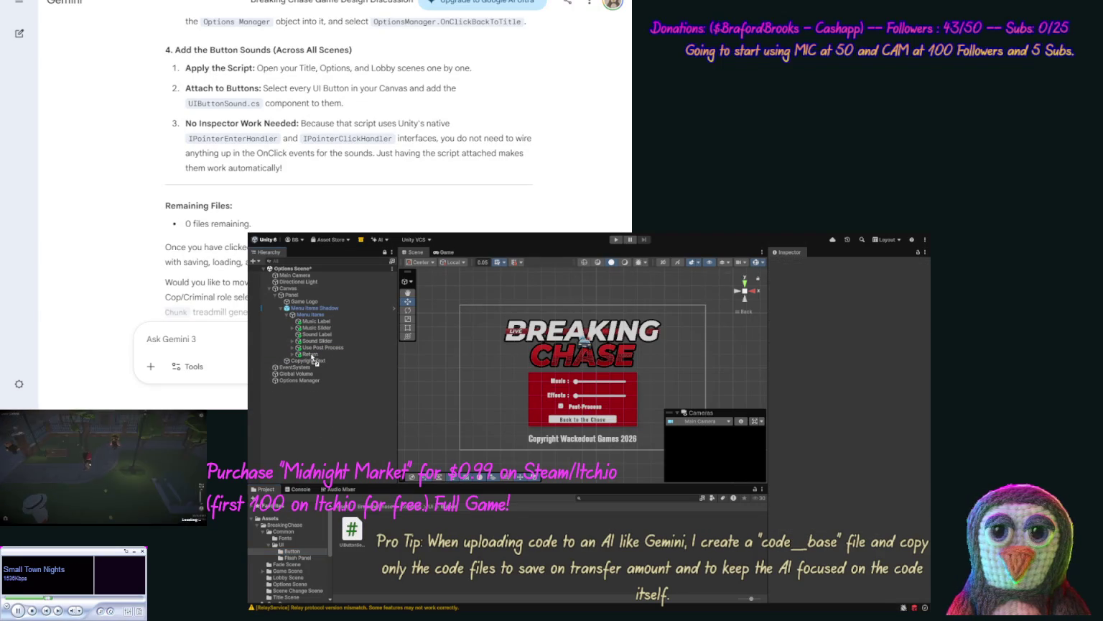
{"action": "left_click", "coordinate": [311, 355]}
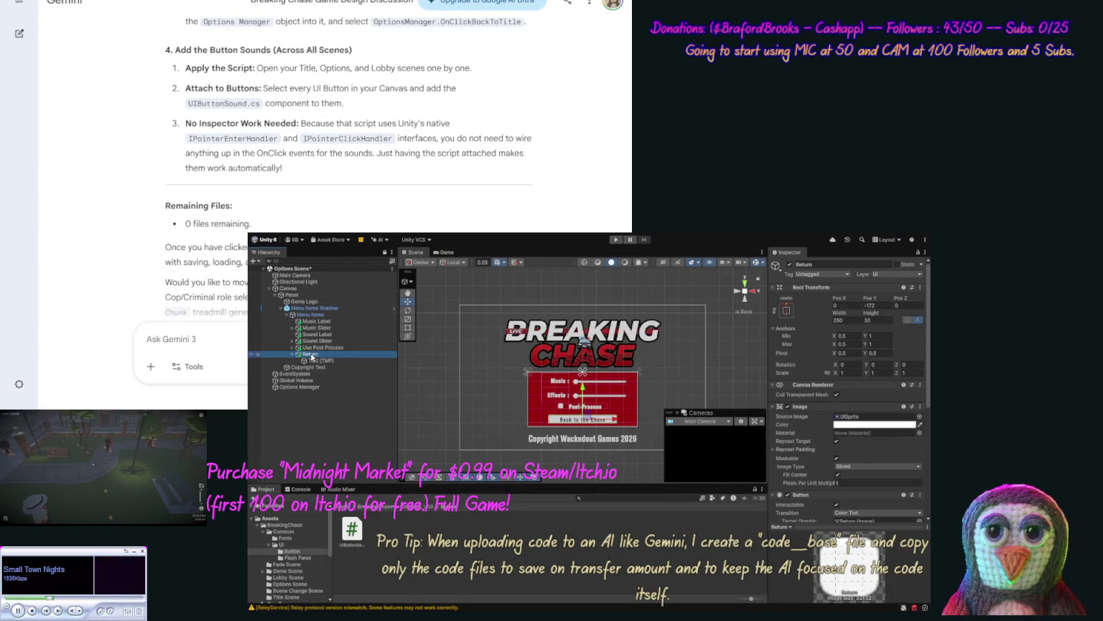
{"action": "scroll", "coordinate": [924, 480], "scroll_direction": "down", "scroll_amount": 4}
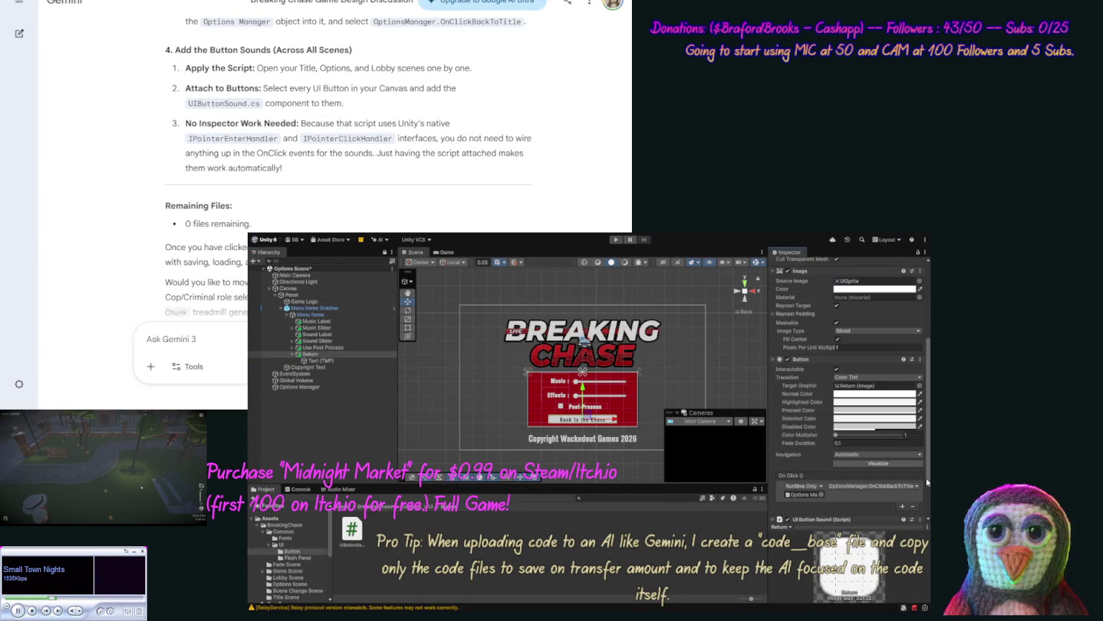
{"action": "scroll", "coordinate": [927, 482], "scroll_direction": "down", "scroll_amount": 3}
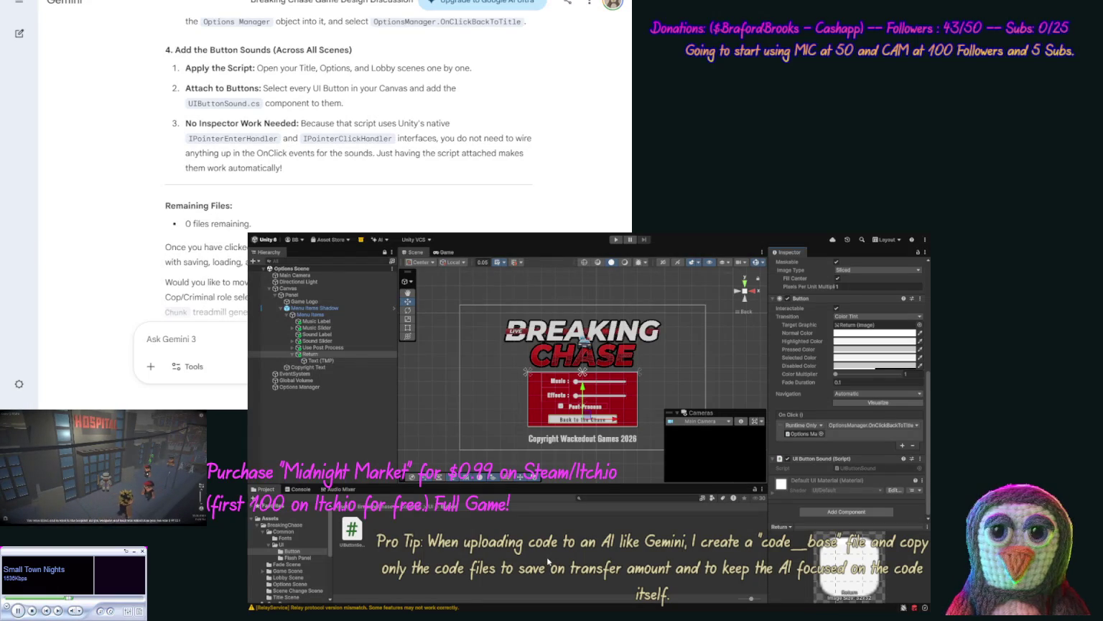
{"action": "left_click", "coordinate": [286, 590]}
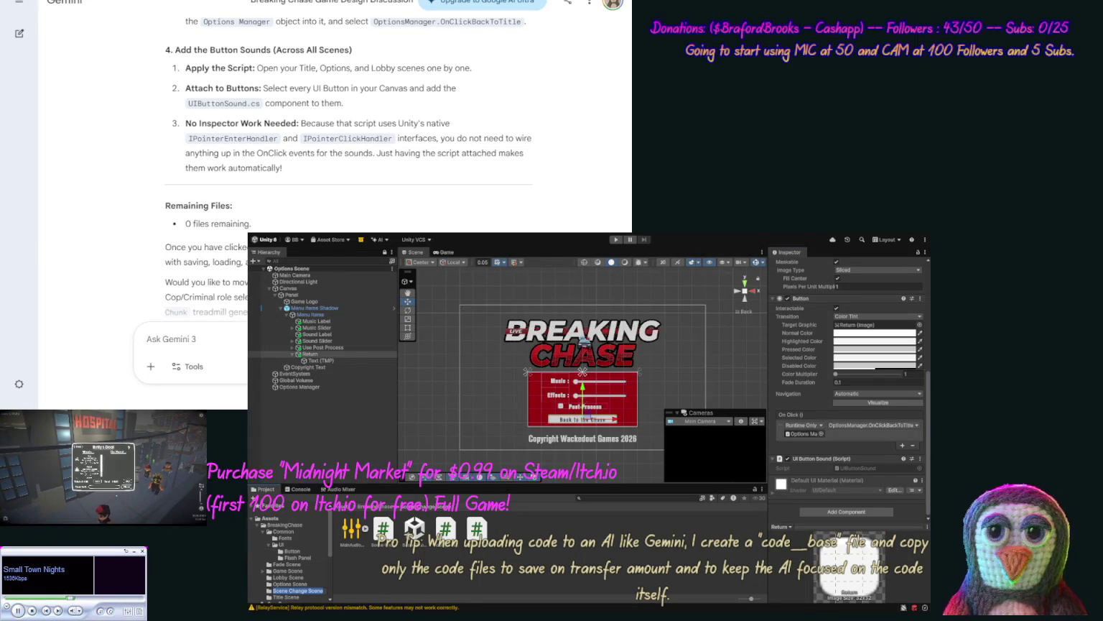
Step: Open Scene Change Scene, select Sound Manager and add an Audio Source component to it
{"action": "left_click", "coordinate": [414, 528]}
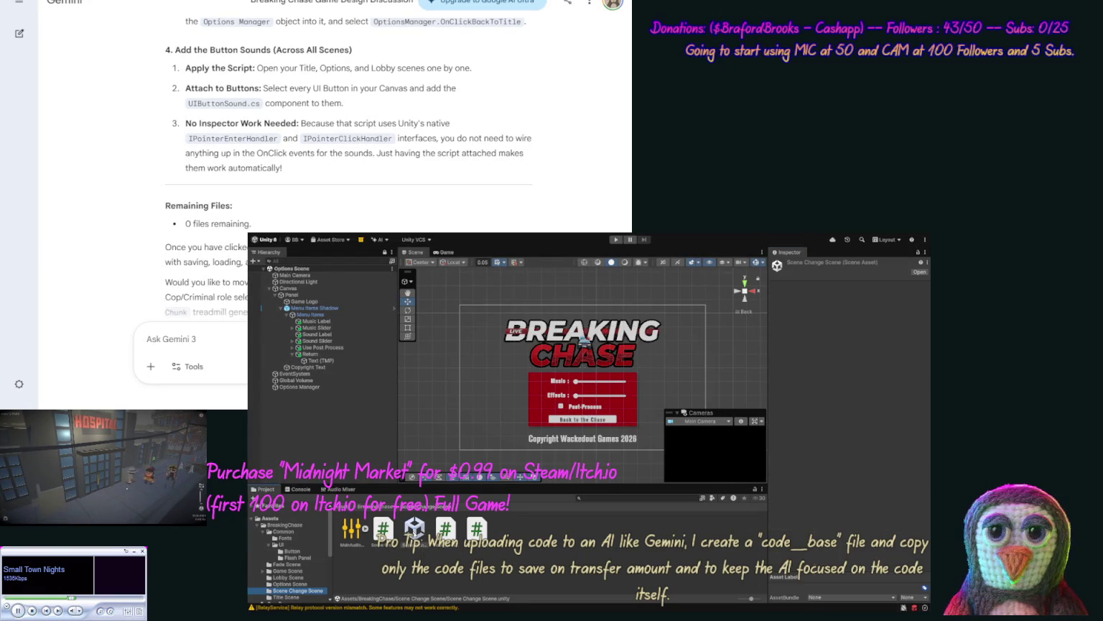
{"action": "double_click", "coordinate": [414, 528]}
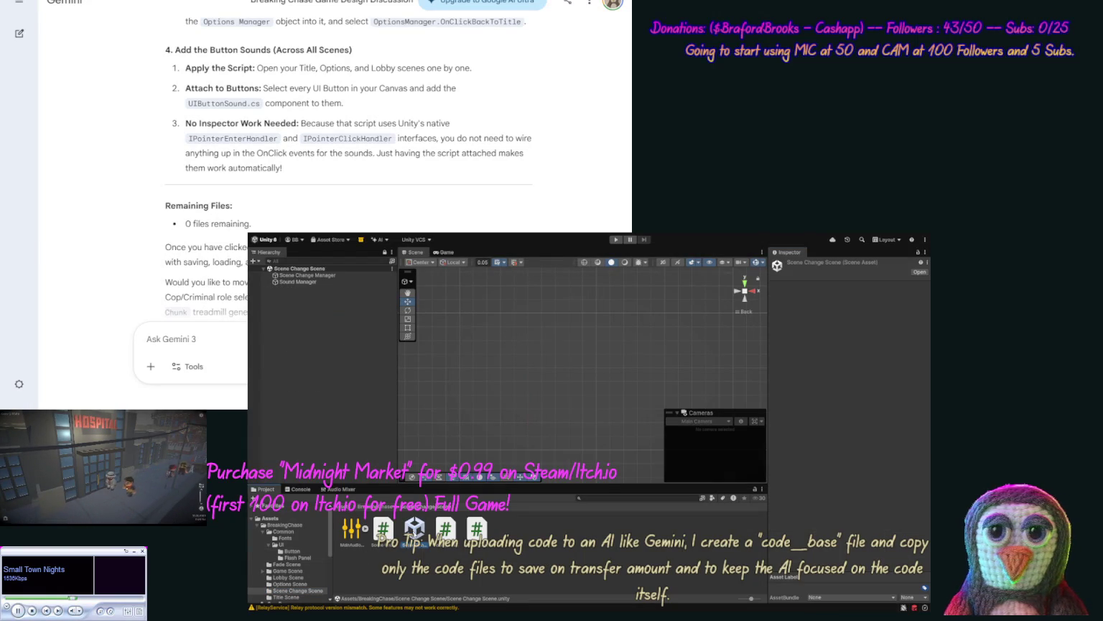
{"action": "left_click", "coordinate": [307, 282]}
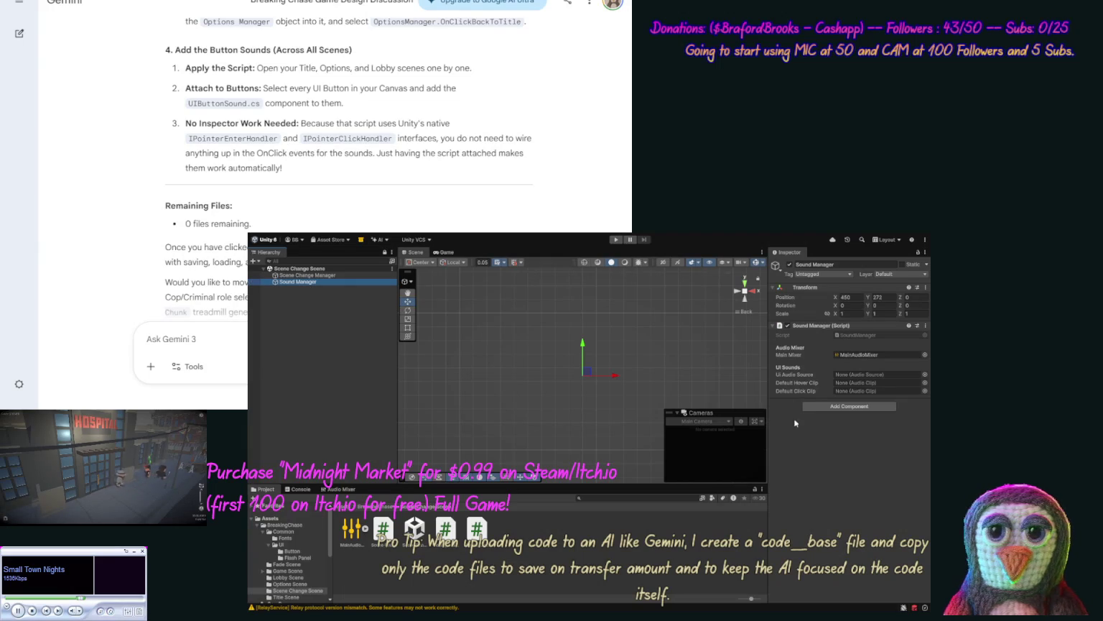
{"action": "left_click", "coordinate": [838, 408]}
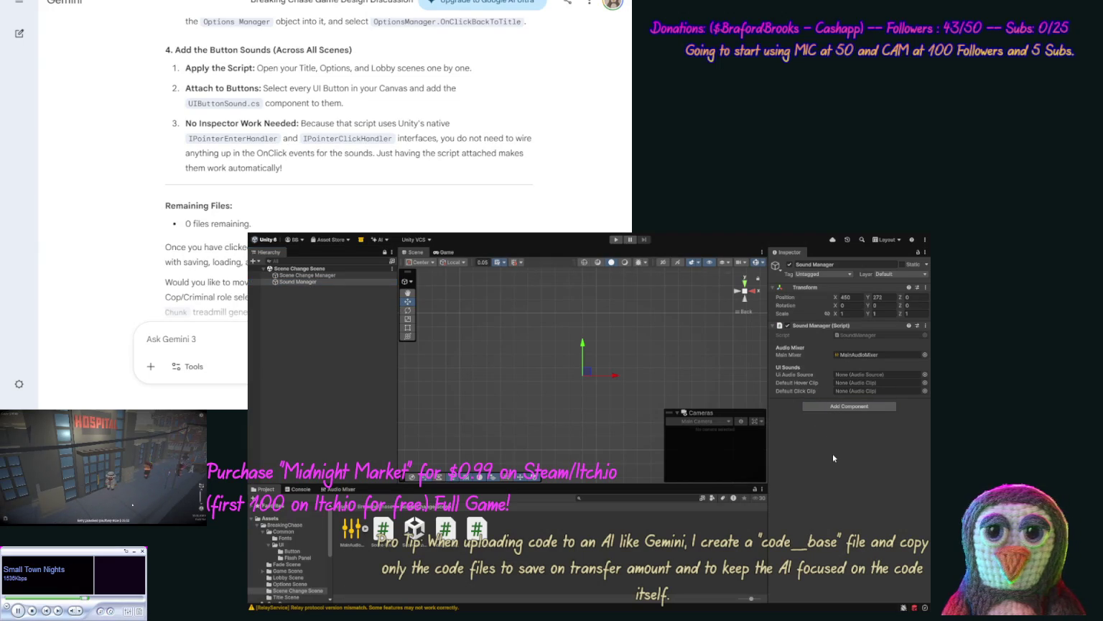
{"action": "left_click", "coordinate": [829, 501]}
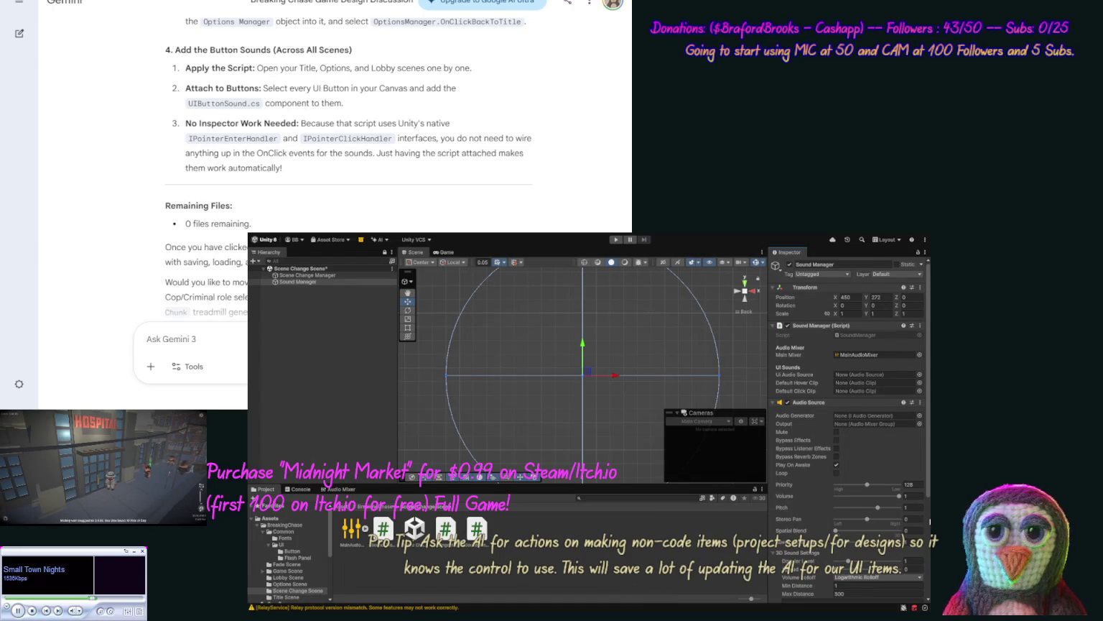
Step: Set Reverb Zone Mix to 0 and Spatial Blend to .5, turn off Play On Awake, and save the scene
{"action": "scroll", "coordinate": [929, 521], "scroll_direction": "down", "scroll_amount": 2}
{"action": "scroll", "coordinate": [927, 532], "scroll_direction": "down", "scroll_amount": 3}
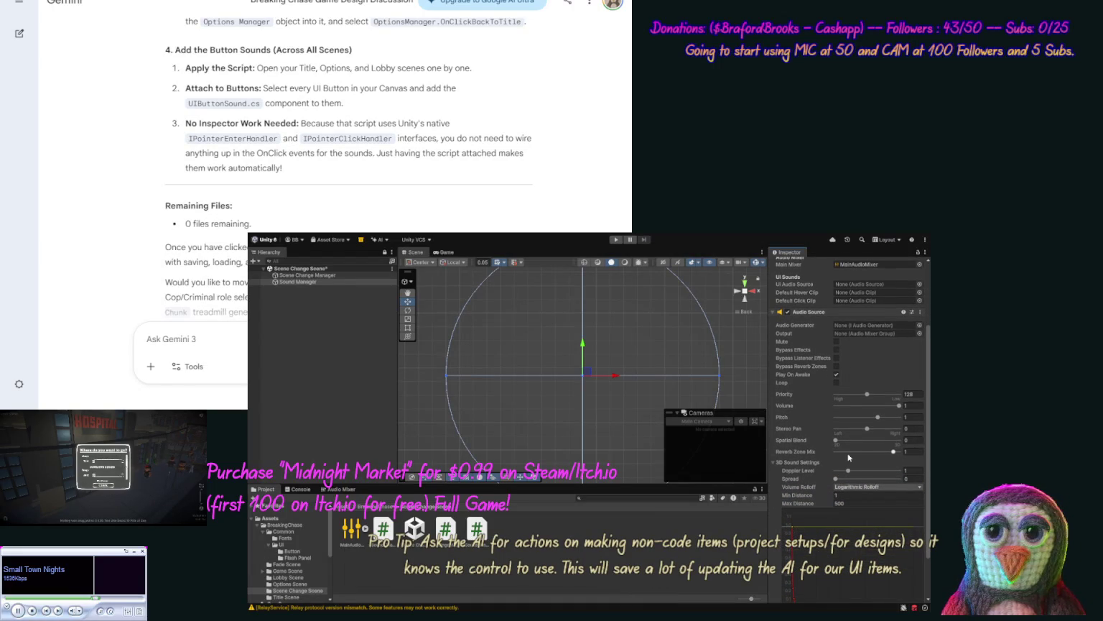
{"action": "left_click_drag", "start_coordinate": [897, 451], "coordinate": [787, 453]}
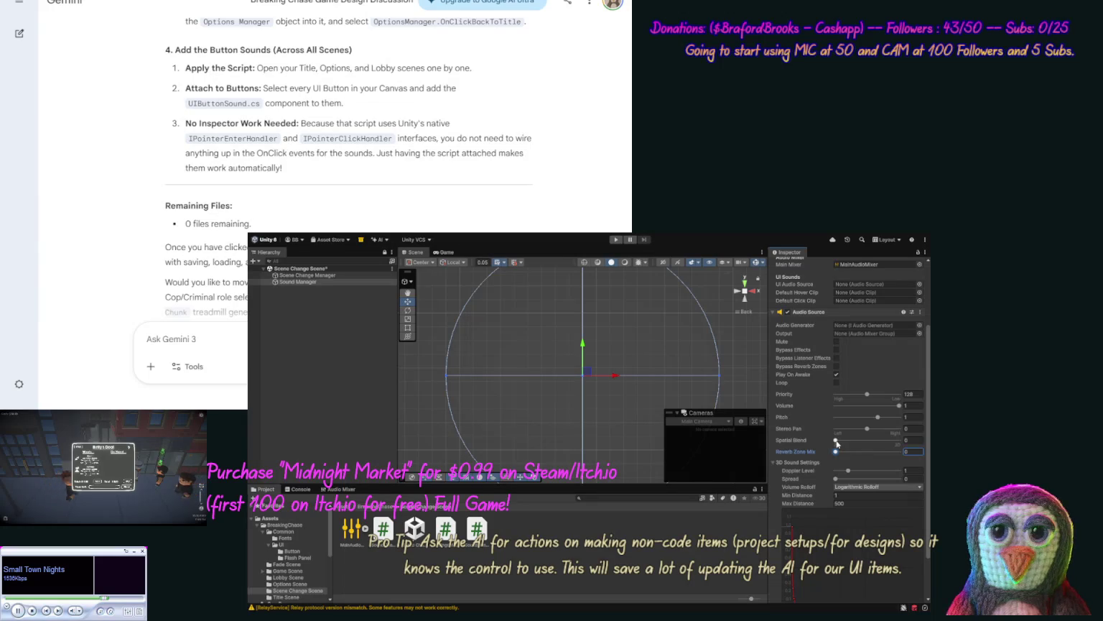
{"action": "left_click_drag", "start_coordinate": [836, 441], "coordinate": [865, 446]}
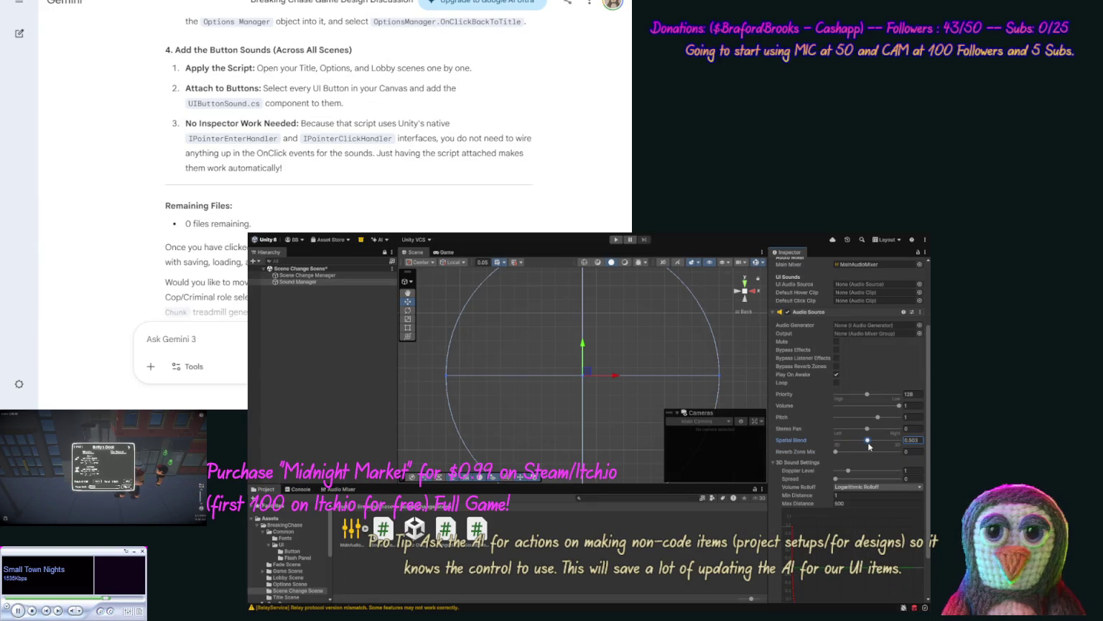
{"action": "left_click", "coordinate": [923, 442]}
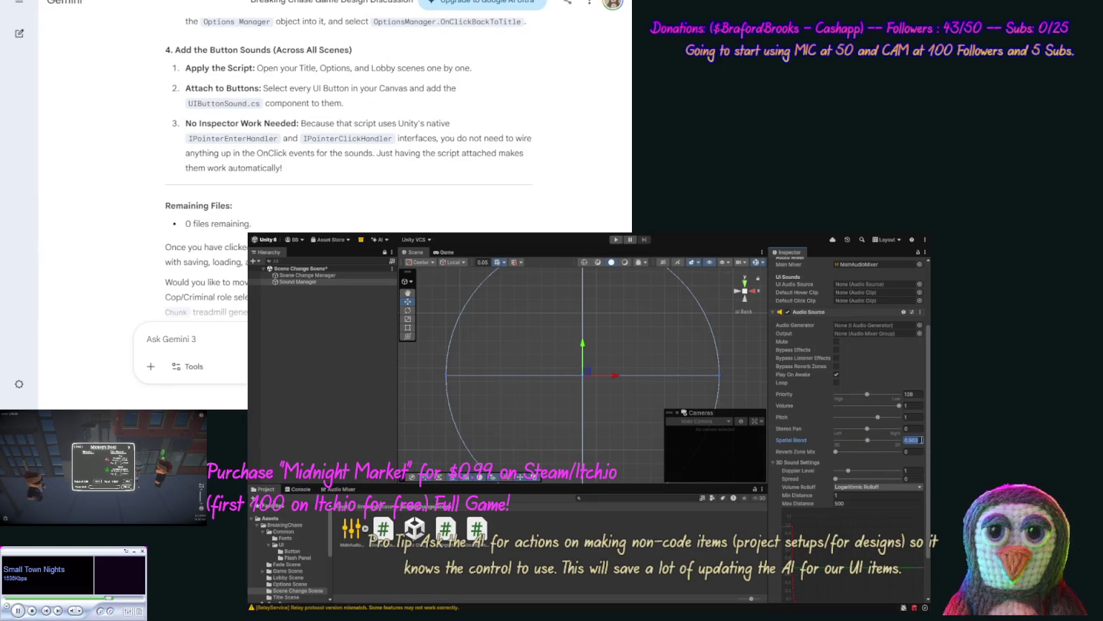
{"action": "type", "text": ".5"}
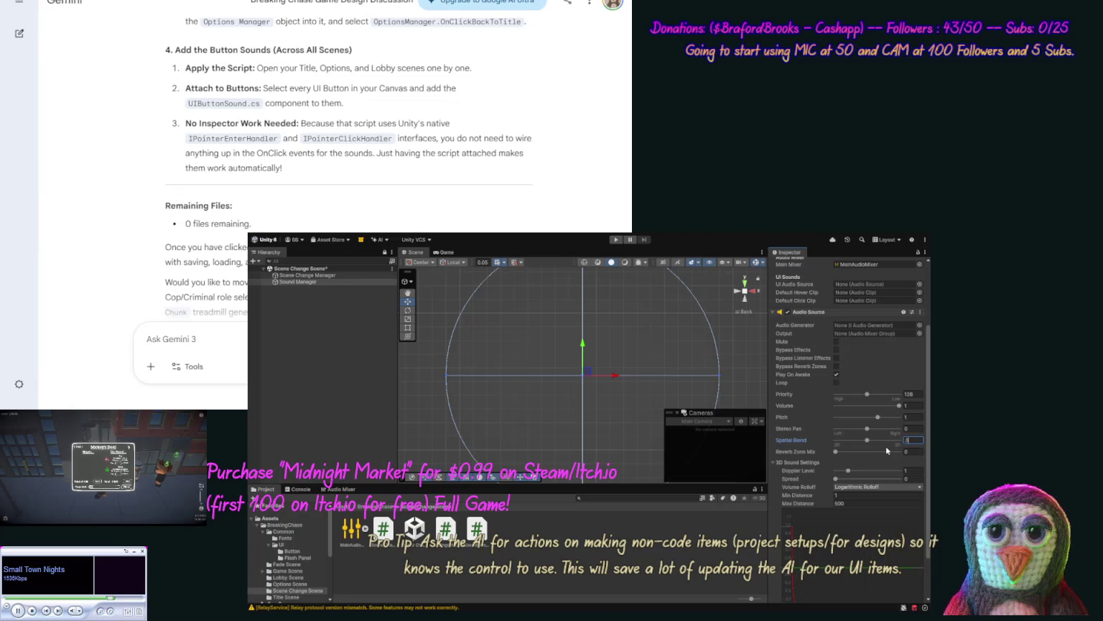
{"action": "key", "text": "Return"}
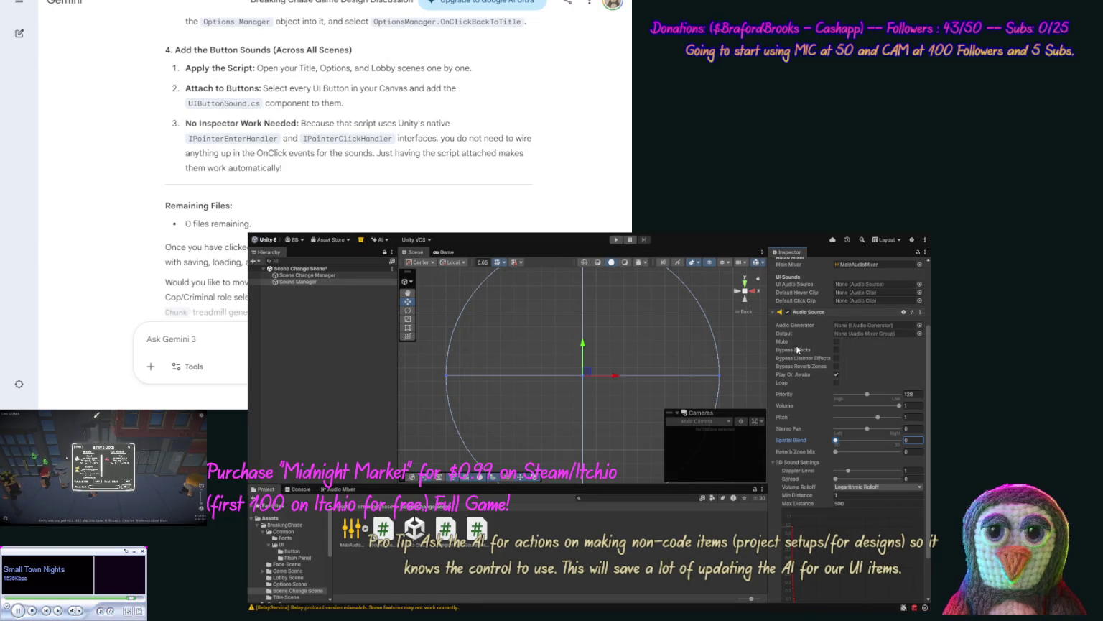
{"action": "left_click", "coordinate": [836, 375]}
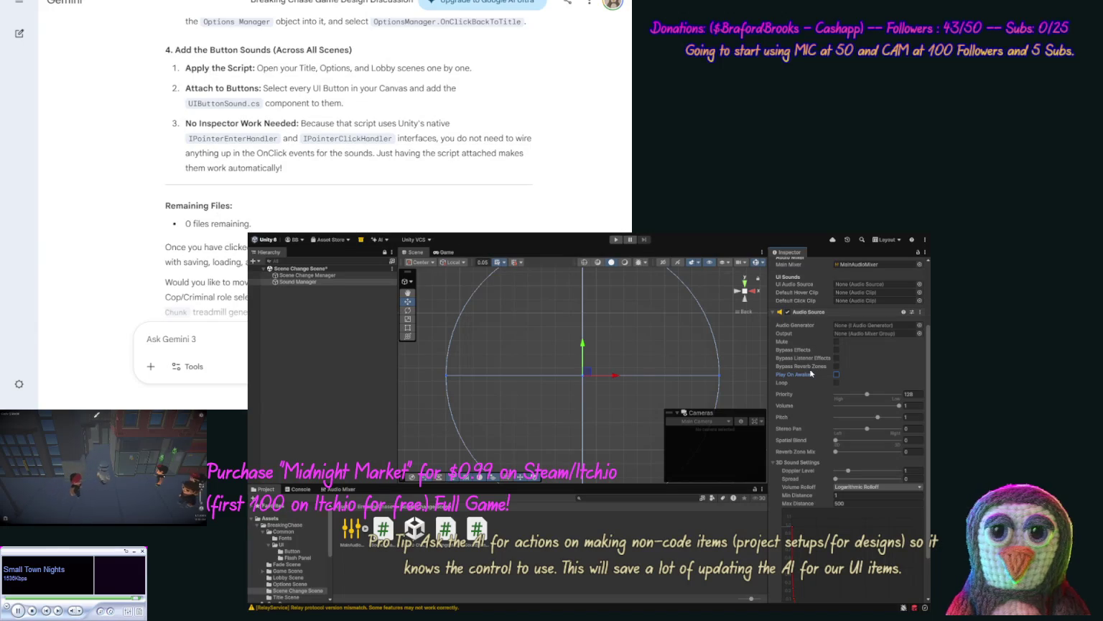
{"action": "key", "text": "ctrl+s"}
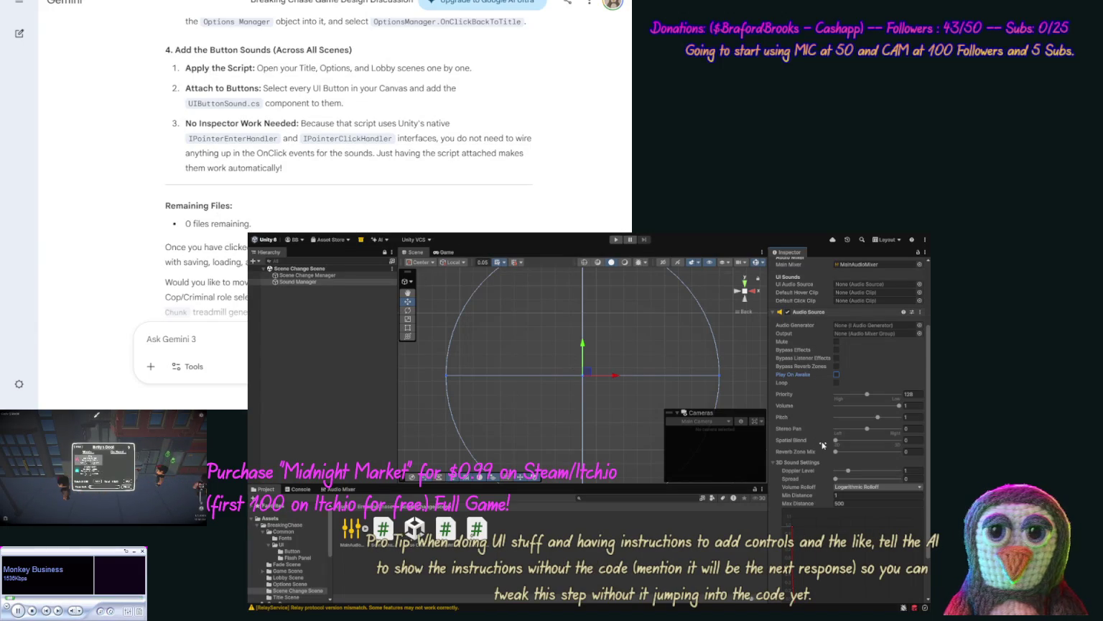
Step: Assign the Sound Manager's own Audio Source to its UI Audio Source field
{"action": "scroll", "coordinate": [823, 445], "scroll_direction": "up", "scroll_amount": 1}
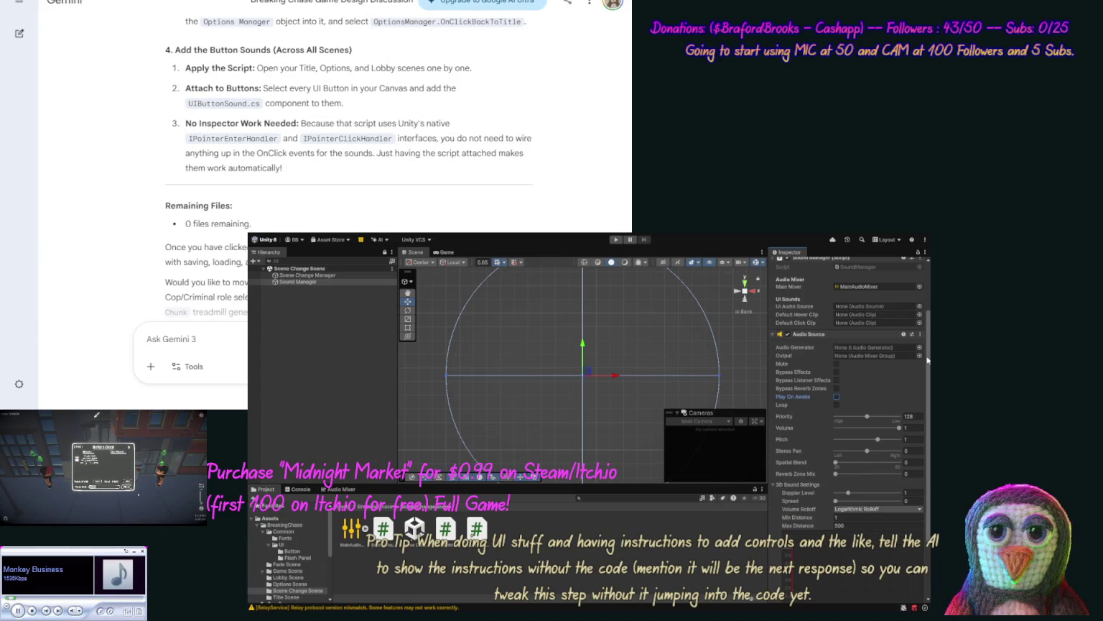
{"action": "left_click_drag", "start_coordinate": [927, 360], "coordinate": [921, 303]}
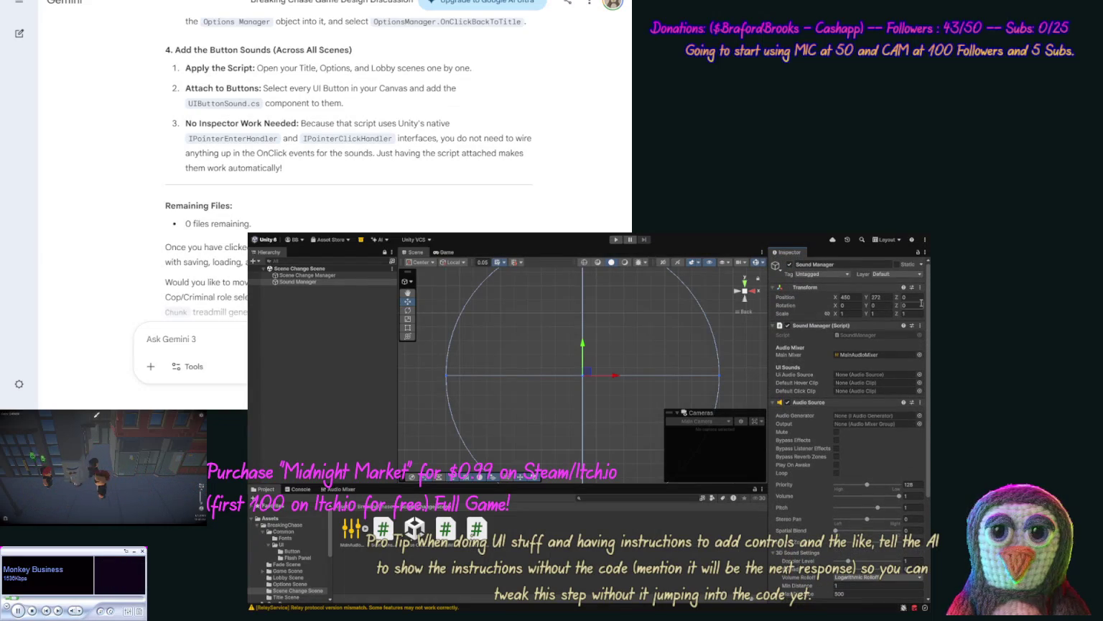
{"action": "left_click_drag", "start_coordinate": [848, 402], "coordinate": [853, 372]}
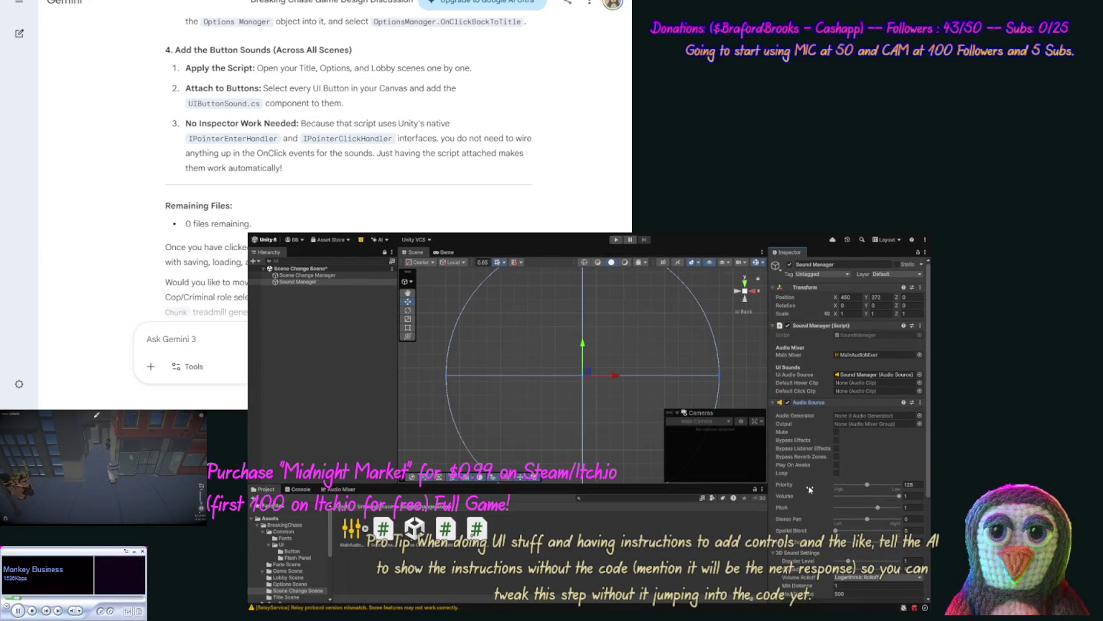
{"action": "scroll", "coordinate": [327, 568], "scroll_direction": "down", "scroll_amount": 10}
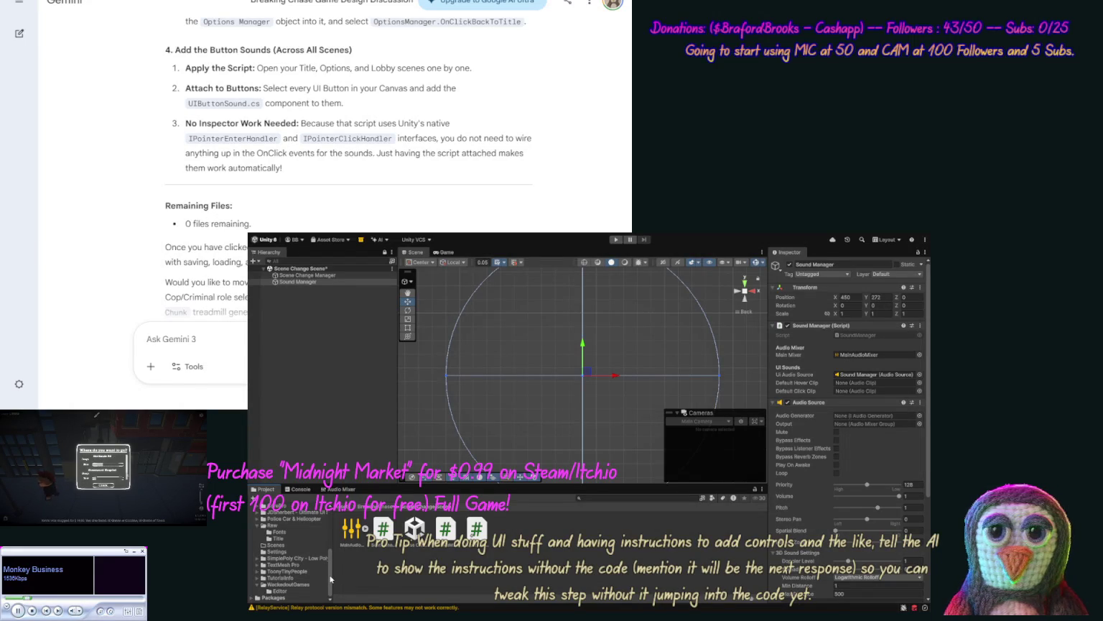
Step: Browse the JDSherbert wav clips and set one as the Sound Manager's Default Click Clip
{"action": "left_click_drag", "start_coordinate": [330, 579], "coordinate": [332, 553]}
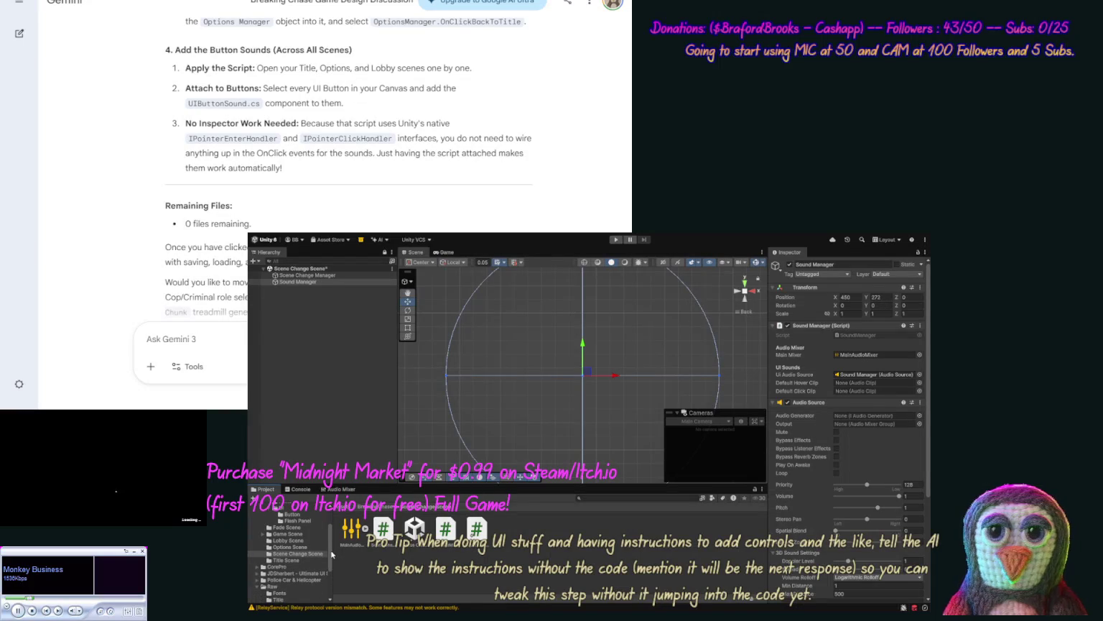
{"action": "left_click", "coordinate": [258, 573]}
{"action": "left_click", "coordinate": [277, 579]}
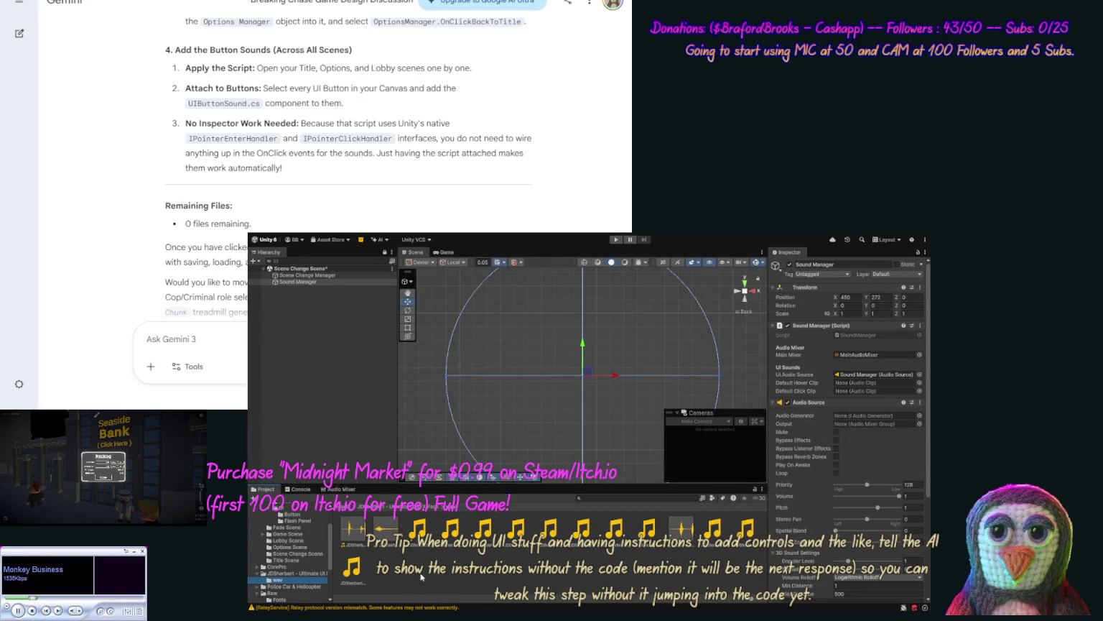
{"action": "left_click", "coordinate": [353, 532]}
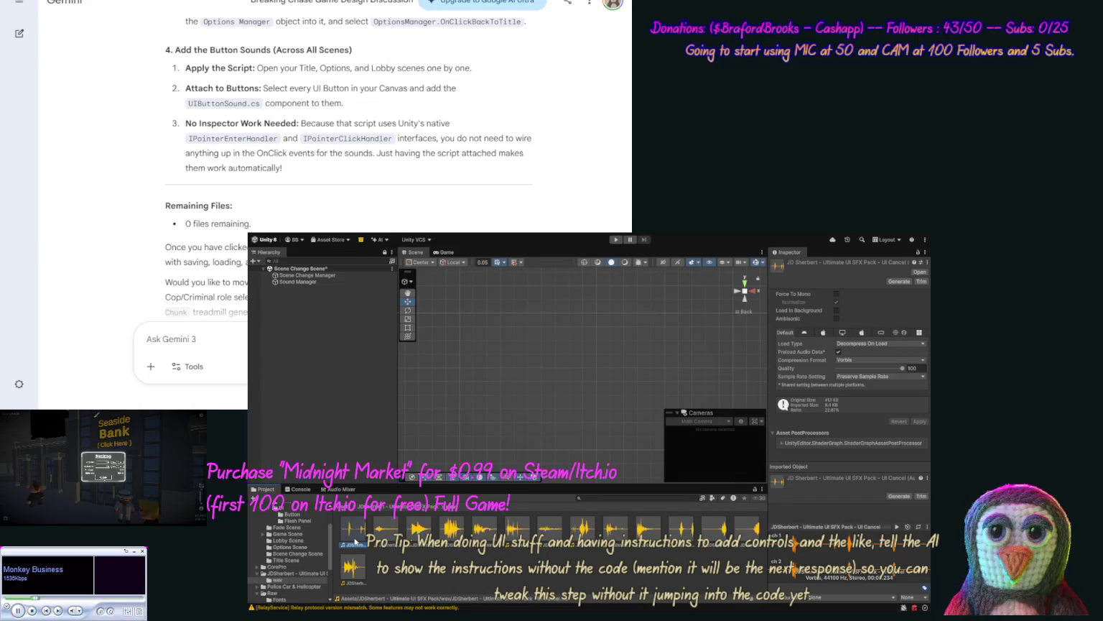
{"action": "key", "text": "Right"}
{"action": "key", "text": "Right"}
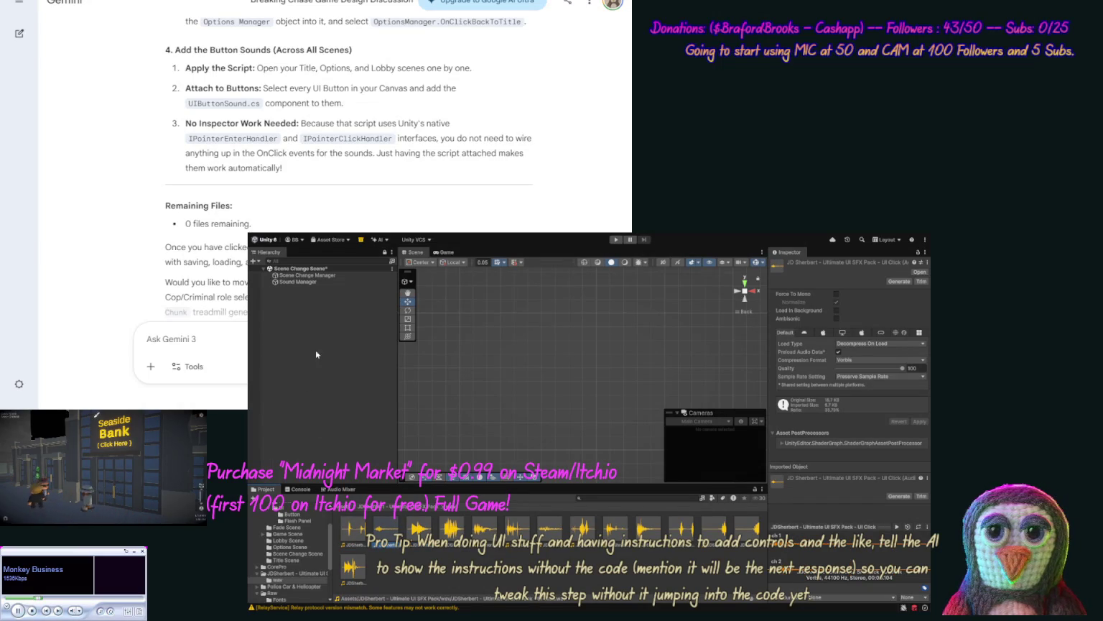
{"action": "left_click", "coordinate": [320, 282]}
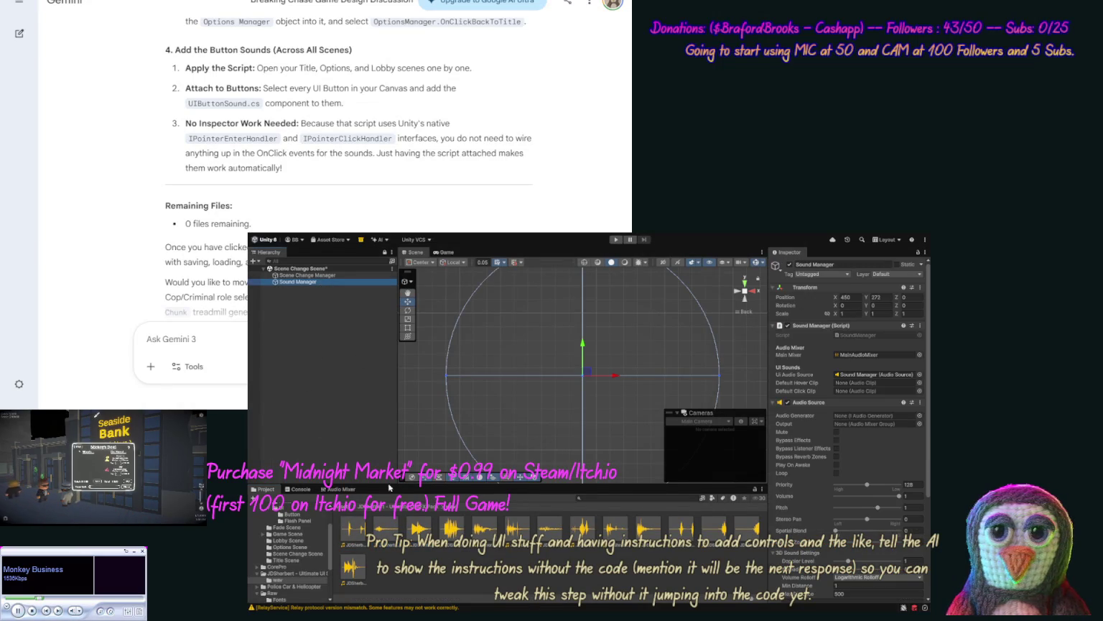
{"action": "mouse_move", "coordinate": [383, 537]}
{"action": "left_mouse_down"}
{"action": "mouse_move", "coordinate": [546, 474]}
{"action": "mouse_move", "coordinate": [826, 392]}
{"action": "mouse_move", "coordinate": [849, 395]}
{"action": "left_mouse_up"}
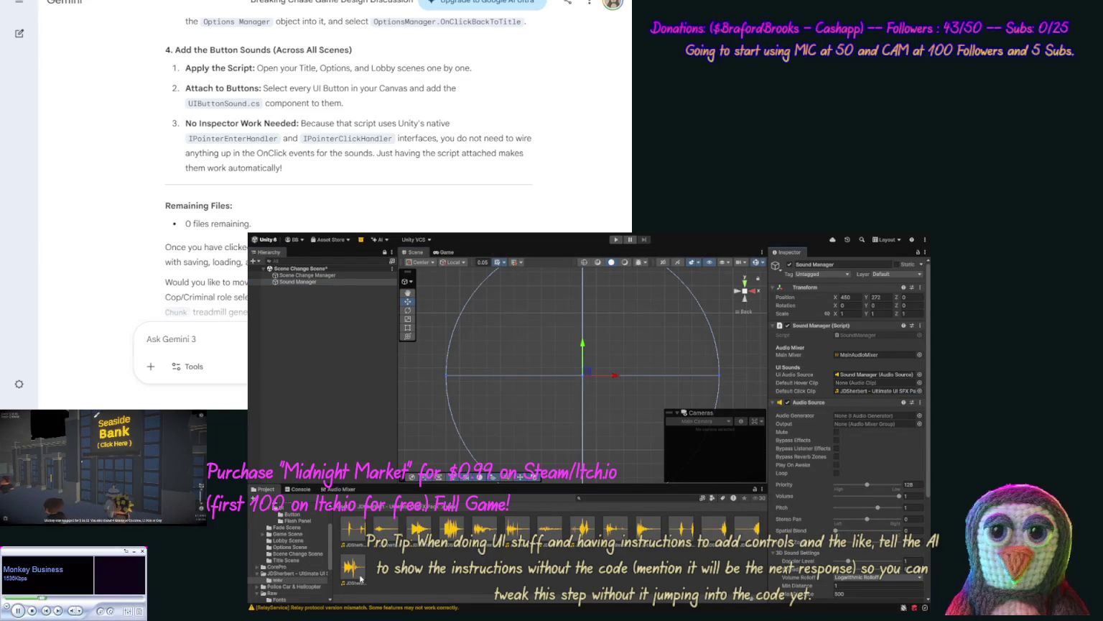
Step: Preview the UI Error, Popup and Hover clips, then set UI Hover as the Default Hover Clip
{"action": "double_click", "coordinate": [873, 391]}
{"action": "key", "text": "Right"}
{"action": "key", "text": "Right"}
{"action": "key", "text": "Right"}
{"action": "key", "text": "Right"}
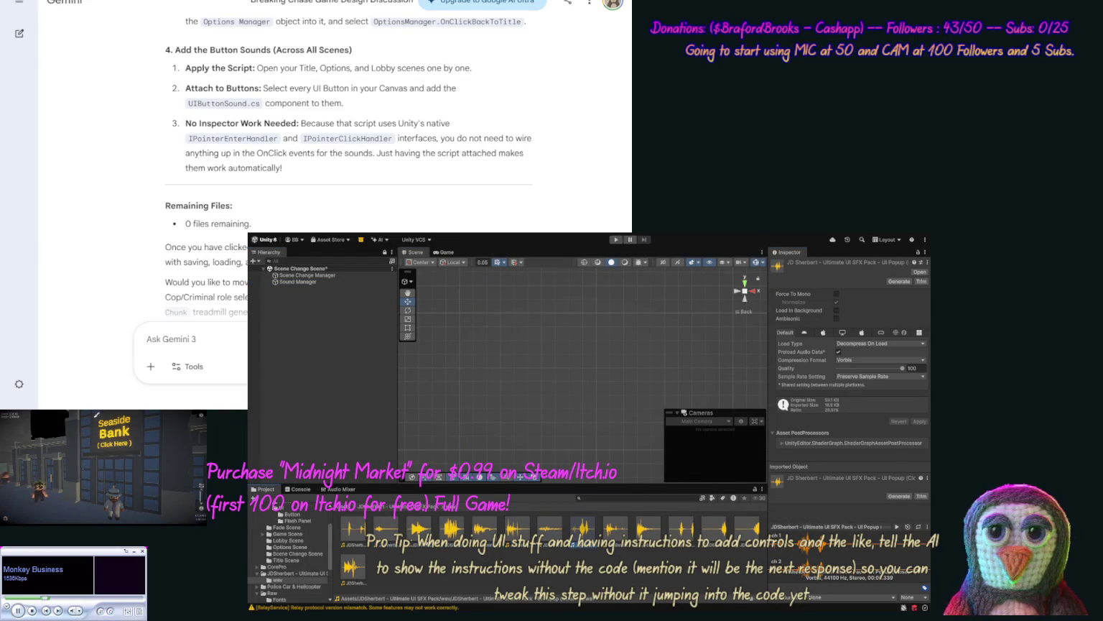
{"action": "key", "text": "Right"}
{"action": "key", "text": "Right"}
{"action": "key", "text": "Right"}
{"action": "key", "text": "Right"}
{"action": "key", "text": "Right"}
{"action": "key", "text": "Left"}
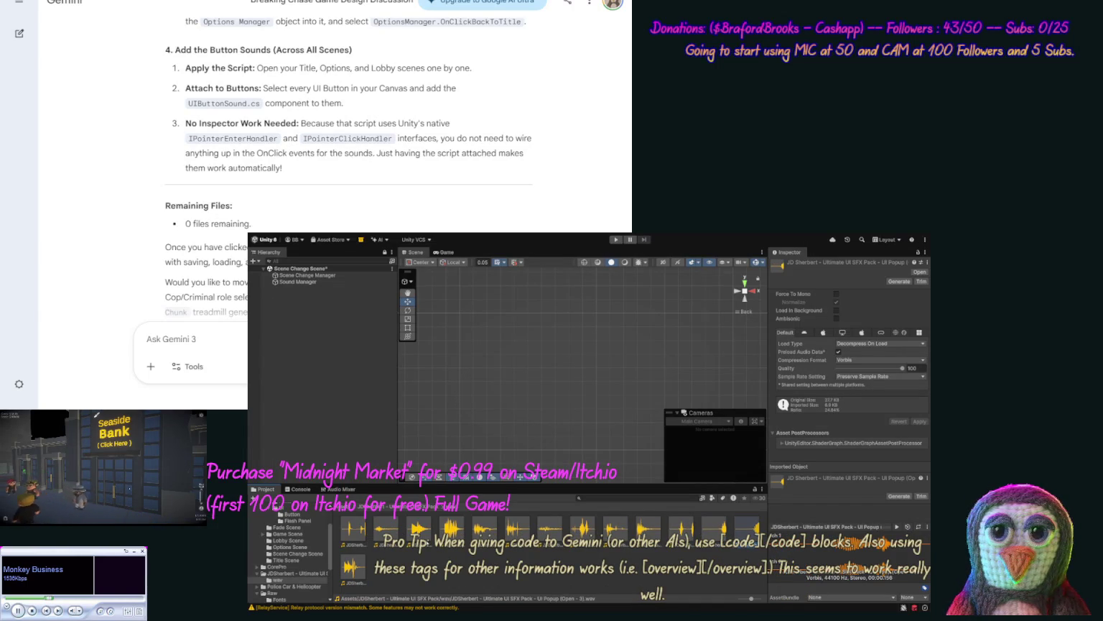
{"action": "key", "text": "Left"}
{"action": "key", "text": "Left"}
{"action": "key", "text": "Left"}
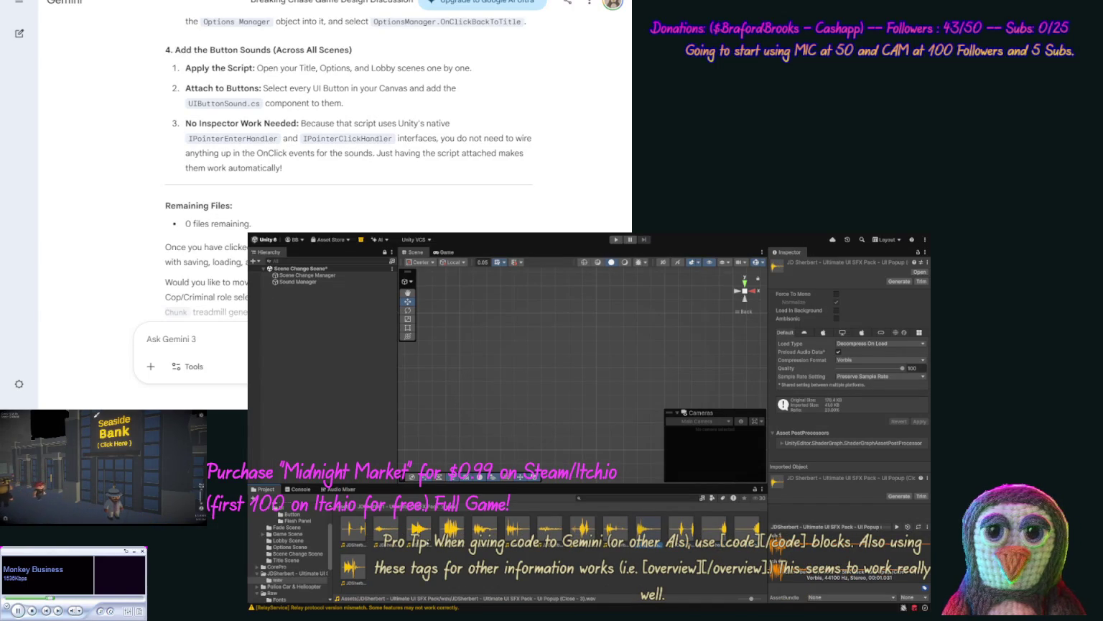
{"action": "key", "text": "Left"}
{"action": "key", "text": "Left"}
{"action": "key", "text": "Left"}
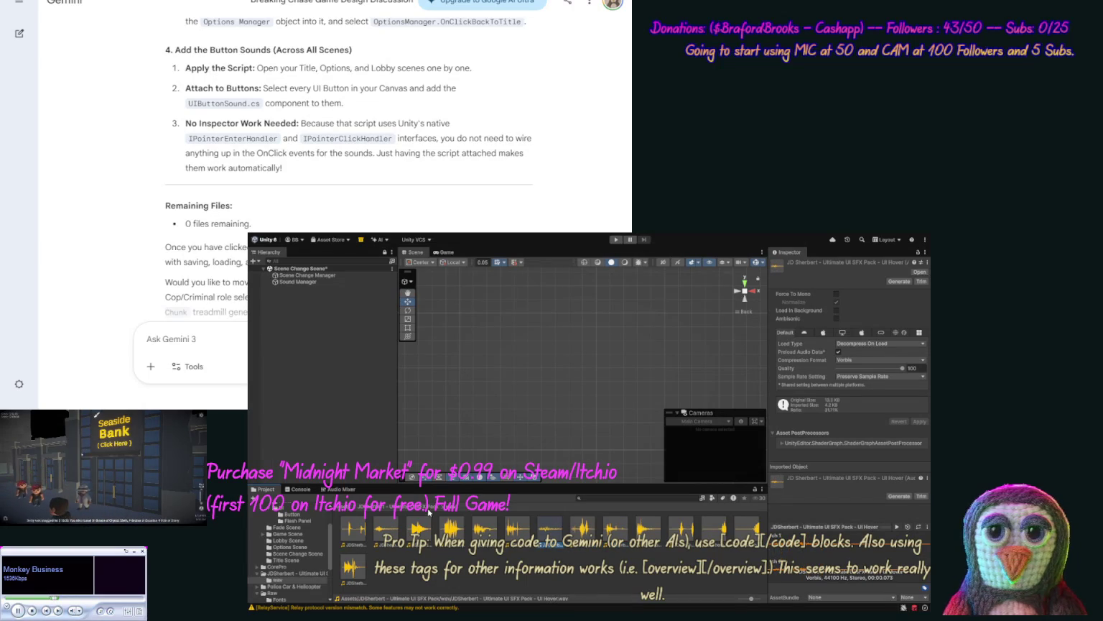
{"action": "left_click", "coordinate": [305, 282]}
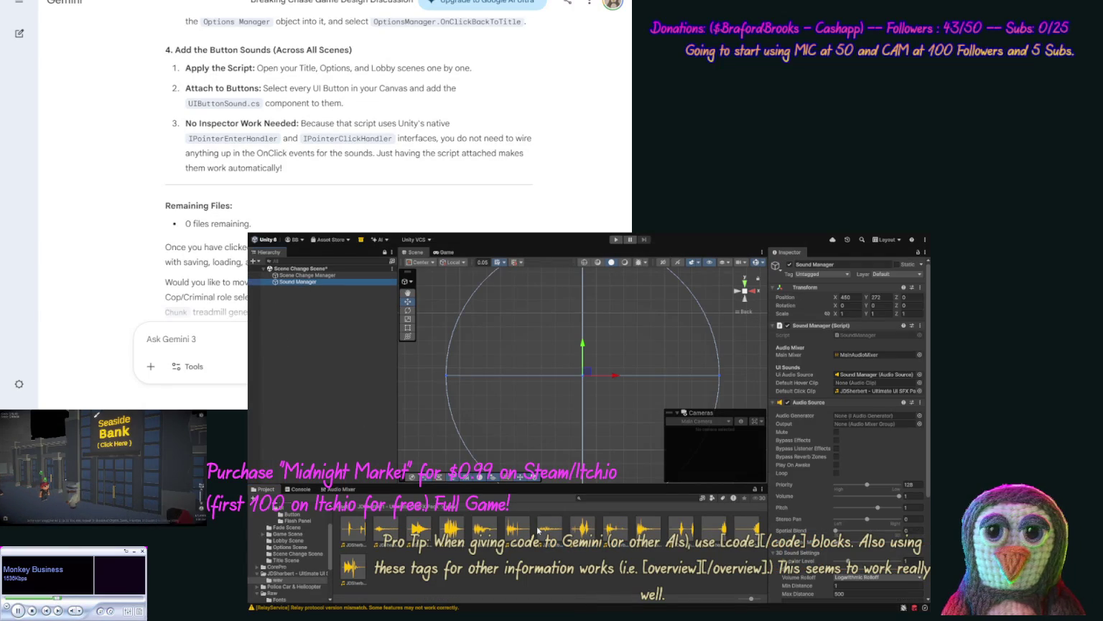
{"action": "mouse_move", "coordinate": [643, 492]}
{"action": "left_mouse_down"}
{"action": "mouse_move", "coordinate": [829, 402]}
{"action": "mouse_move", "coordinate": [844, 384]}
{"action": "left_mouse_up"}
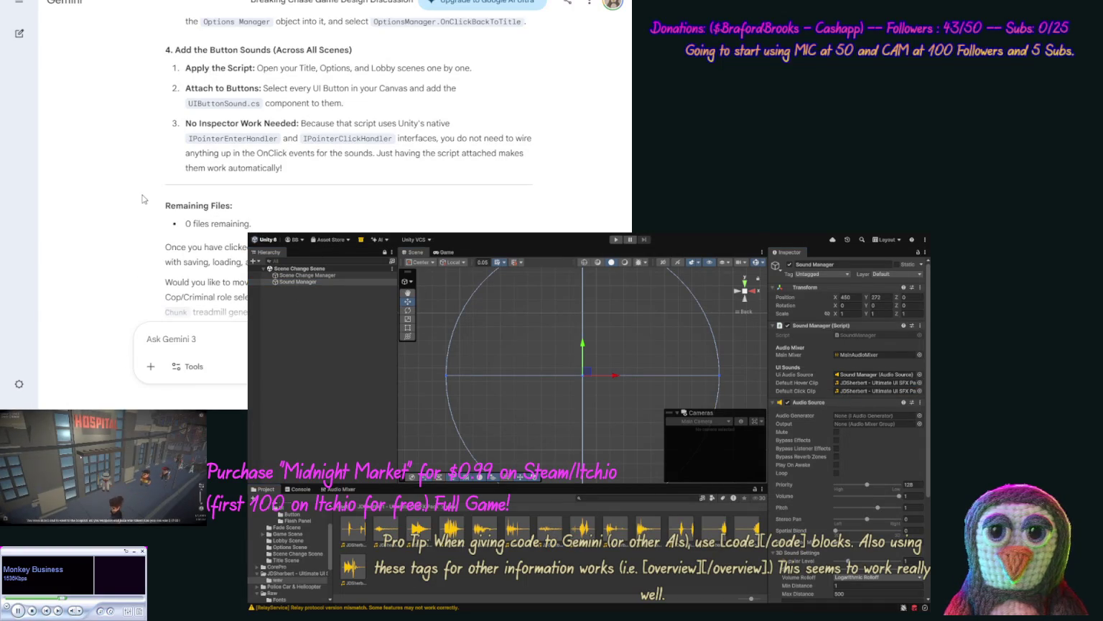
{"action": "left_click", "coordinate": [306, 558]}
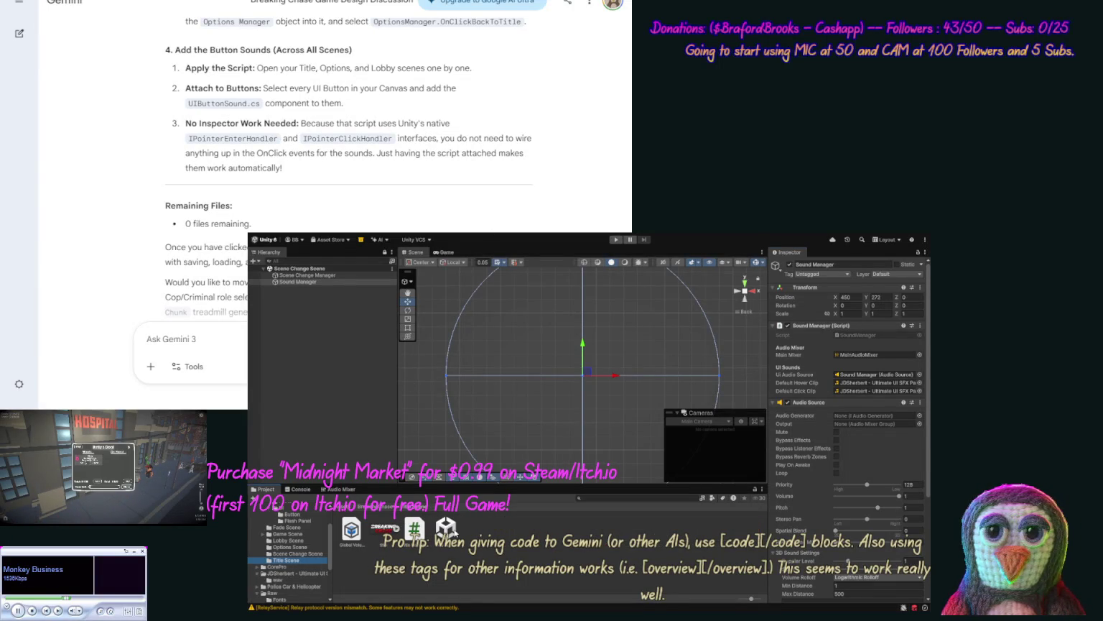
Step: Open Title Scene.unity and enter Play mode to bring up the Breaking Chase title menu
{"action": "left_click", "coordinate": [446, 529]}
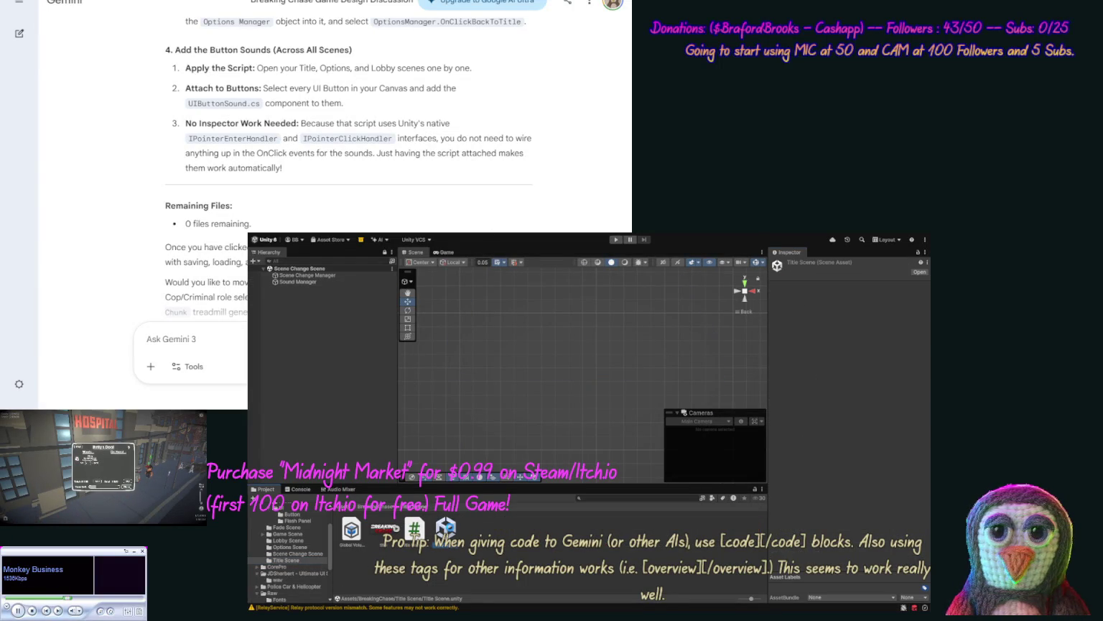
{"action": "left_click", "coordinate": [615, 239]}
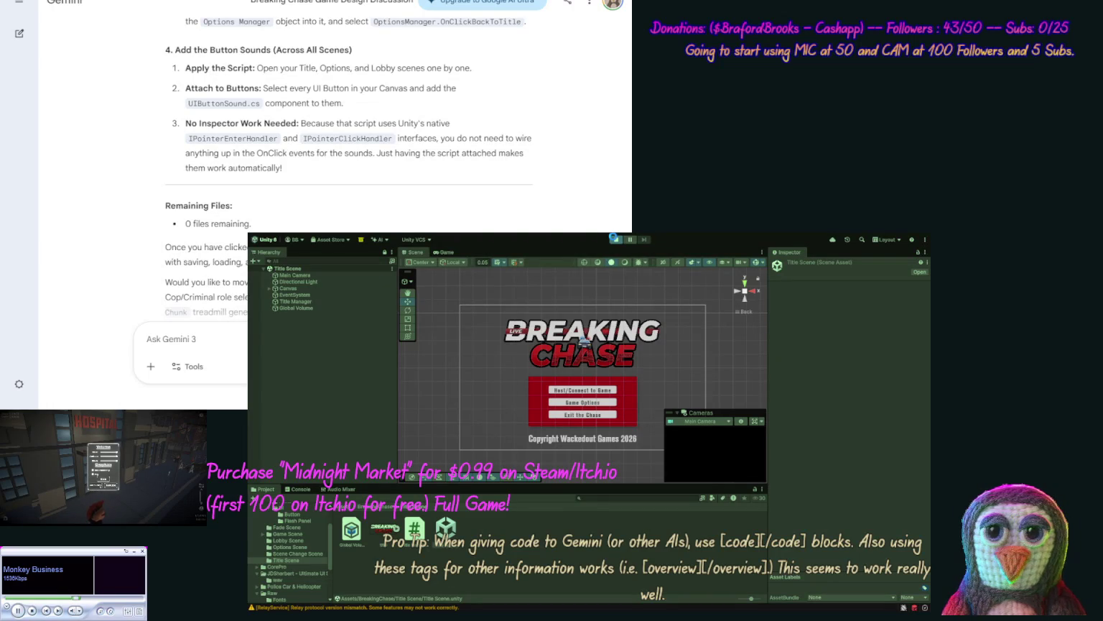
{"action": "left_click", "coordinate": [103, 488]}
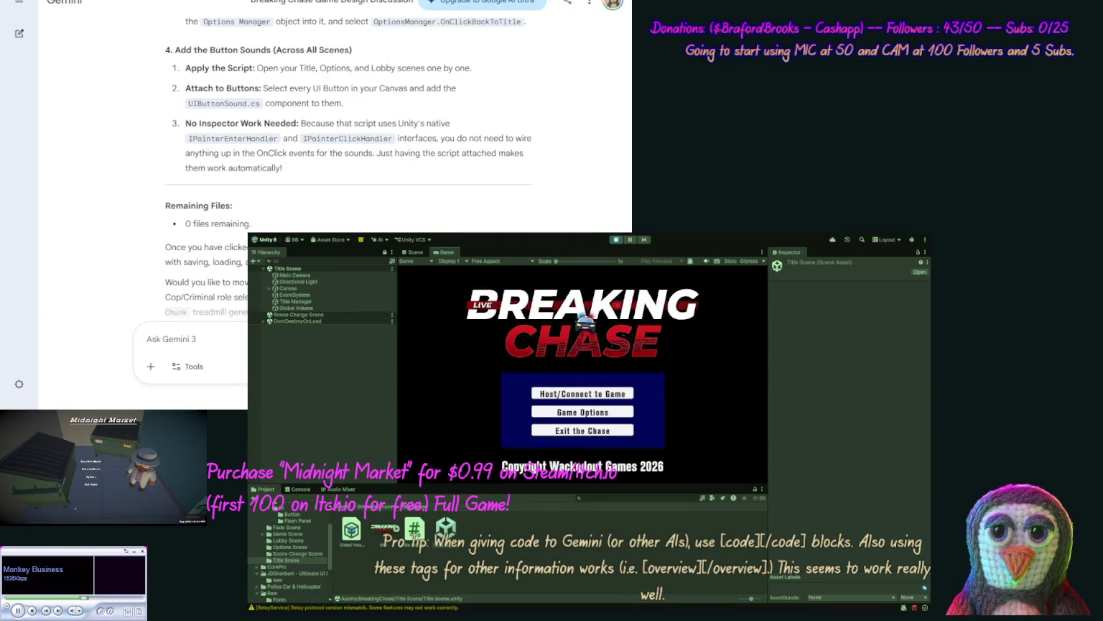
Step: Switch repeatedly between Game Options and the title menu, listening to the hover and click sounds
{"action": "left_click", "coordinate": [585, 411]}
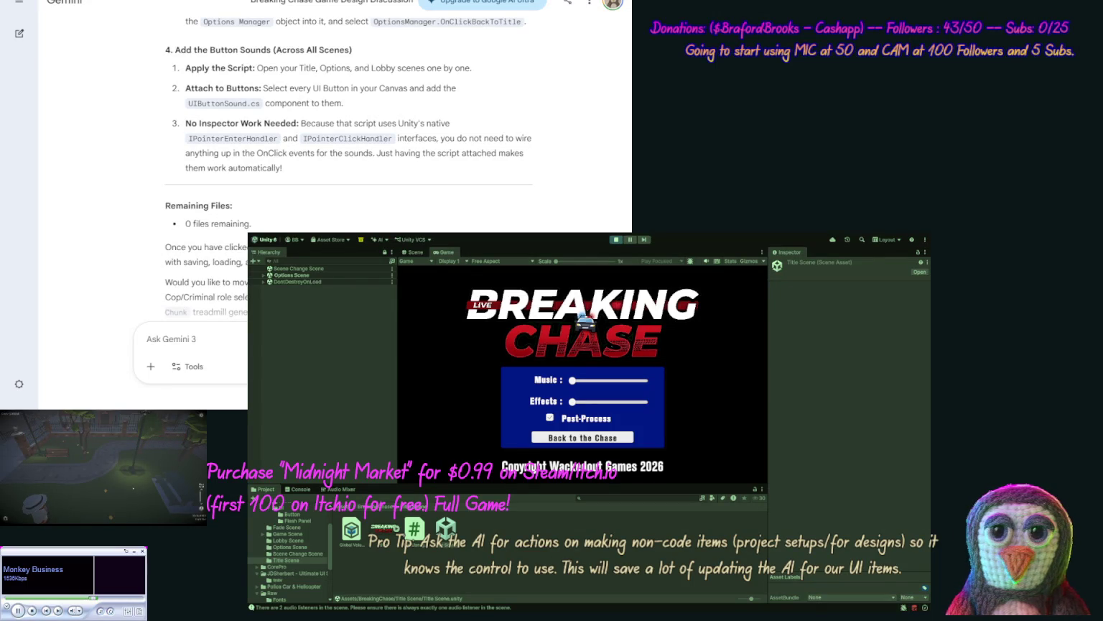
{"action": "left_click", "coordinate": [582, 437]}
{"action": "left_click", "coordinate": [580, 413]}
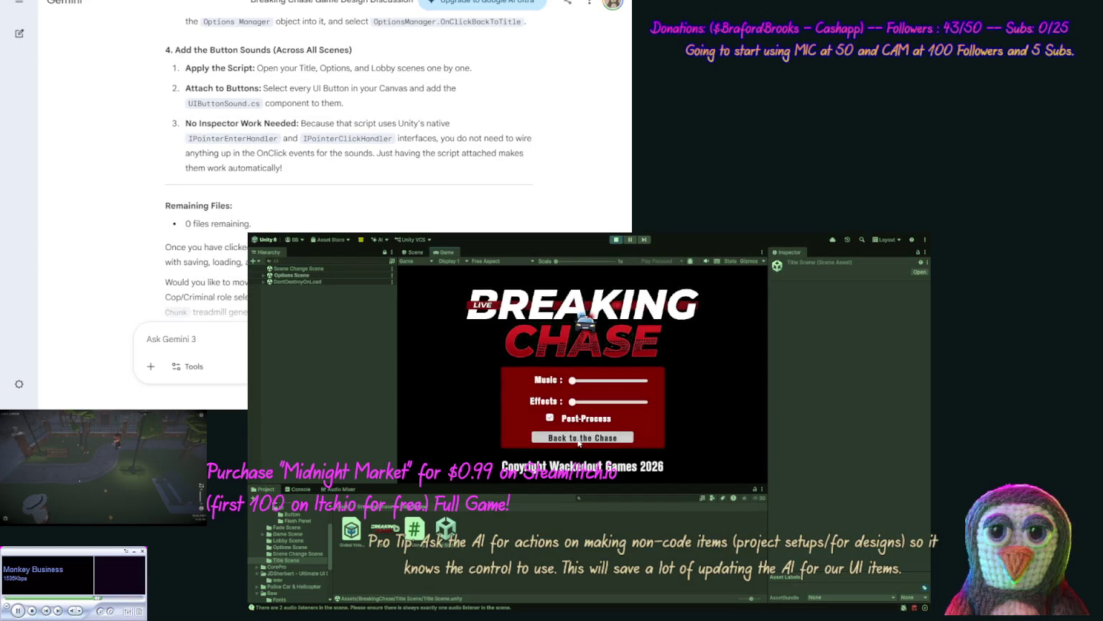
{"action": "left_click", "coordinate": [578, 438]}
{"action": "left_click", "coordinate": [582, 413]}
{"action": "left_click", "coordinate": [581, 438]}
{"action": "left_click", "coordinate": [559, 419]}
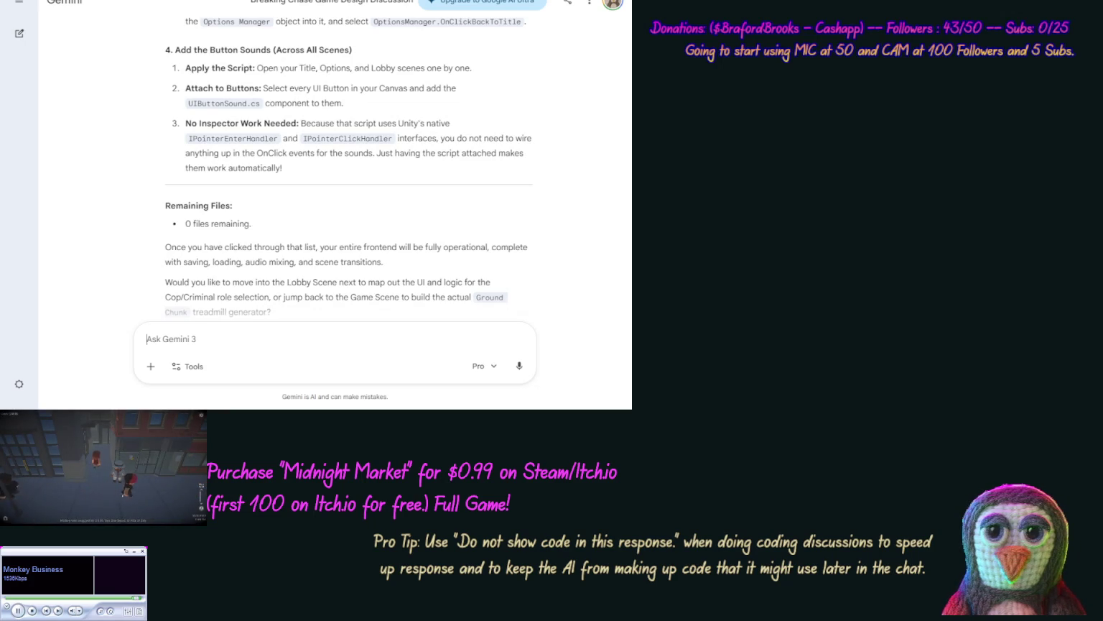
Step: Type the Gemini question 'Where do we link our Audio Mixed with the UI Audio Source in our SC Scene', fixing 'Ausio'
{"action": "type", "text": "Wher"}
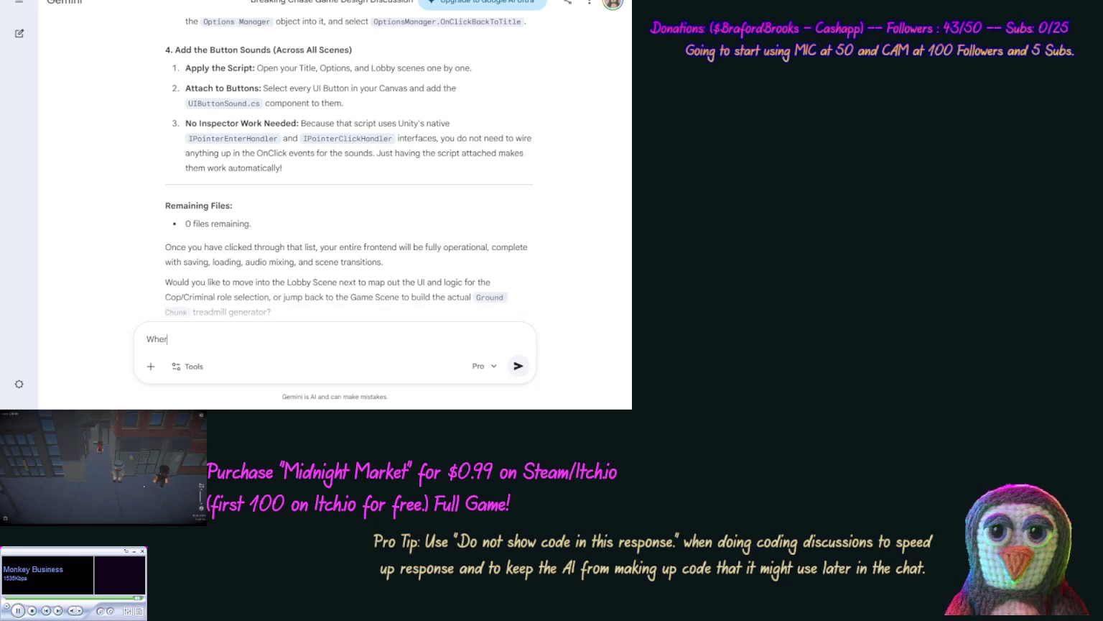
{"action": "type", "text": "e do "}
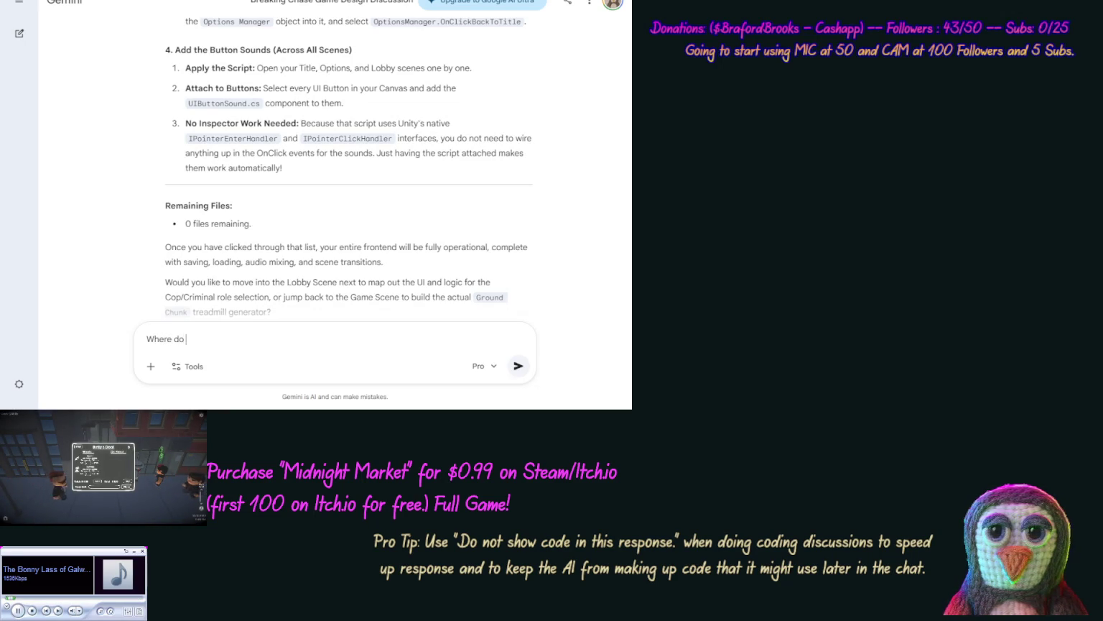
{"action": "type", "text": "we link"}
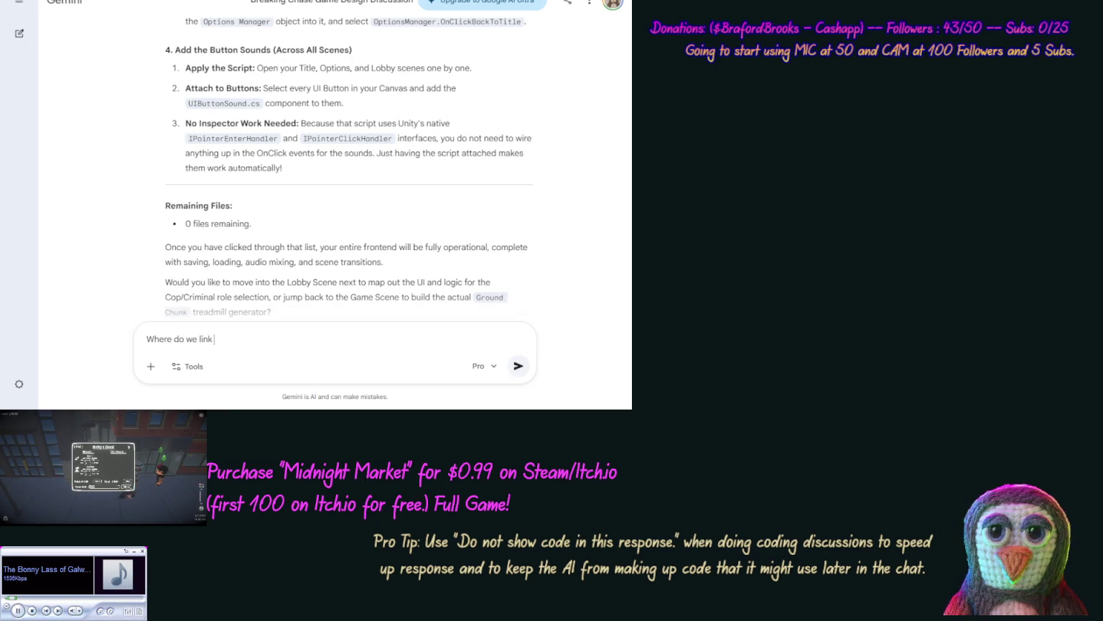
{"action": "type", "text": " our Aus"}
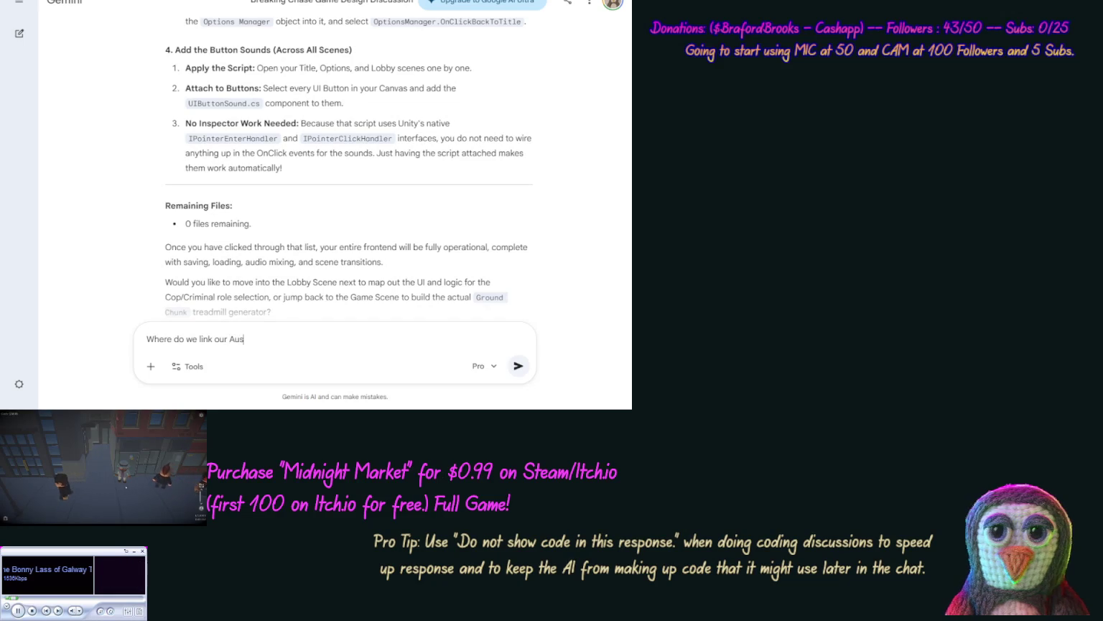
{"action": "type", "text": "io Mixed"}
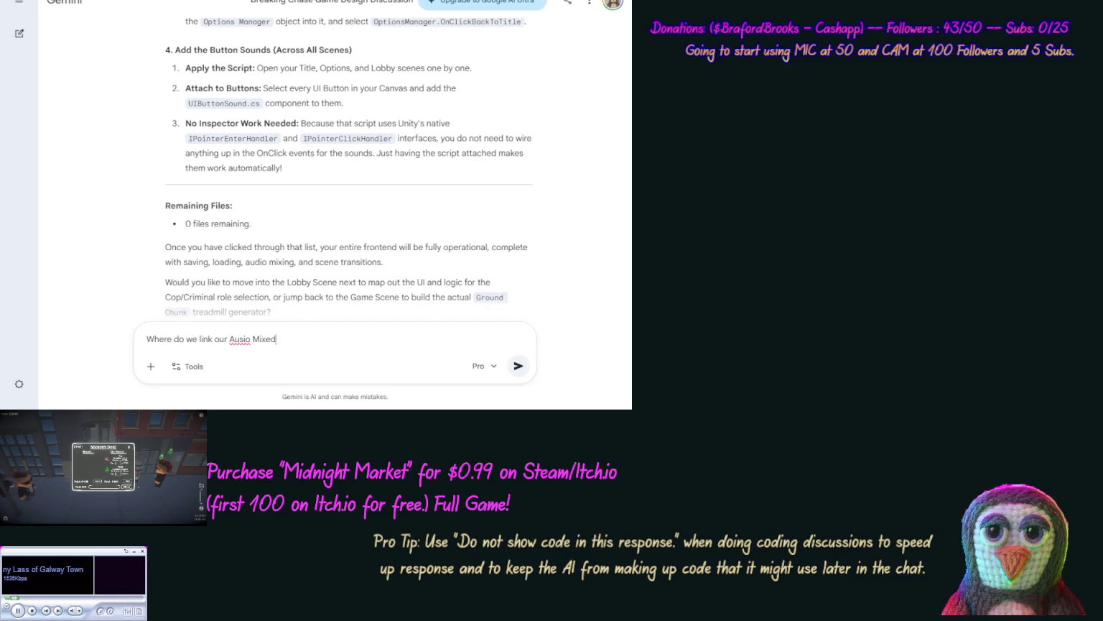
{"action": "type", "text": " with the "}
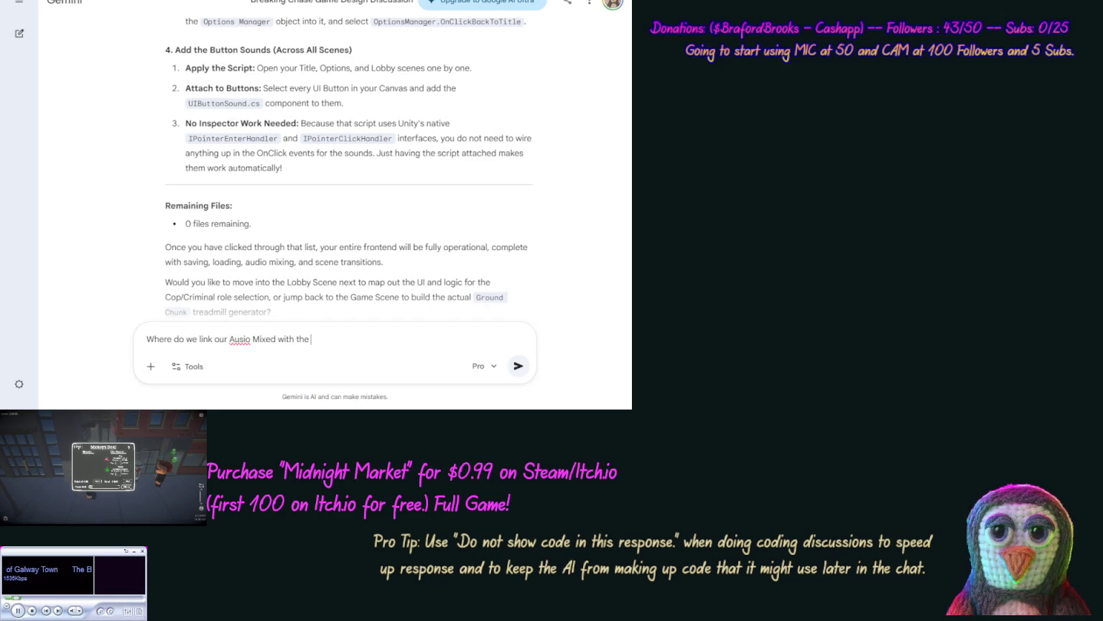
{"action": "type", "text": "Audio"}
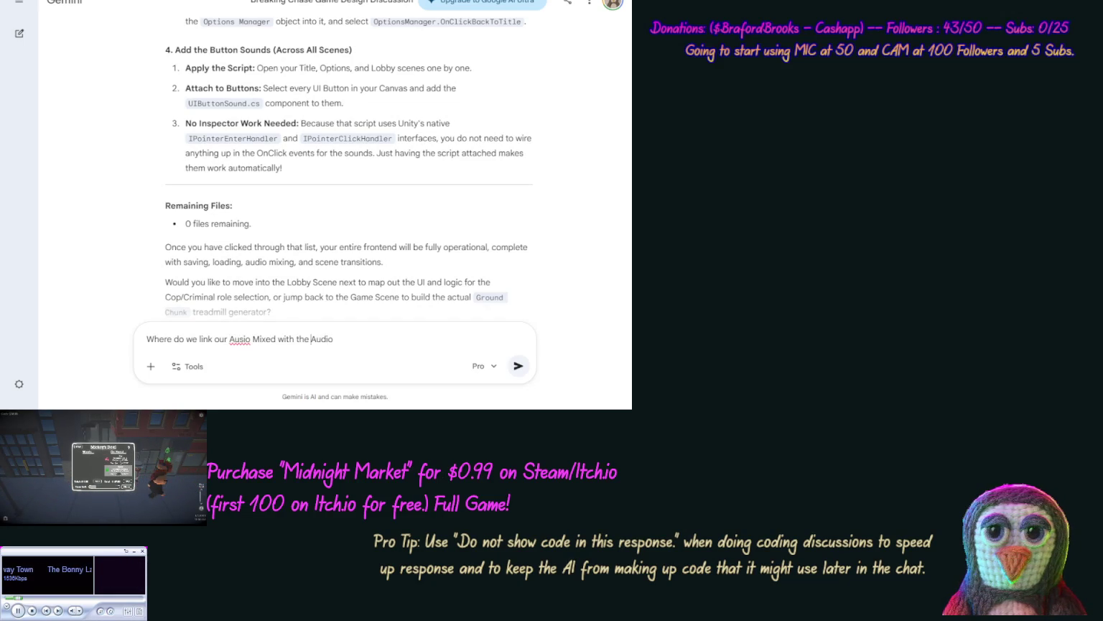
{"action": "left_click", "coordinate": [321, 339]}
{"action": "type", "text": "UI"}
{"action": "left_click", "coordinate": [229, 339]}
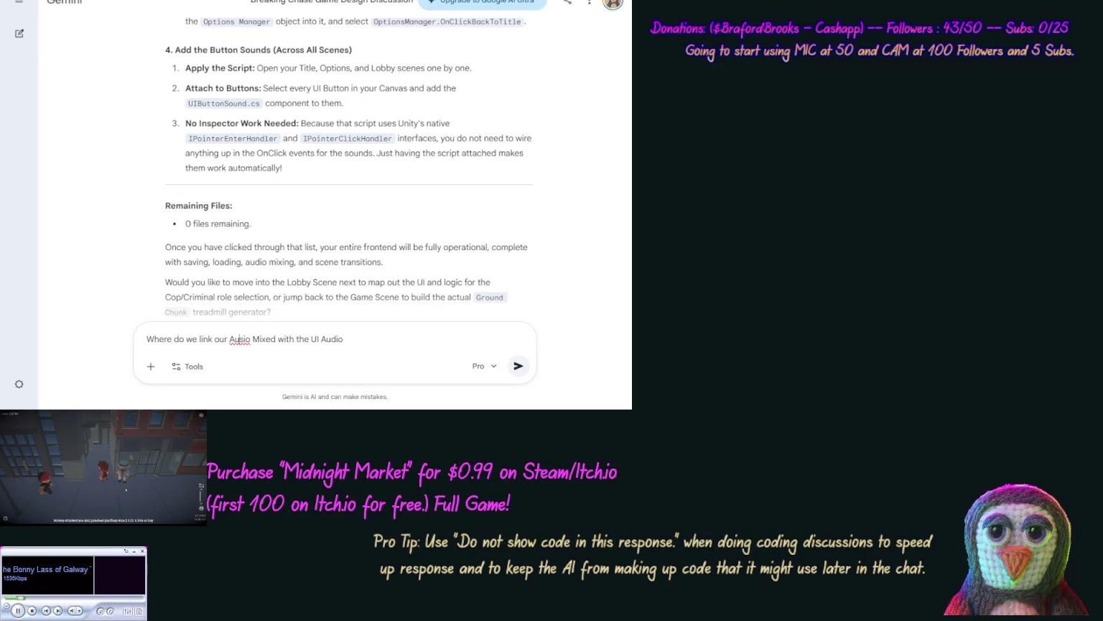
{"action": "left_click", "coordinate": [245, 339]}
{"action": "key", "text": "BackSpace"}
{"action": "type", "text": "dio"}
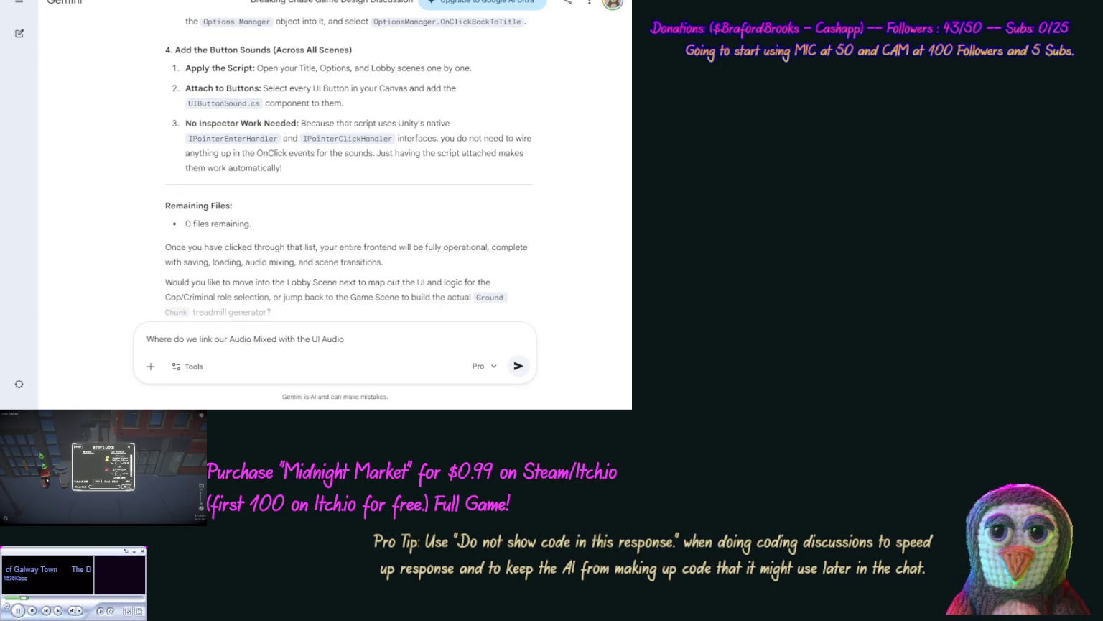
{"action": "type", "text": " S"}
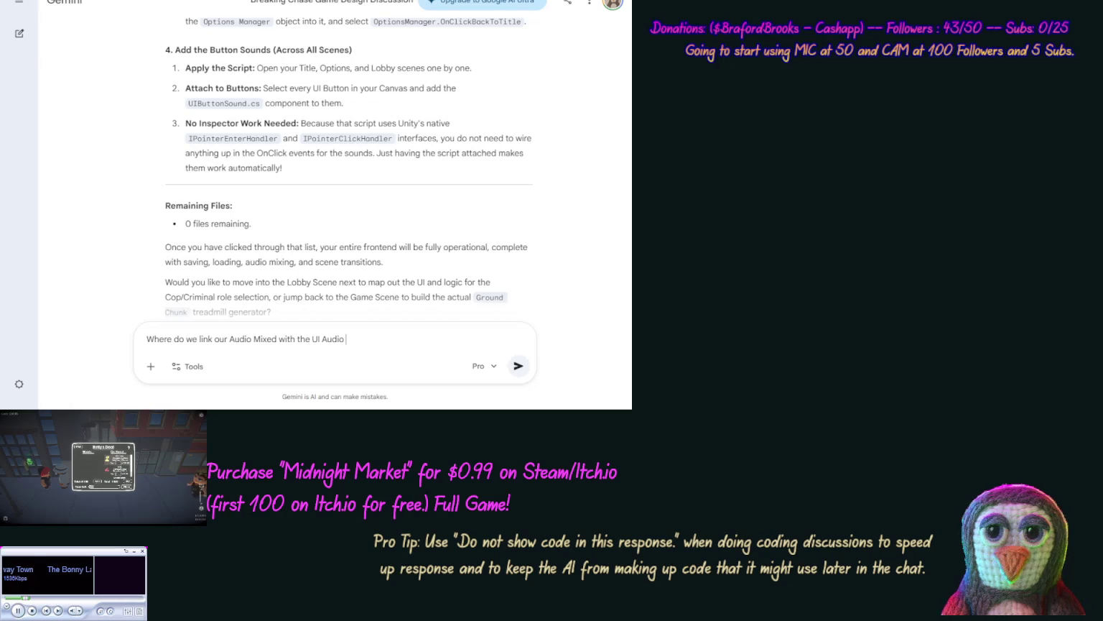
{"action": "type", "text": "our"}
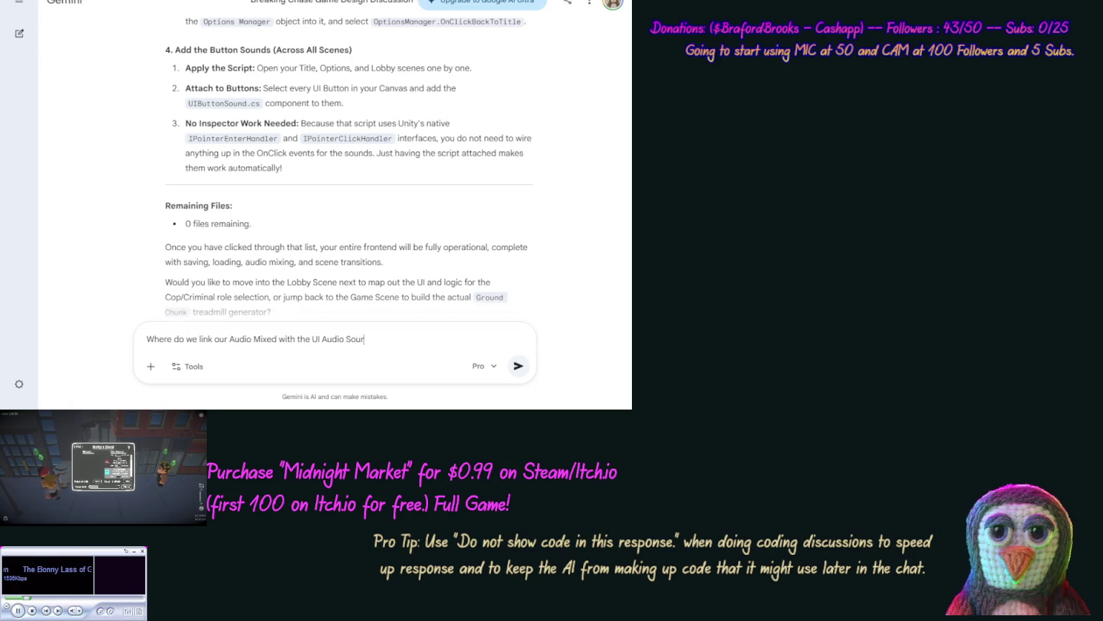
{"action": "type", "text": "ce in "}
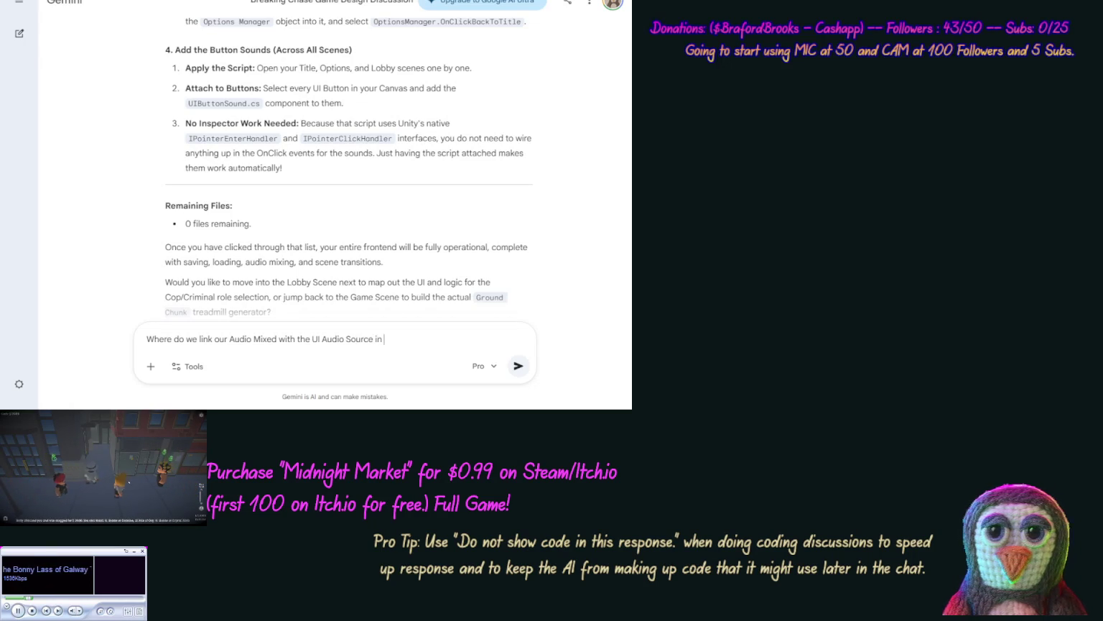
{"action": "type", "text": "our "}
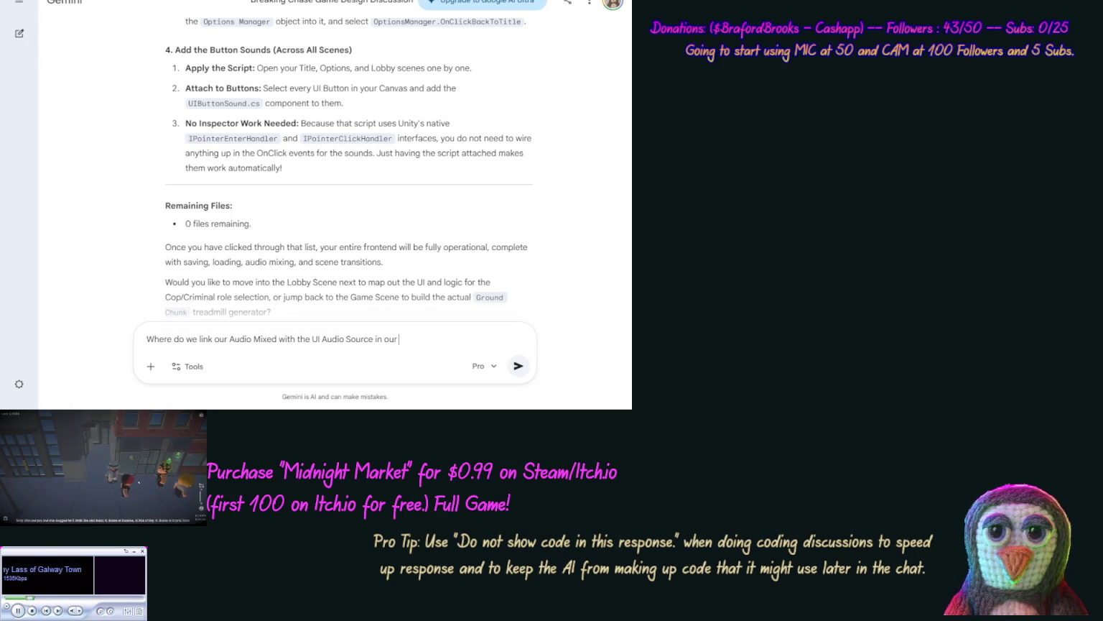
{"action": "type", "text": "SC S"}
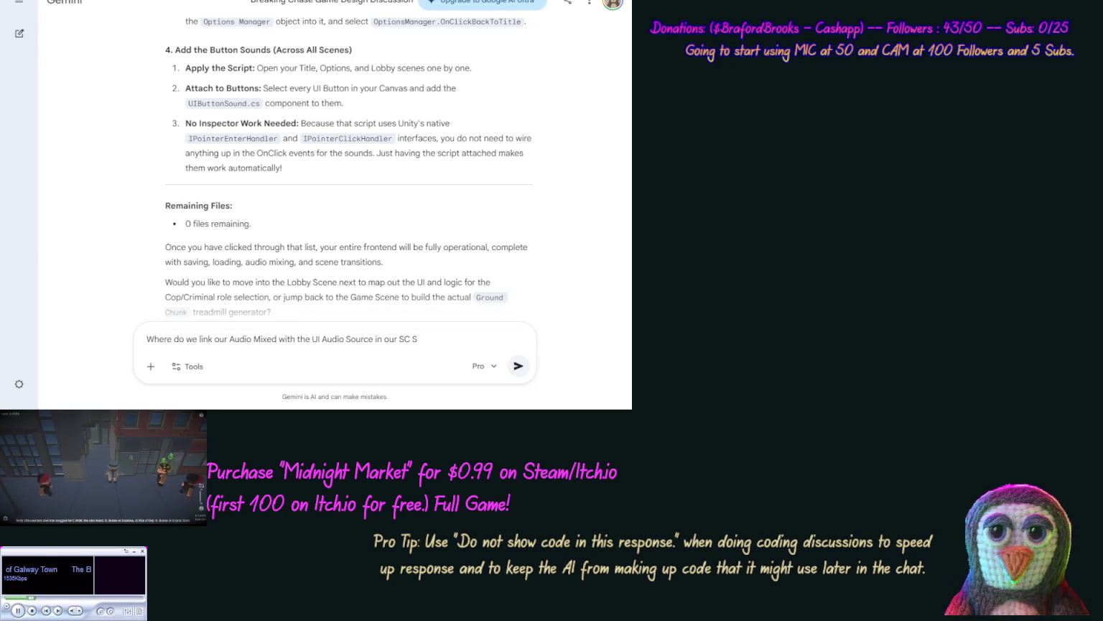
{"action": "type", "text": "cene."}
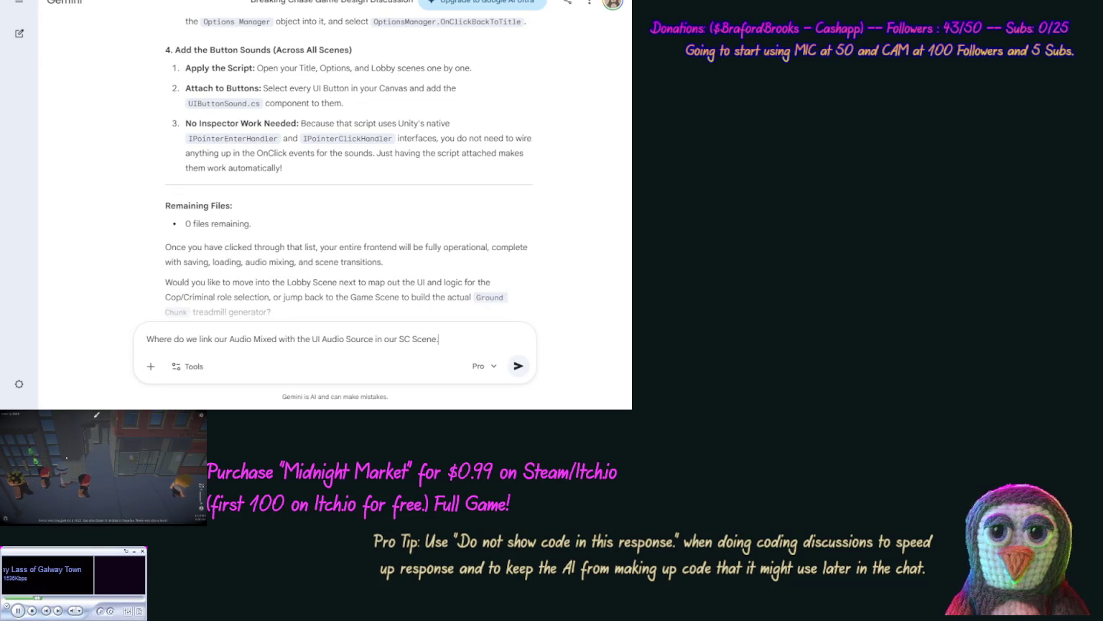
{"action": "key", "text": "alt+Tab"}
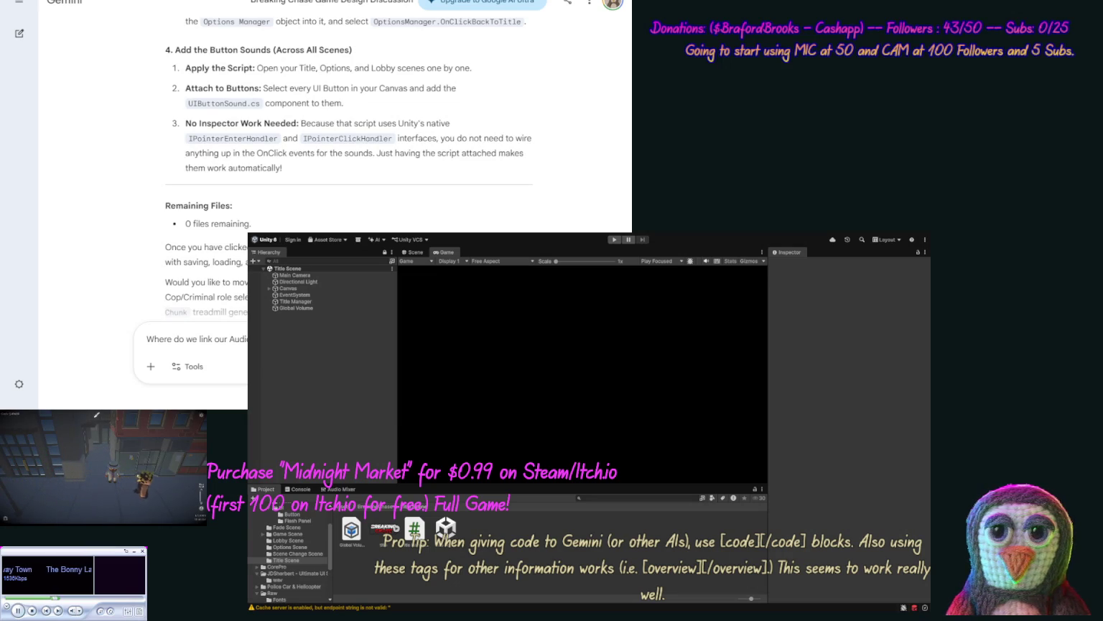
Step: Add the plan for another Music audio source to the prompt and send it to Gemini
{"action": "type", "text": "Scene."}
{"action": "key", "text": "ctrl+Left"}
{"action": "type", "text": "SC "}
{"action": "type", "text": "another audi"}
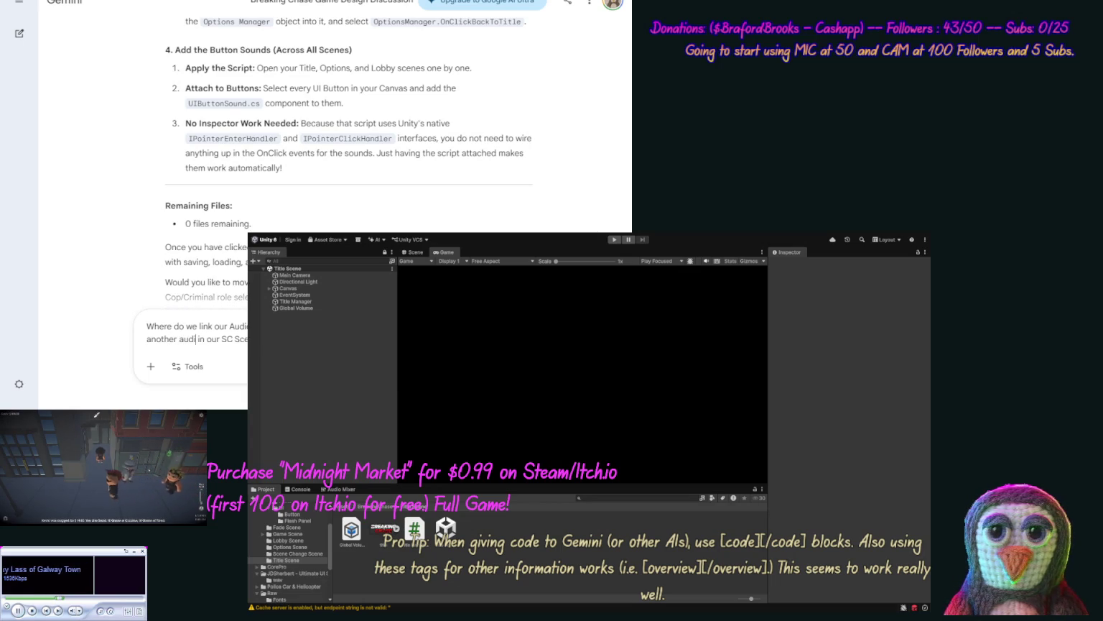
{"action": "type", "text": "o source"}
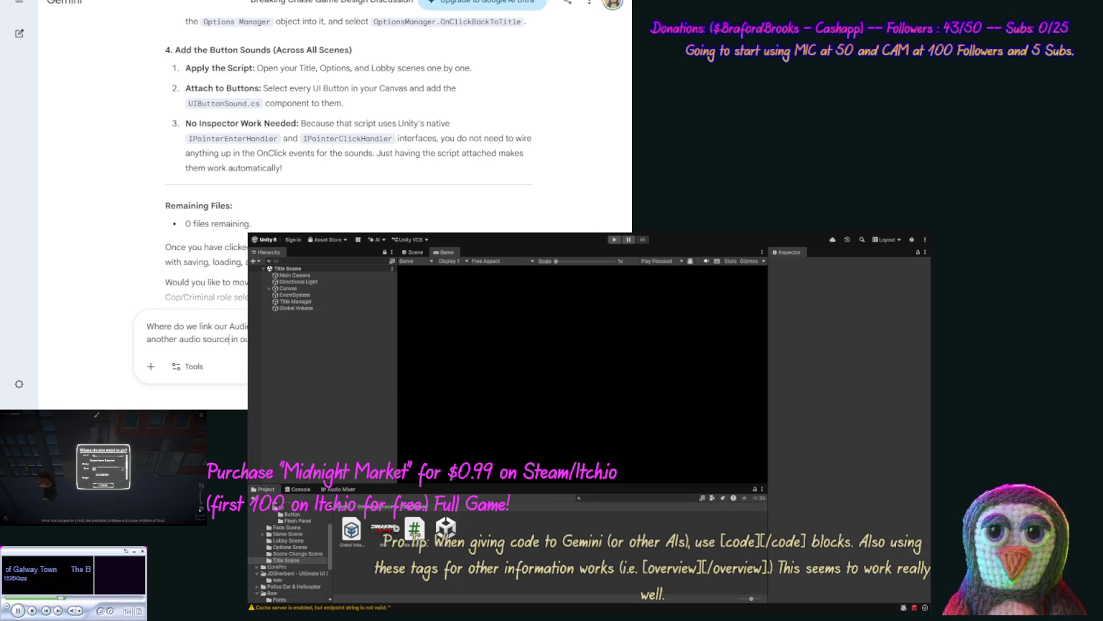
{"action": "type", "text": "  M"}
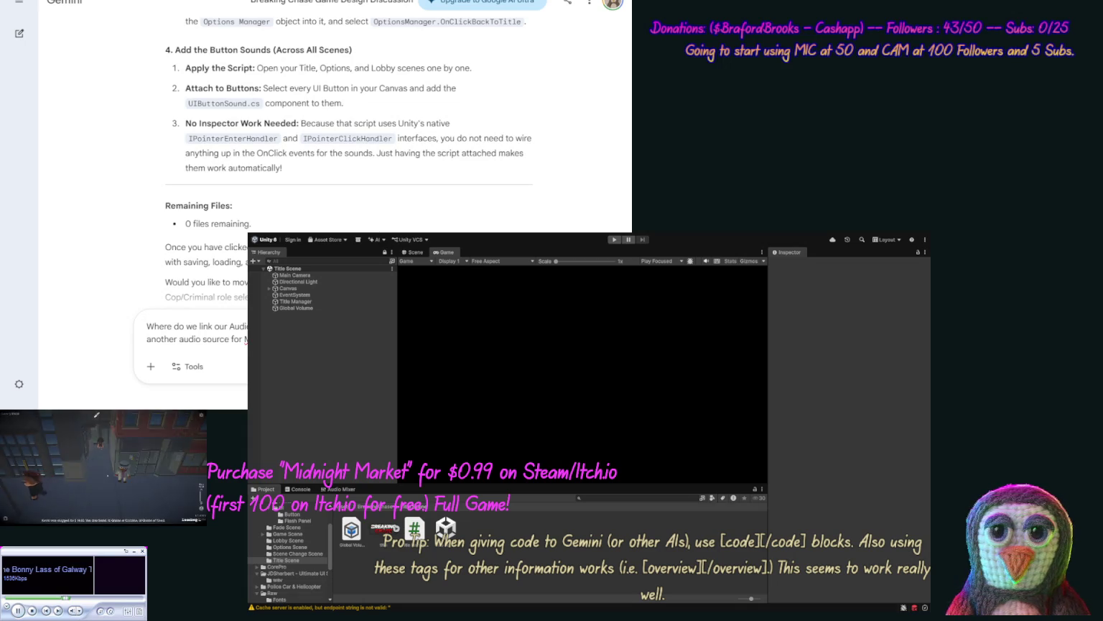
{"action": "key", "text": "ctrl+shift+Left"}
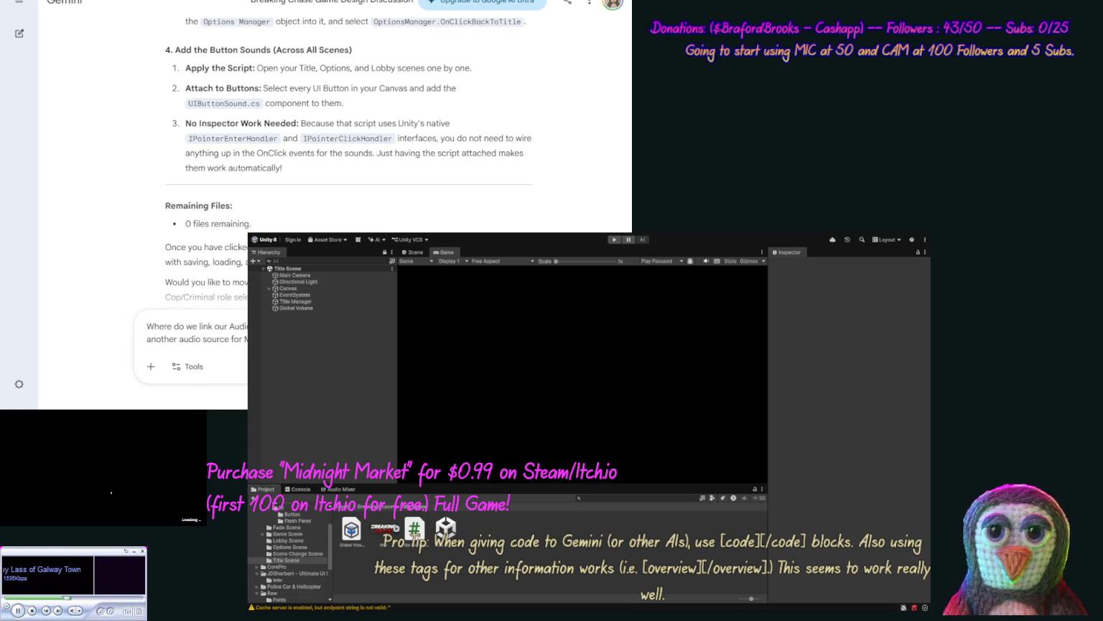
{"action": "key", "text": "Return"}
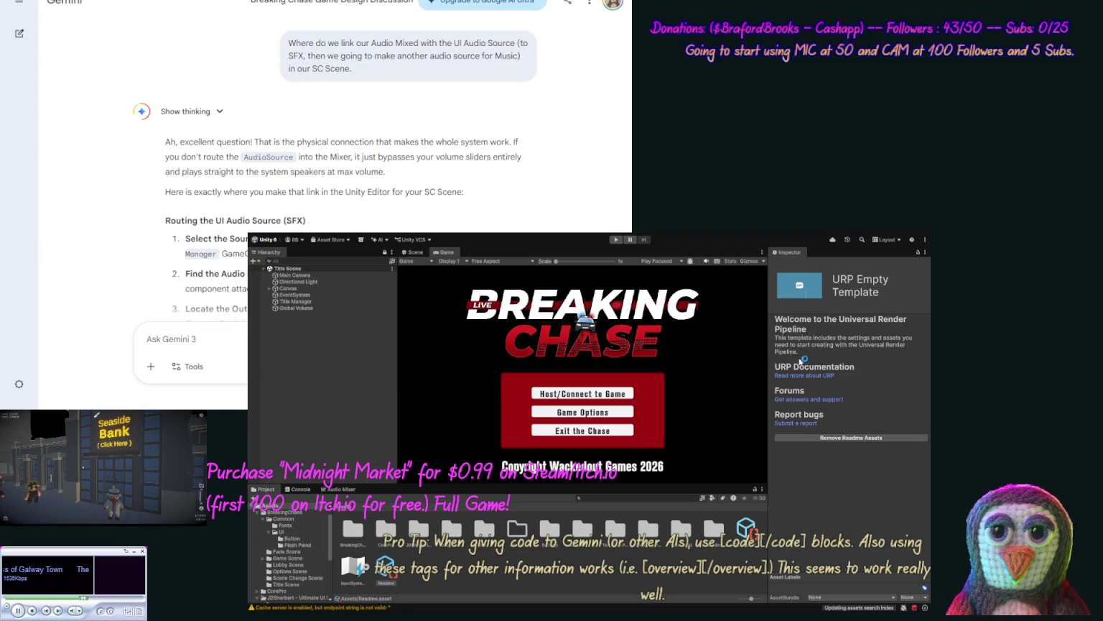
Step: Expand Canvas > Main Panel > Flash Panel > Menu Items to reveal the title menu buttons
{"action": "left_click", "coordinate": [309, 302]}
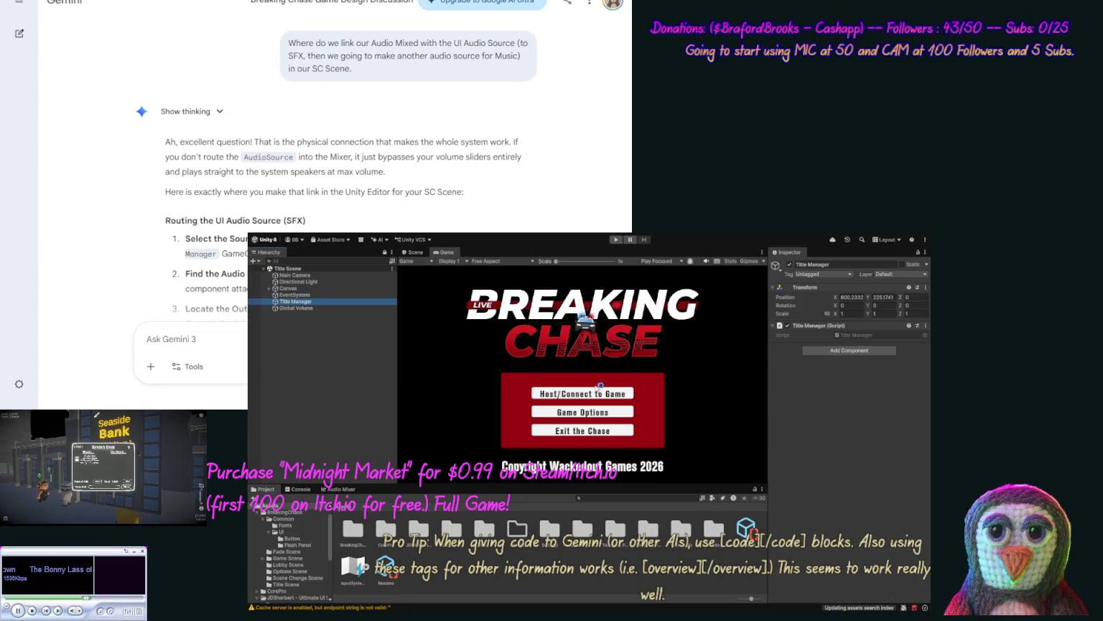
{"action": "left_click", "coordinate": [271, 288]}
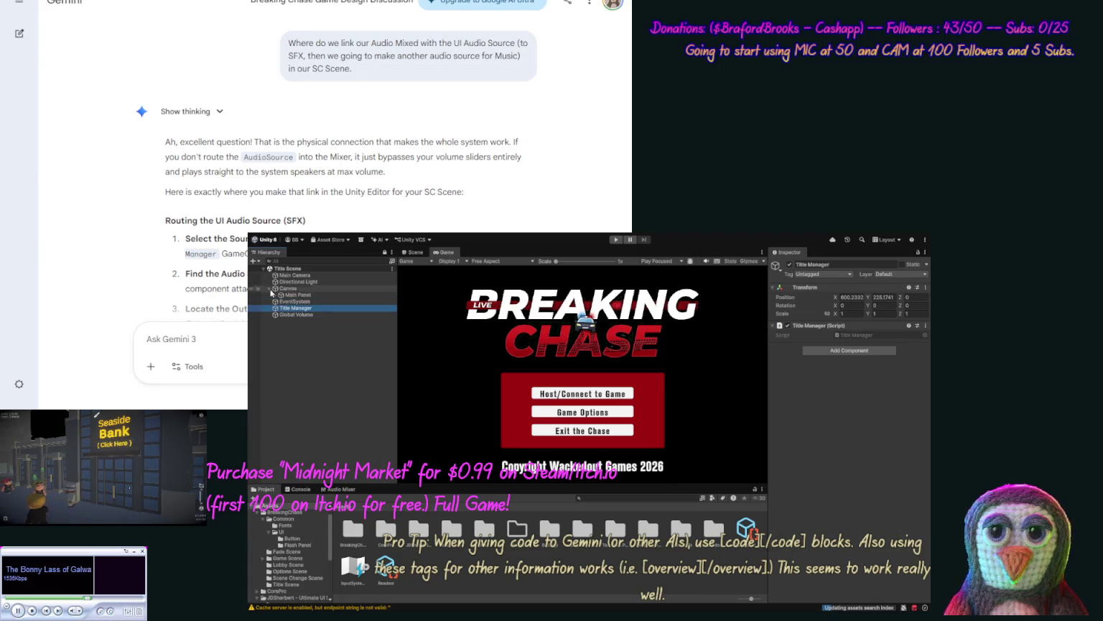
{"action": "left_click", "coordinate": [276, 295]}
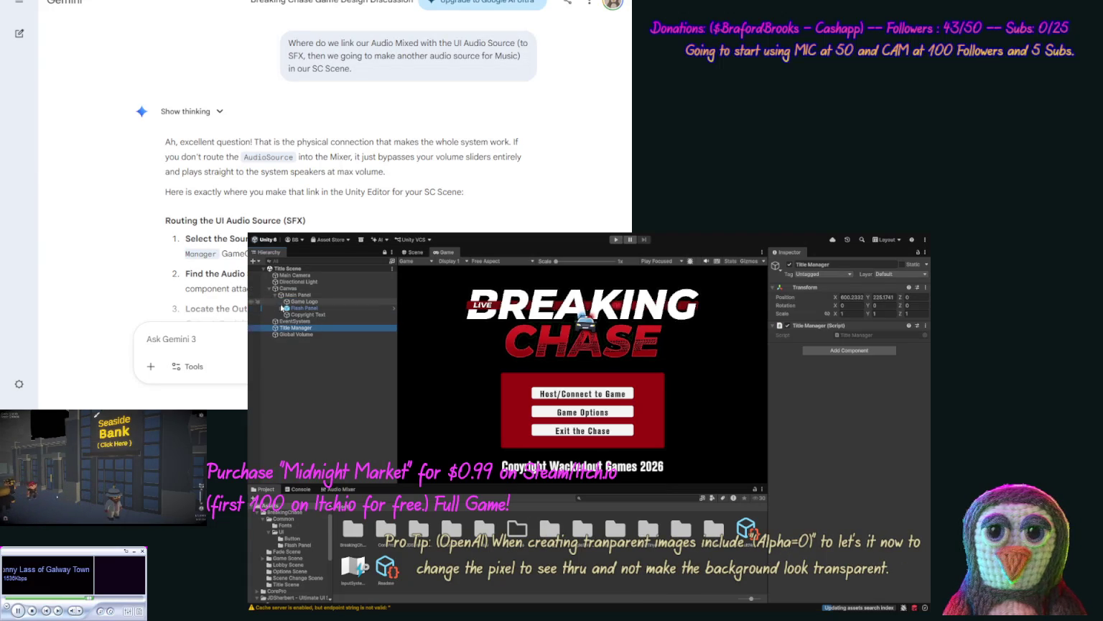
{"action": "left_click", "coordinate": [281, 309]}
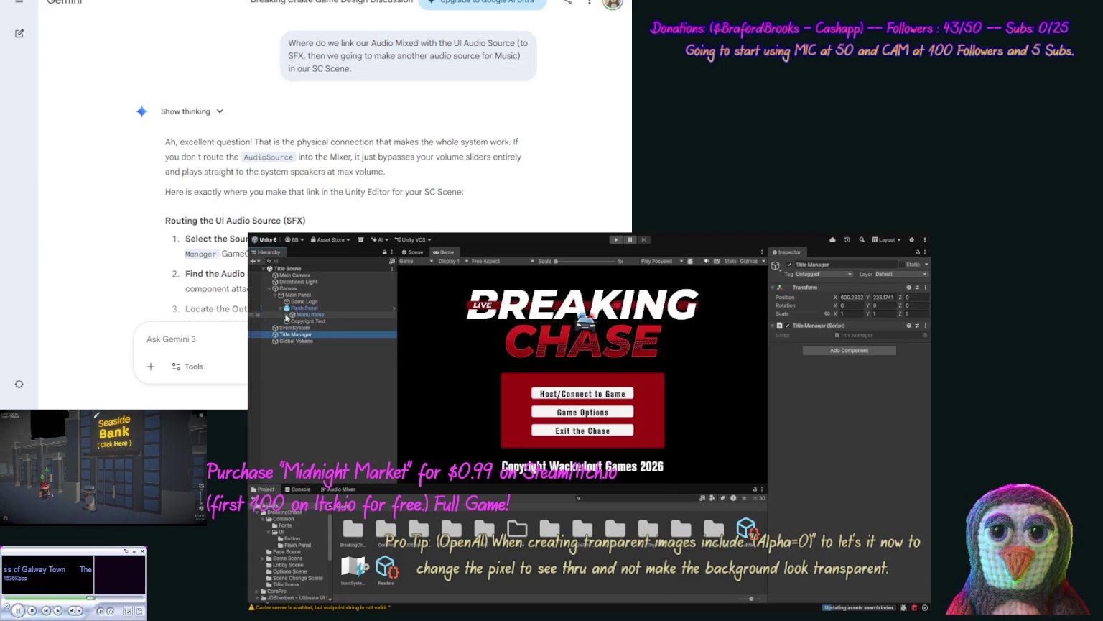
{"action": "left_click", "coordinate": [287, 315]}
{"action": "left_click", "coordinate": [320, 335]}
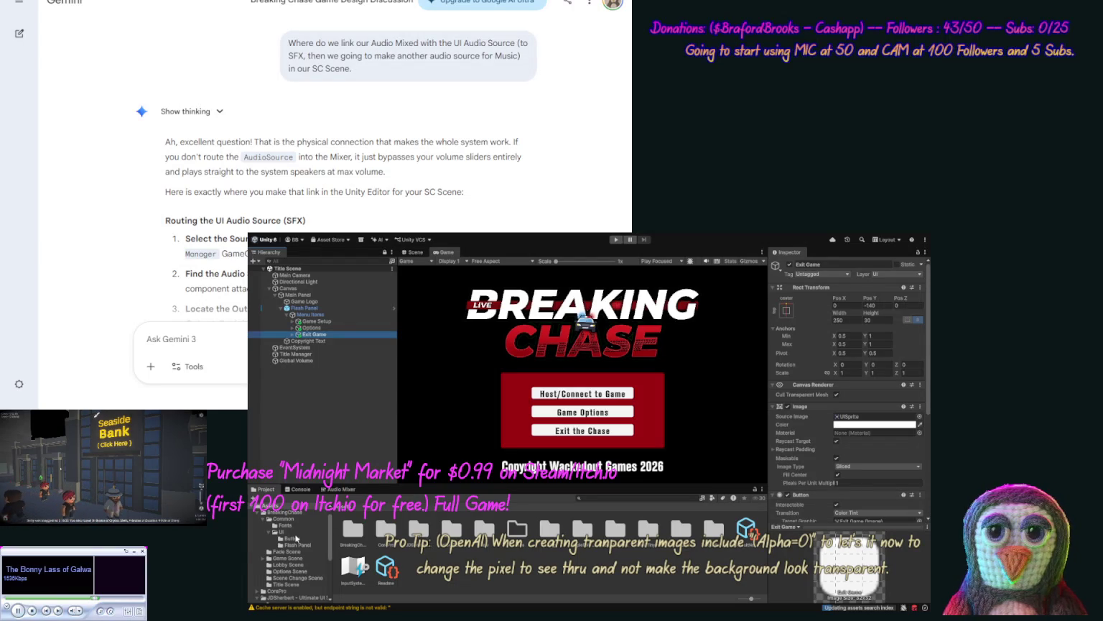
Step: Attach the UIButton script from the Button folder to the Game Setup button
{"action": "left_click", "coordinate": [295, 538]}
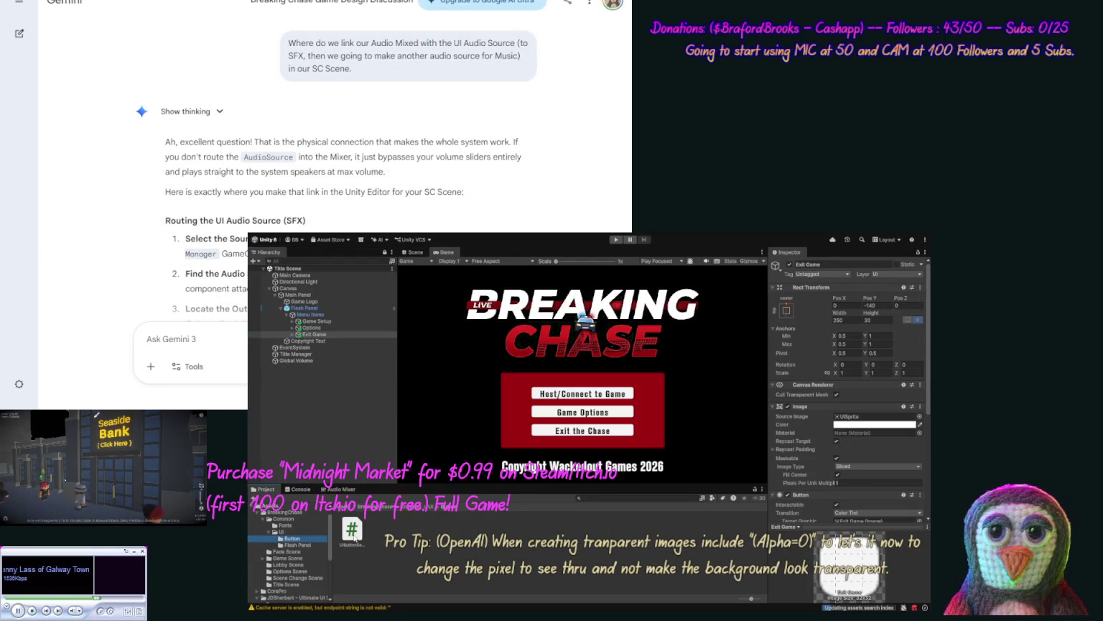
{"action": "left_click", "coordinate": [311, 335]}
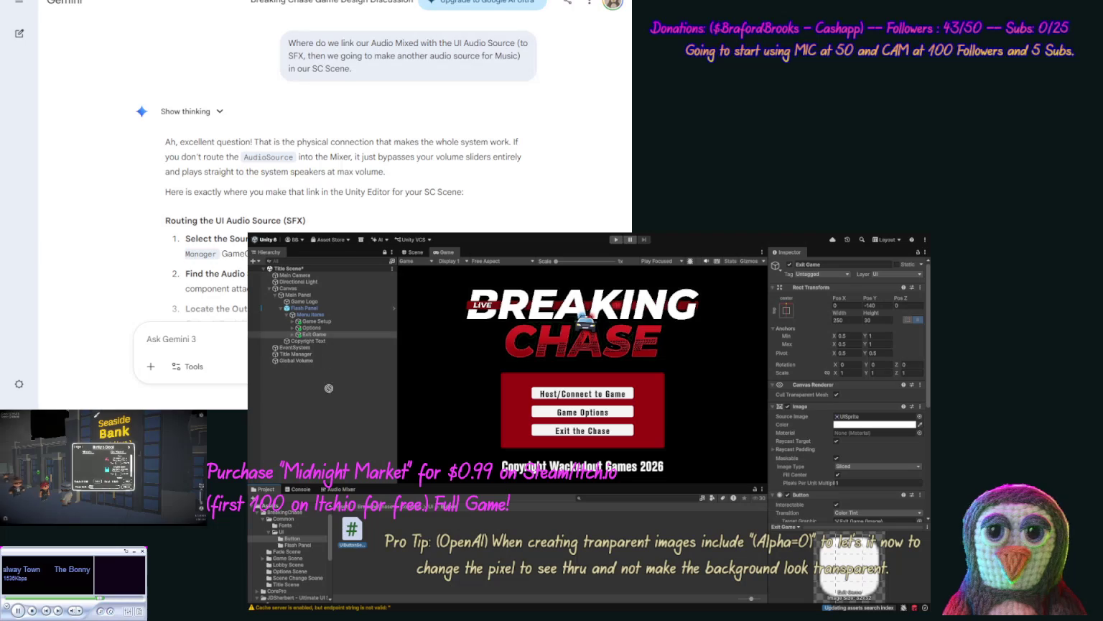
{"action": "left_click", "coordinate": [313, 328]}
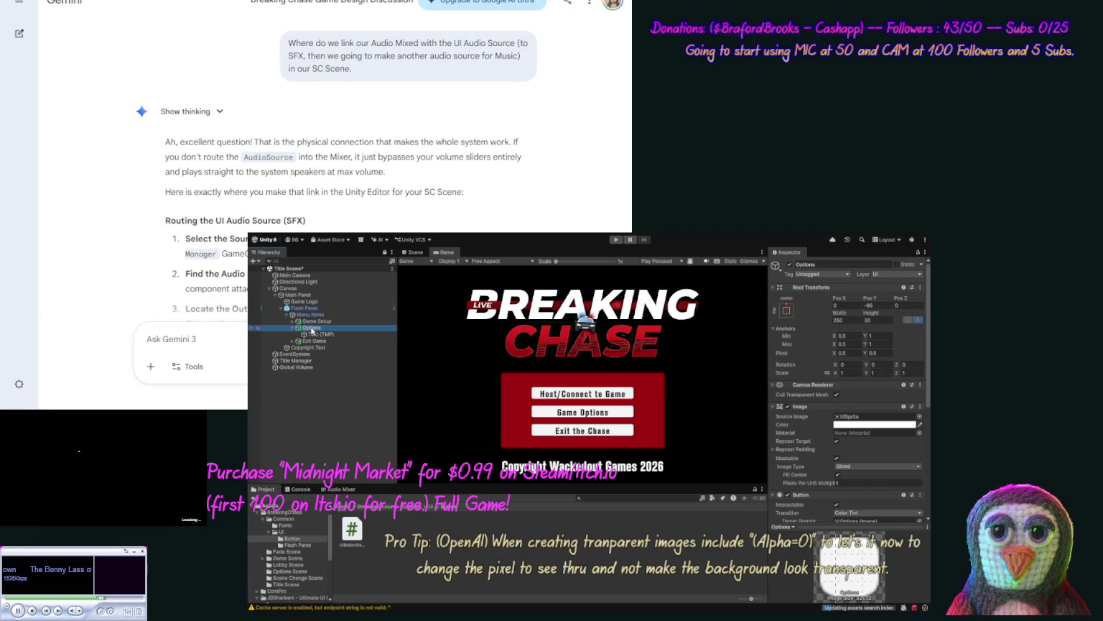
{"action": "left_click_drag", "start_coordinate": [352, 532], "coordinate": [317, 325]}
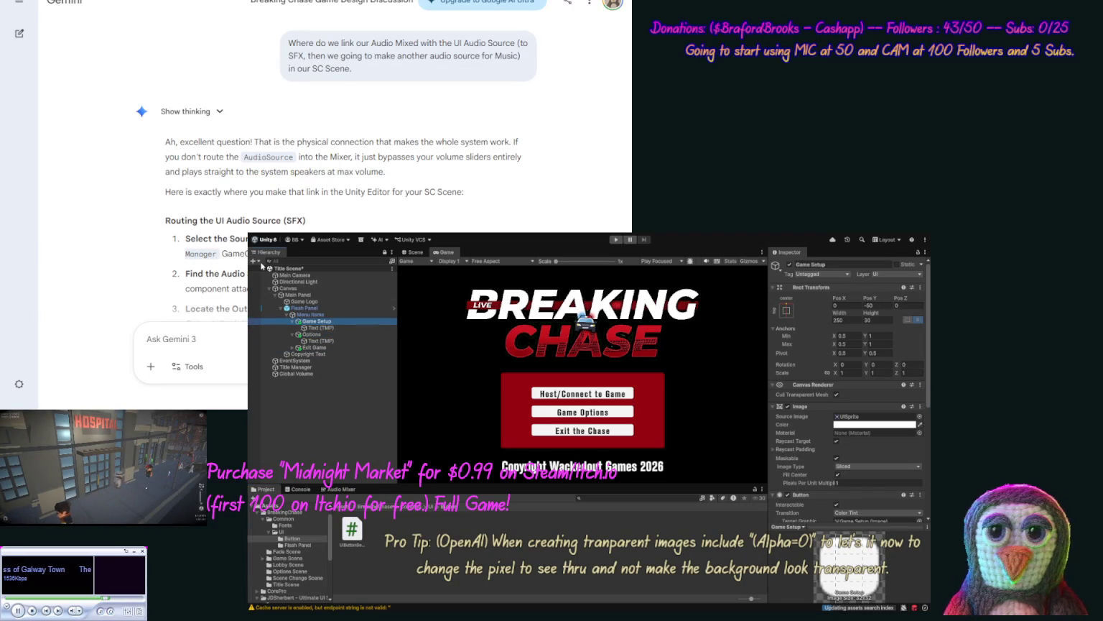
Step: Run the game and raise the Music and Effects sliders on the options screen
{"action": "left_click", "coordinate": [617, 241]}
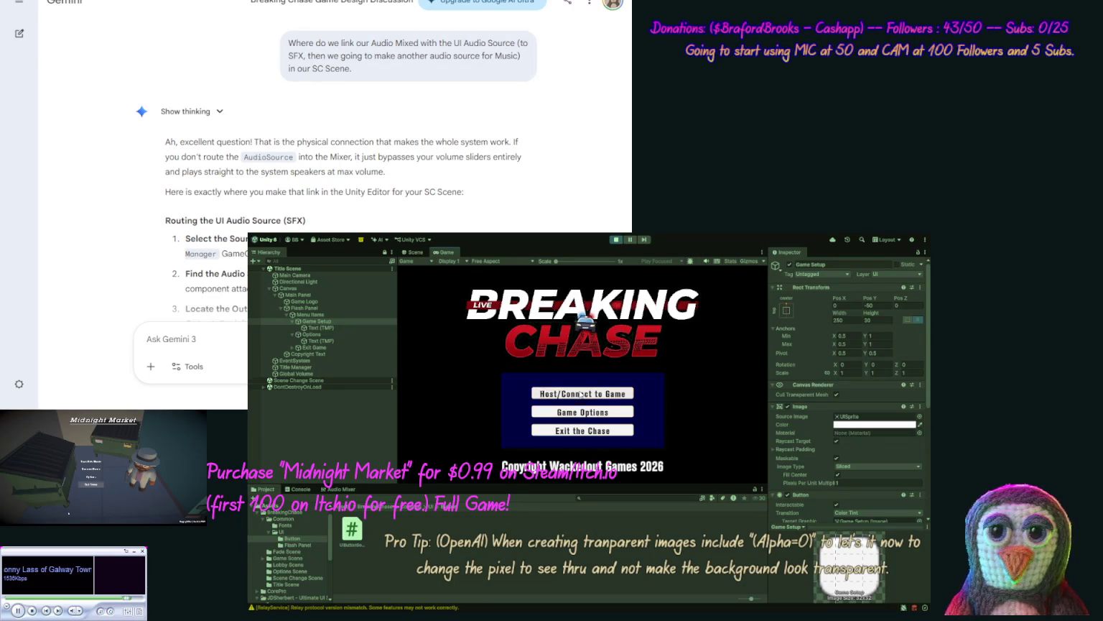
{"action": "left_click", "coordinate": [585, 412]}
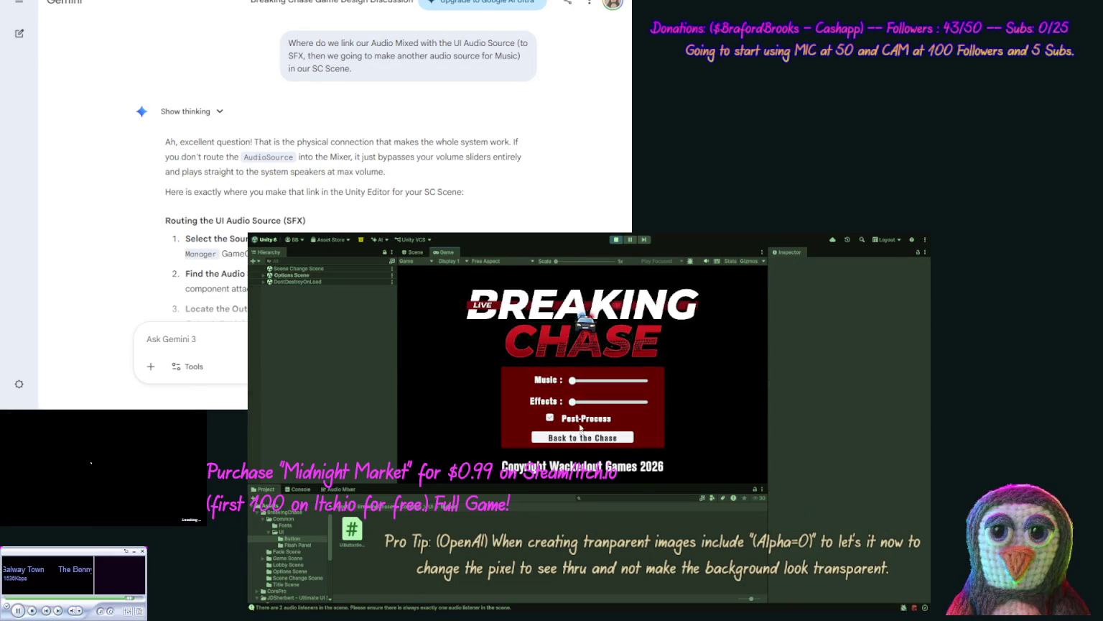
{"action": "left_click_drag", "start_coordinate": [573, 380], "coordinate": [629, 380]}
{"action": "left_click_drag", "start_coordinate": [572, 403], "coordinate": [644, 403]}
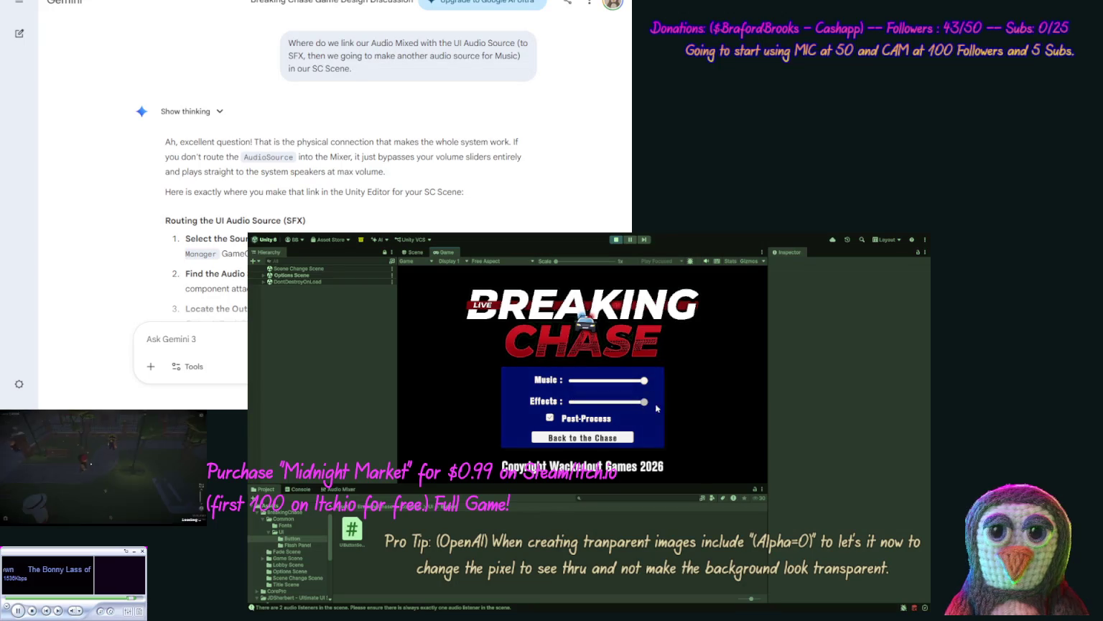
{"action": "left_click", "coordinate": [578, 437]}
{"action": "left_click", "coordinate": [582, 420]}
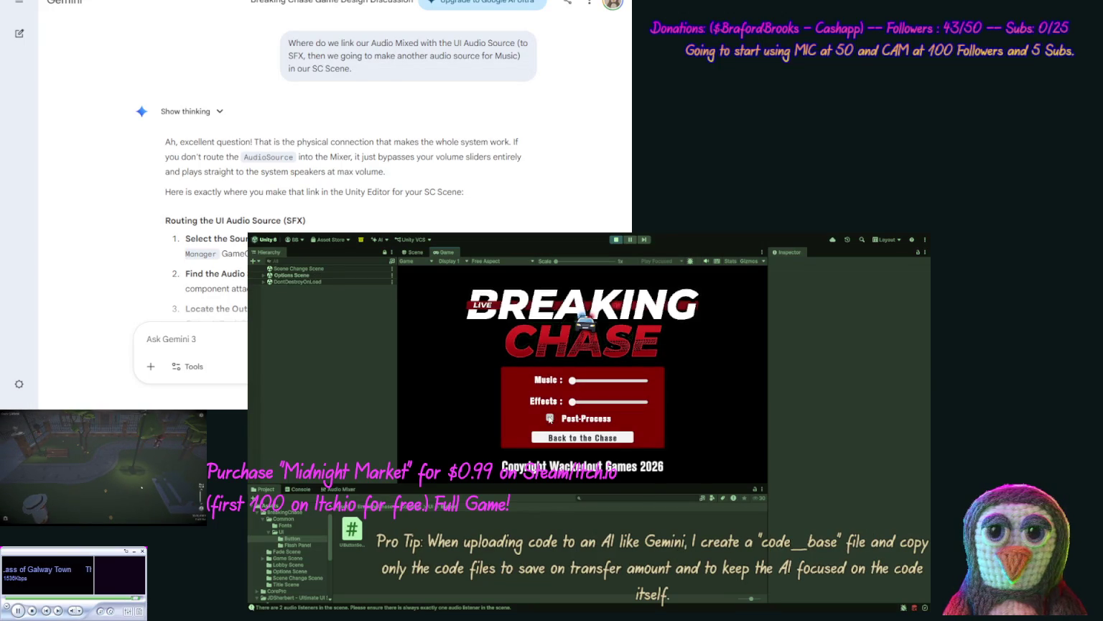
{"action": "left_click", "coordinate": [573, 438]}
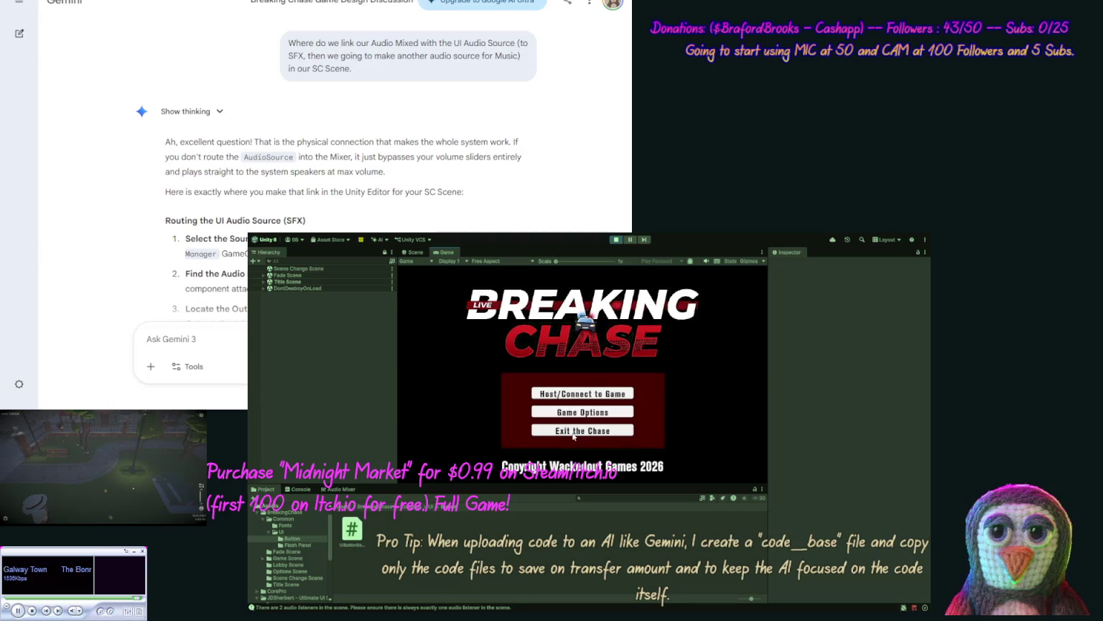
Step: Set Effects and Music volumes to maximum, return to the main menu, and exit the game
{"action": "left_click", "coordinate": [576, 414]}
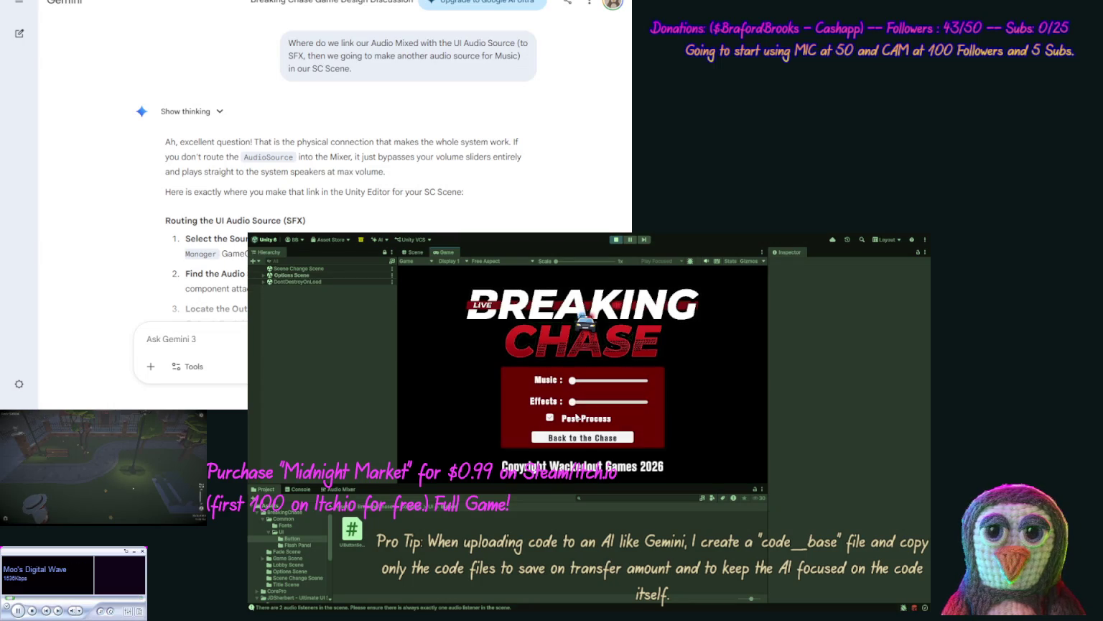
{"action": "left_click", "coordinate": [641, 407]}
{"action": "left_click_drag", "start_coordinate": [572, 381], "coordinate": [650, 390]}
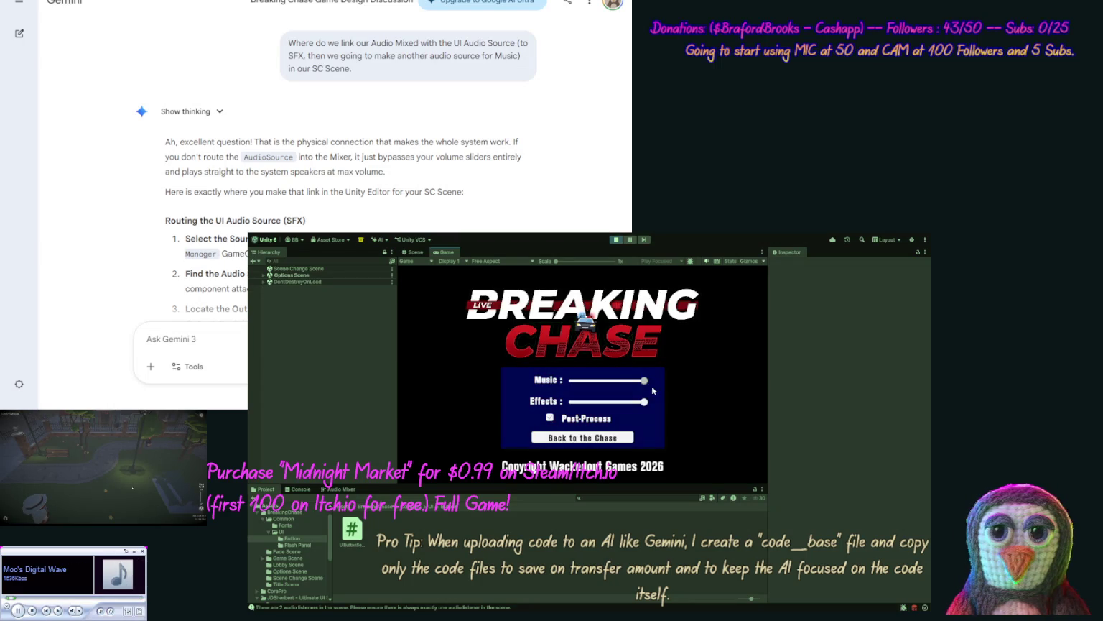
{"action": "left_click", "coordinate": [577, 436]}
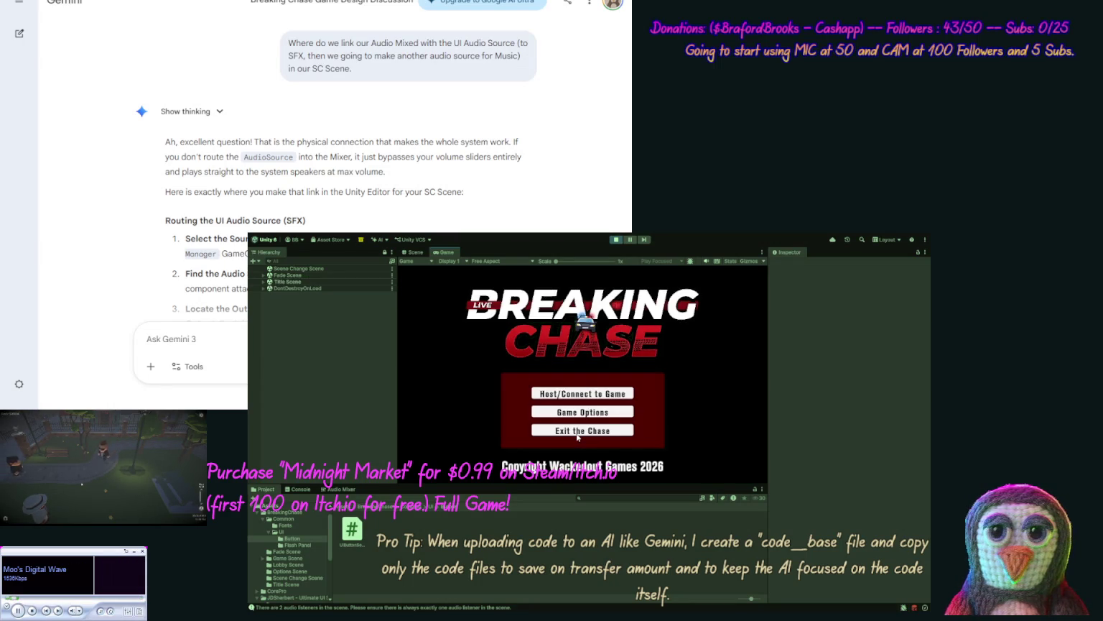
{"action": "left_click", "coordinate": [585, 433]}
{"action": "type", "text": "OK when"}
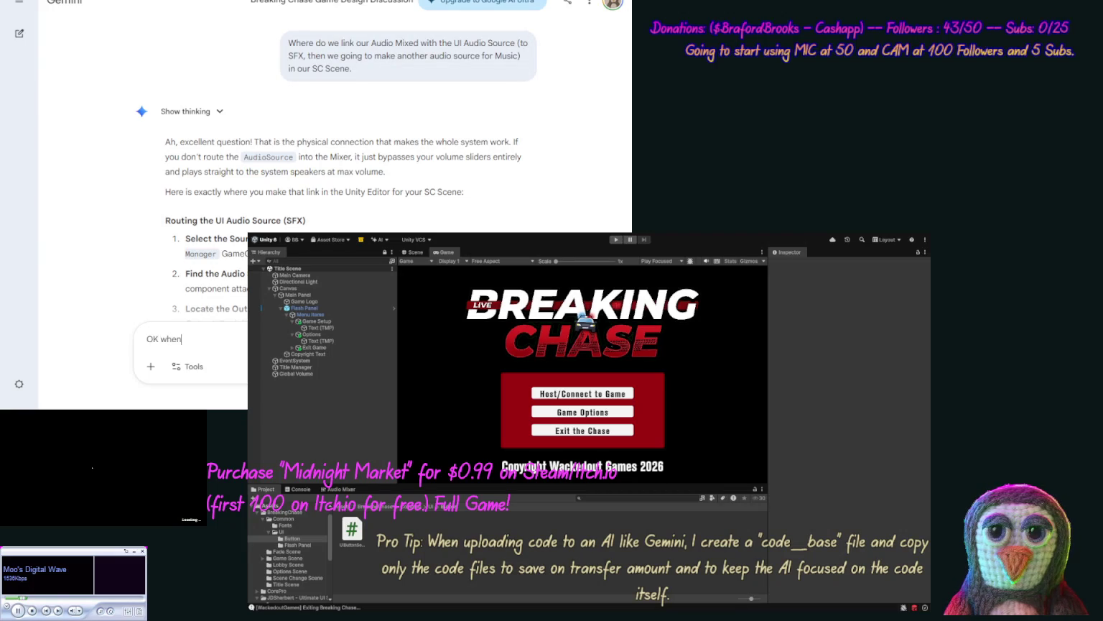
Step: Continue the Gemini follow-up with 'loading the Opti' and bring up the console log
{"action": "type", "text": "loading th"}
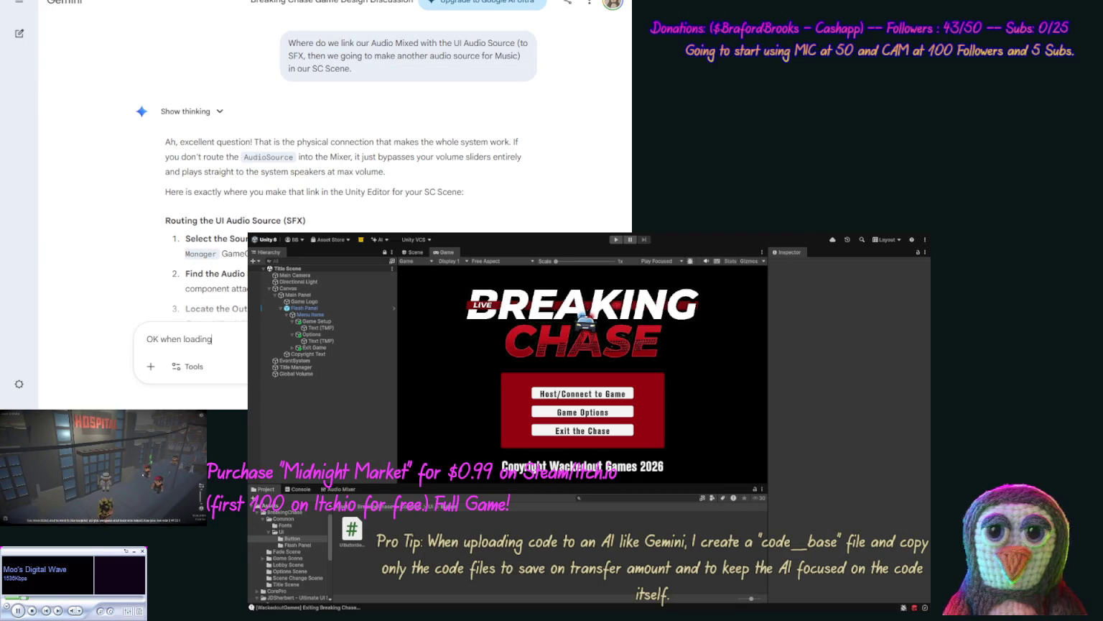
{"action": "type", "text": "e Optio"}
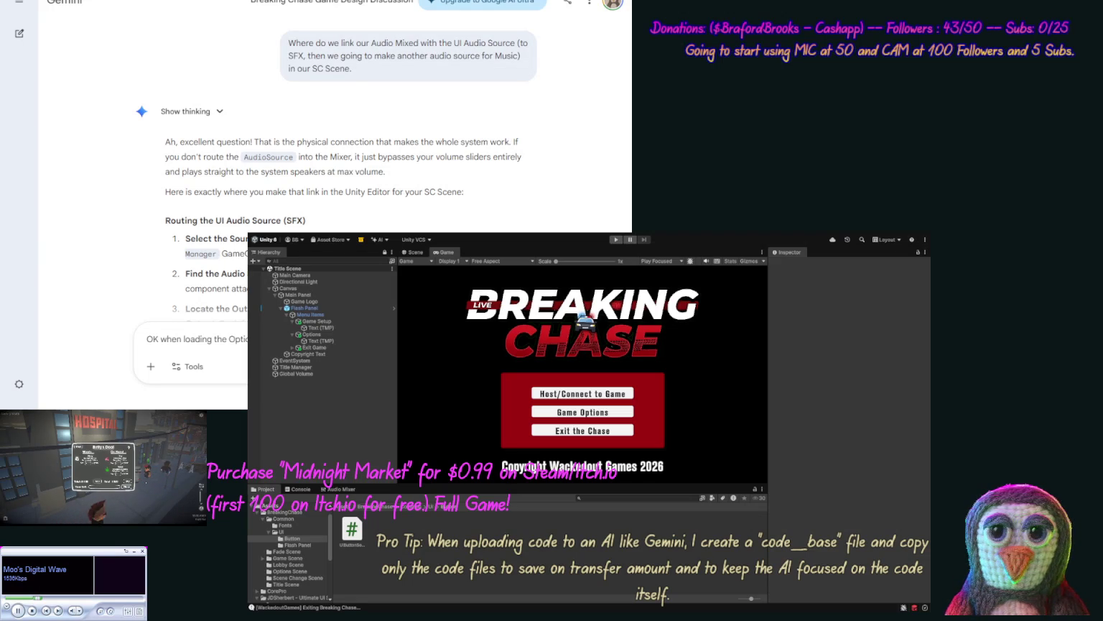
{"action": "left_click", "coordinate": [295, 491]}
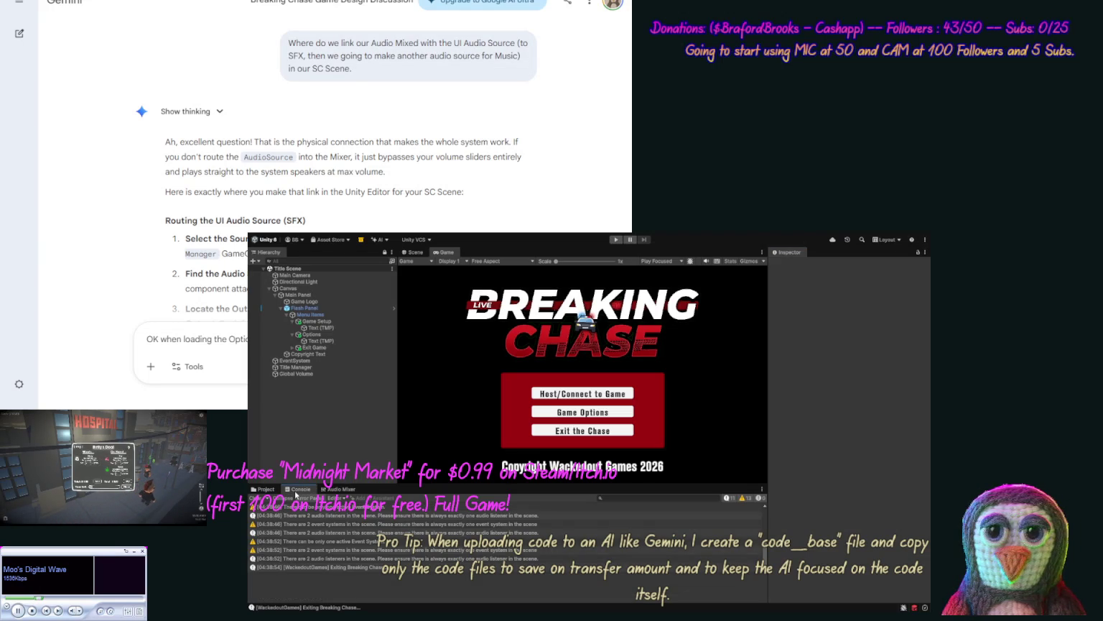
Step: Inspect the 'There are 2 event systems' console warning, then add 'so fix this, we also need to' to the draft
{"action": "left_click", "coordinate": [329, 525]}
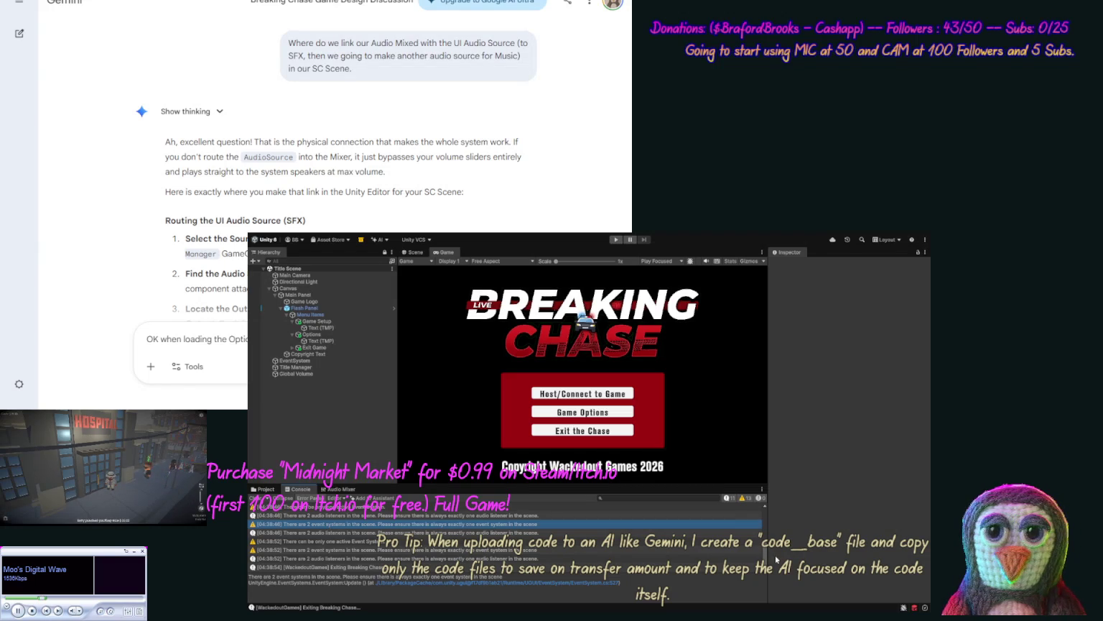
{"action": "left_click_drag", "start_coordinate": [766, 554], "coordinate": [766, 519]}
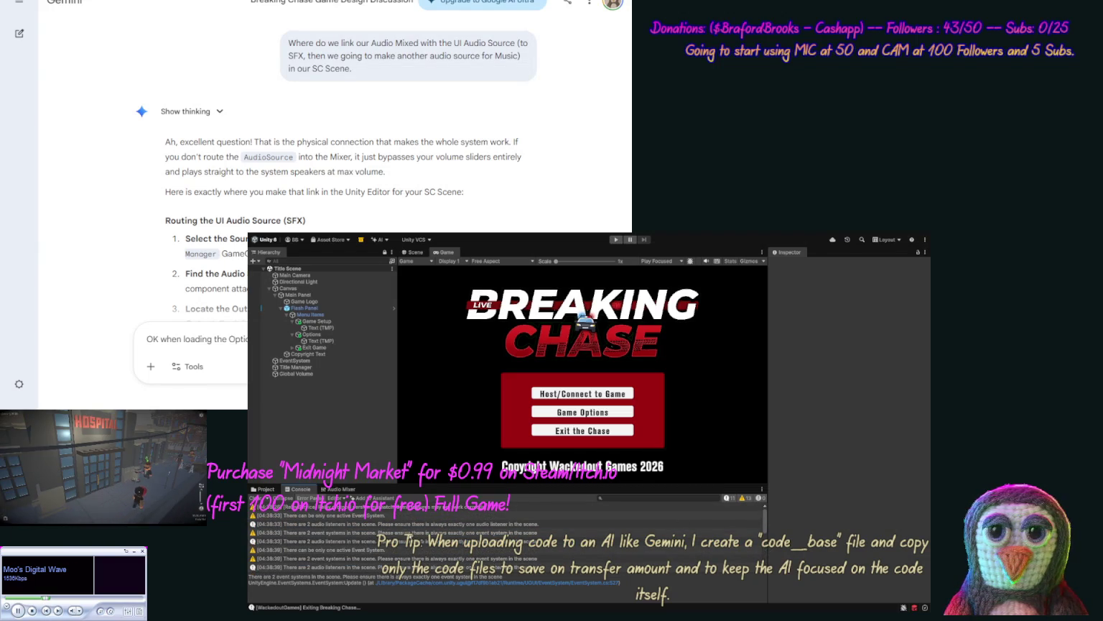
{"action": "left_click", "coordinate": [431, 532]}
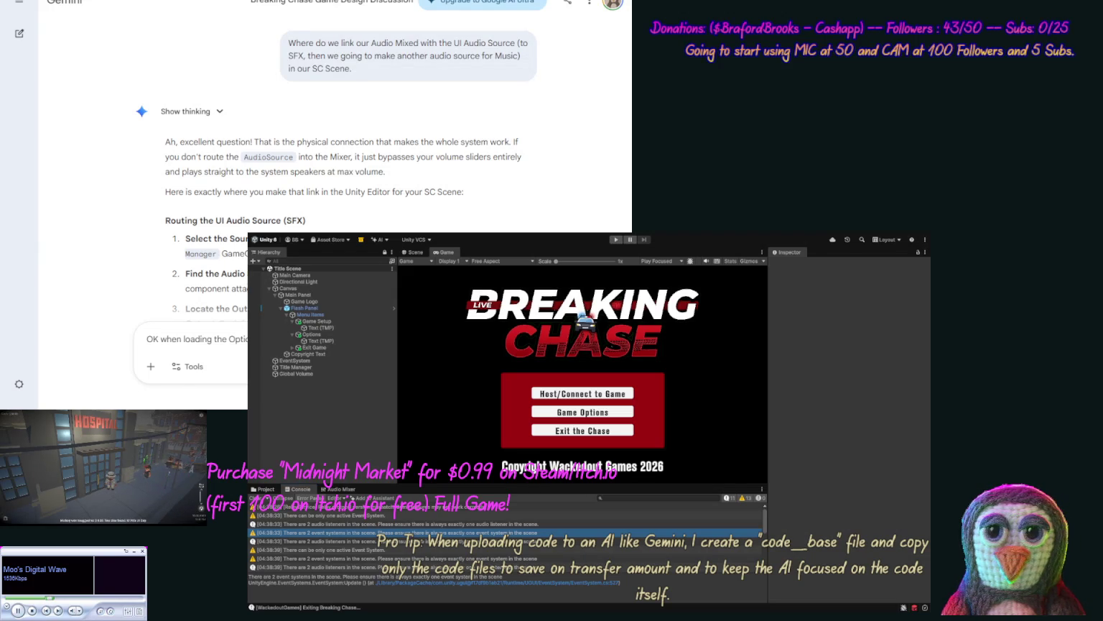
{"action": "type", "text": "s"}
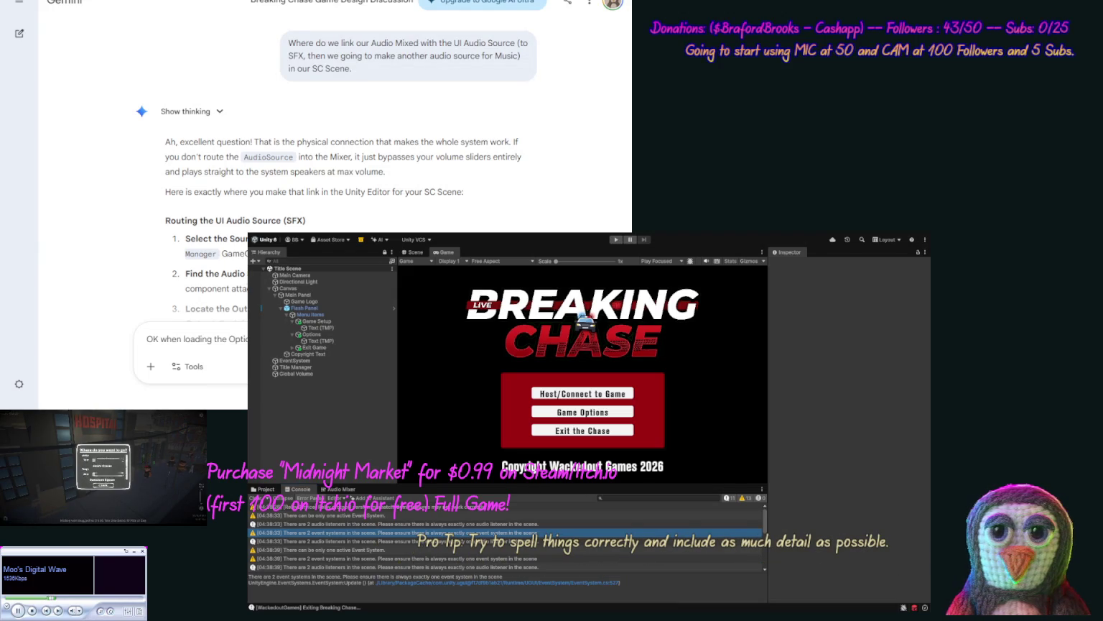
{"action": "type", "text": "o fix this"}
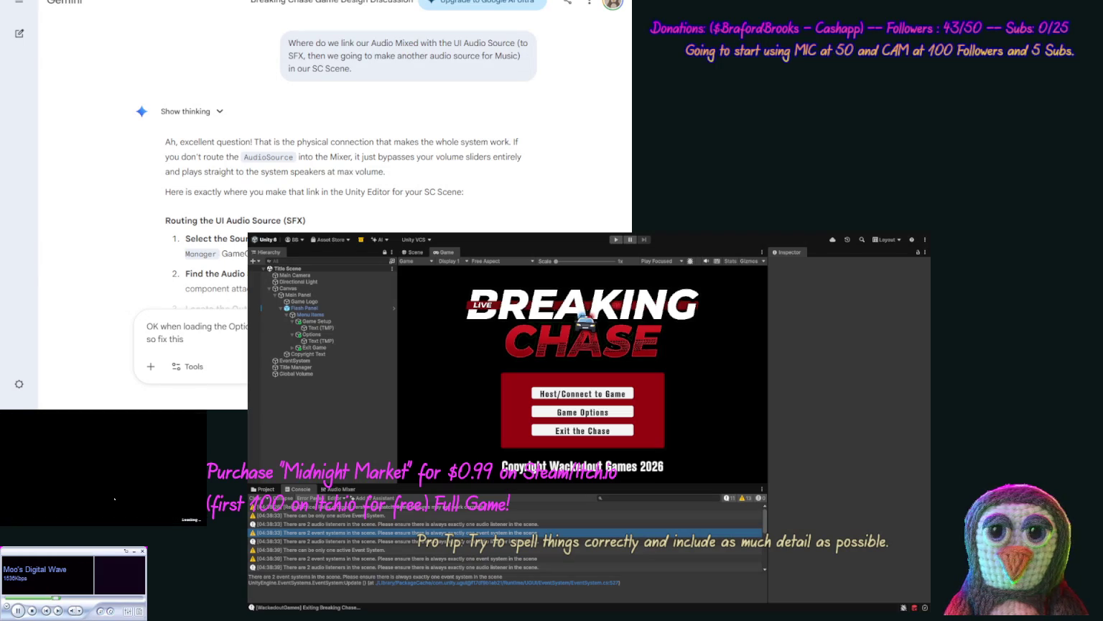
{"action": "type", "text": ", we as"}
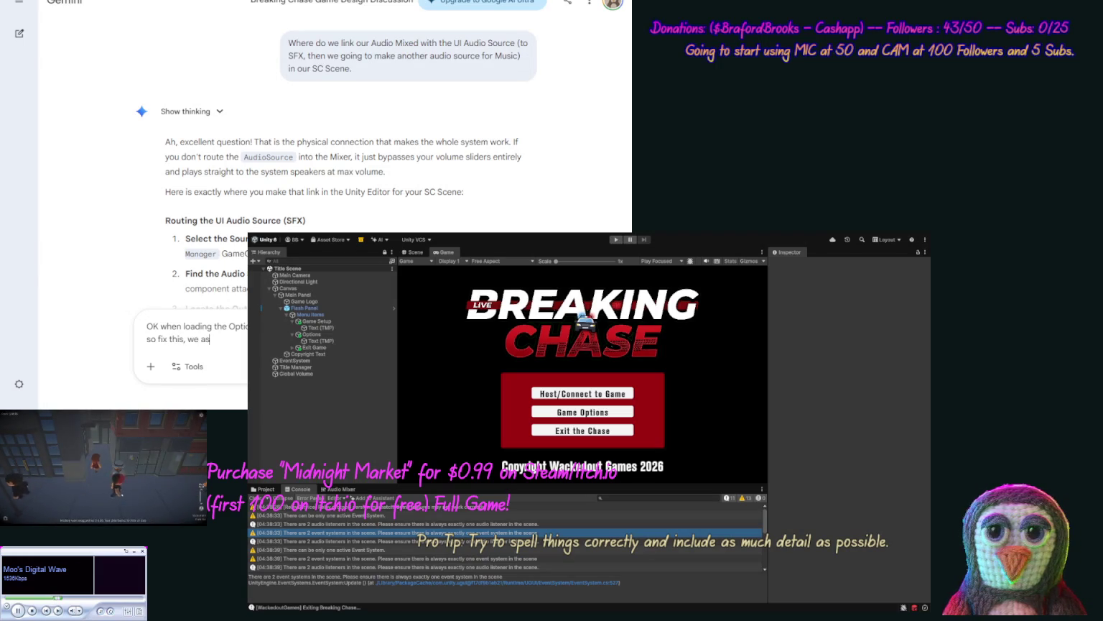
{"action": "key", "text": "BackSpace"}
{"action": "type", "text": "lso ne"}
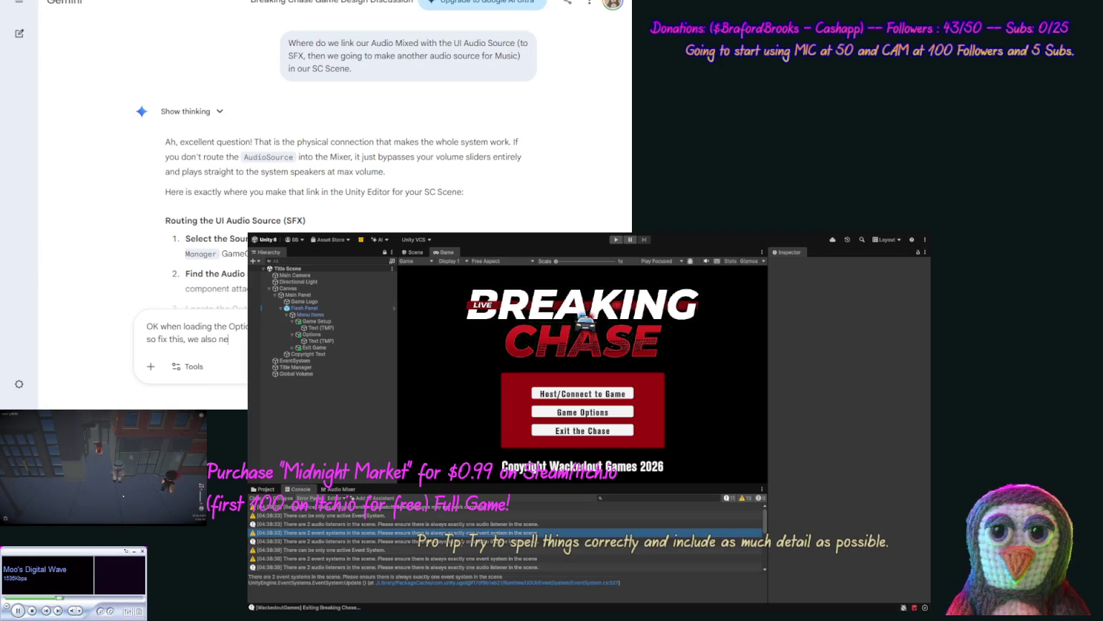
{"action": "type", "text": "ed to"}
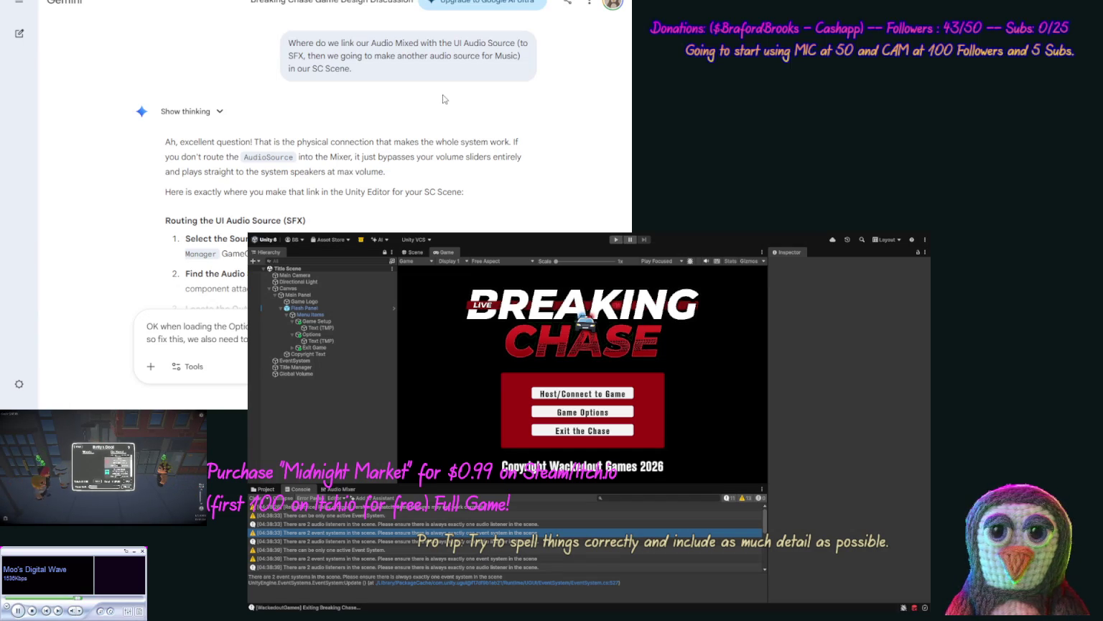
Step: Scroll Gemini to the SFX routing steps, then show the Scene Change Scene folder's assets
{"action": "mouse_move", "coordinate": [144, 157]}
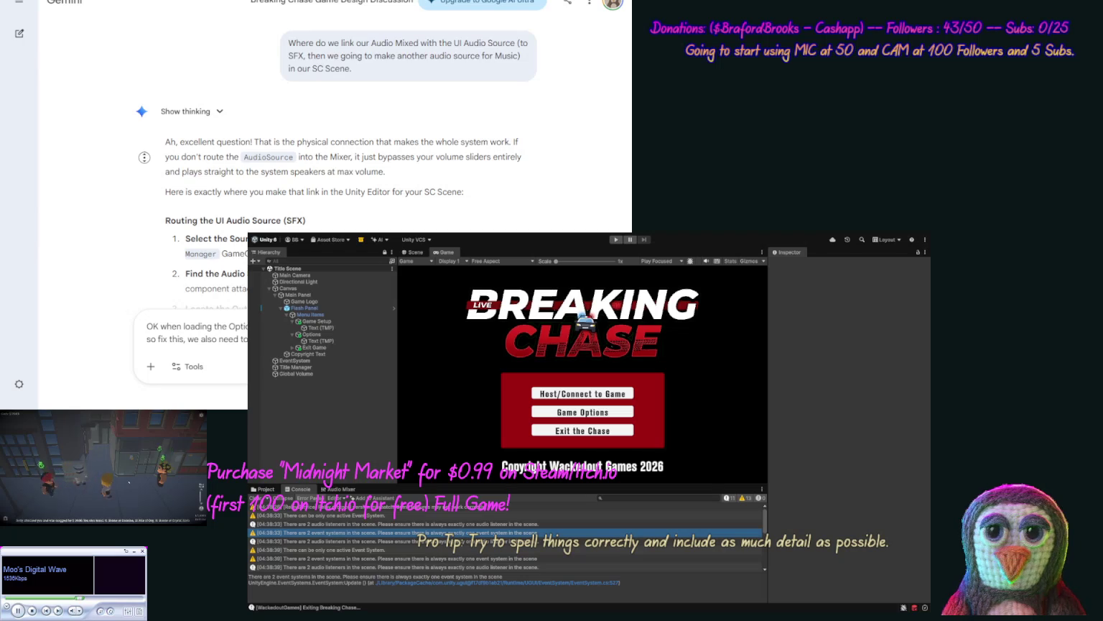
{"action": "scroll", "coordinate": [144, 158], "scroll_direction": "down", "scroll_amount": 3}
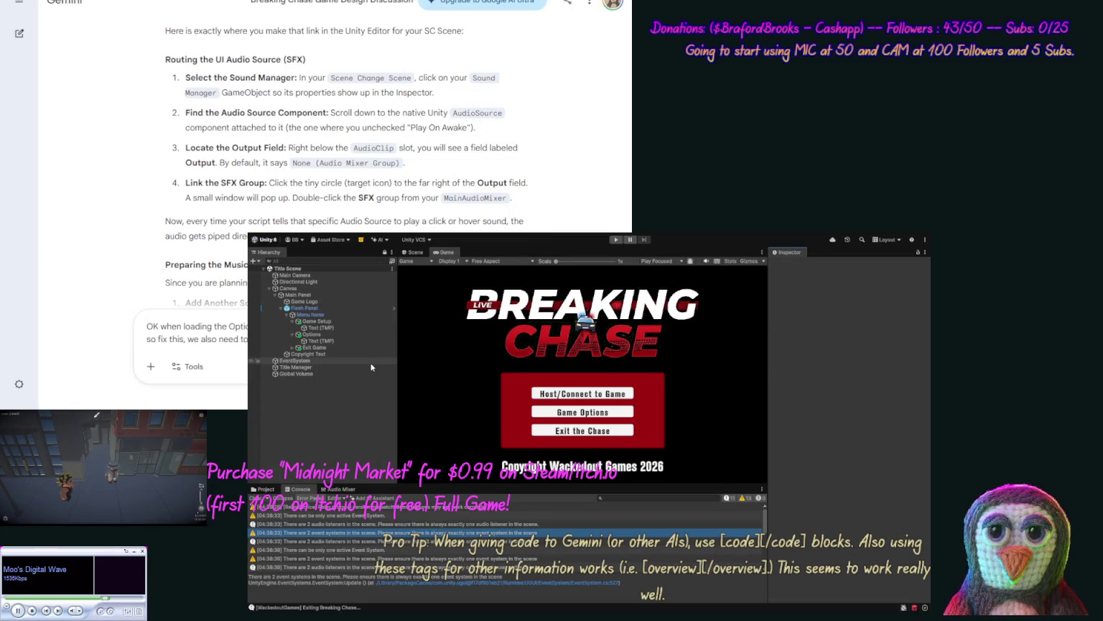
{"action": "left_click", "coordinate": [273, 490]}
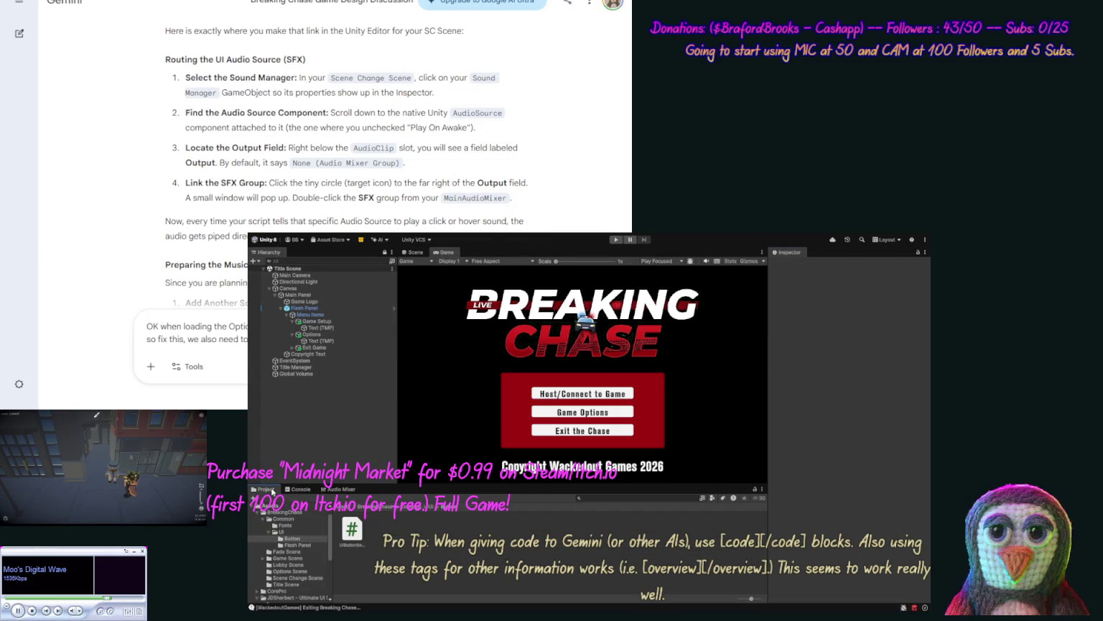
{"action": "left_click", "coordinate": [289, 578]}
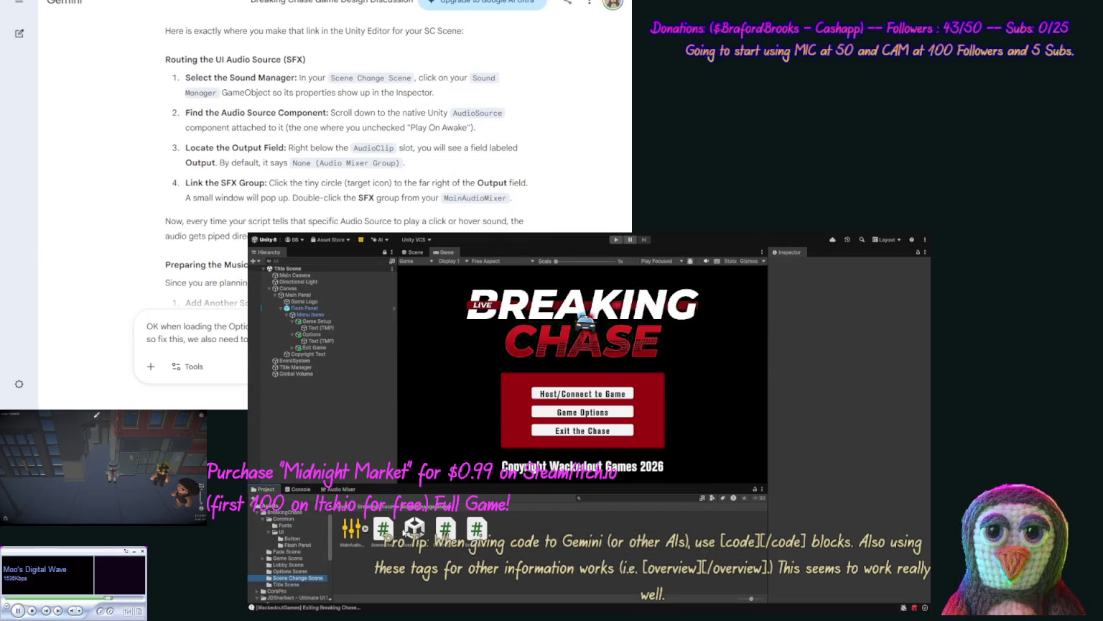
Step: Open Scene Change Scene and route the Sound Manager's Audio Source output to the Music (MainAudioMixer) group
{"action": "double_click", "coordinate": [414, 528]}
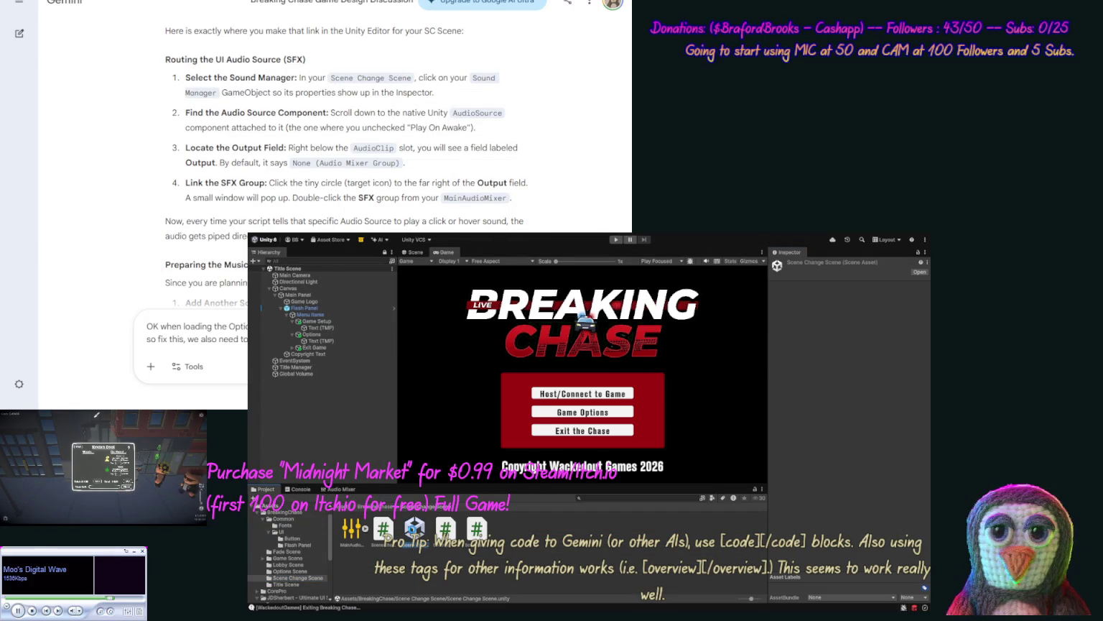
{"action": "left_click", "coordinate": [309, 282]}
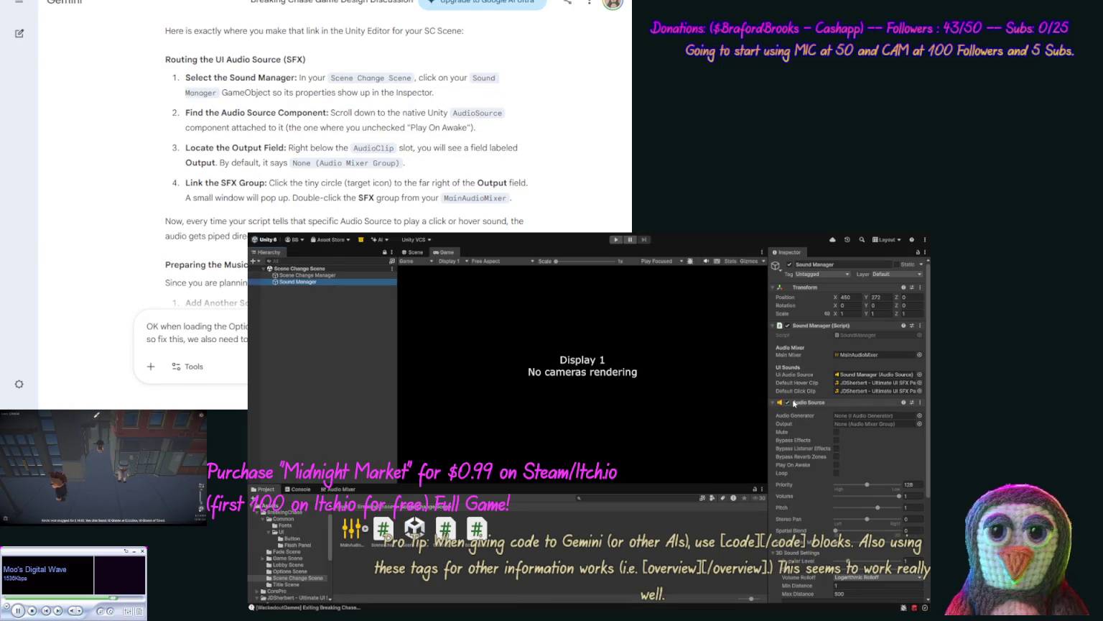
{"action": "left_click", "coordinate": [911, 424]}
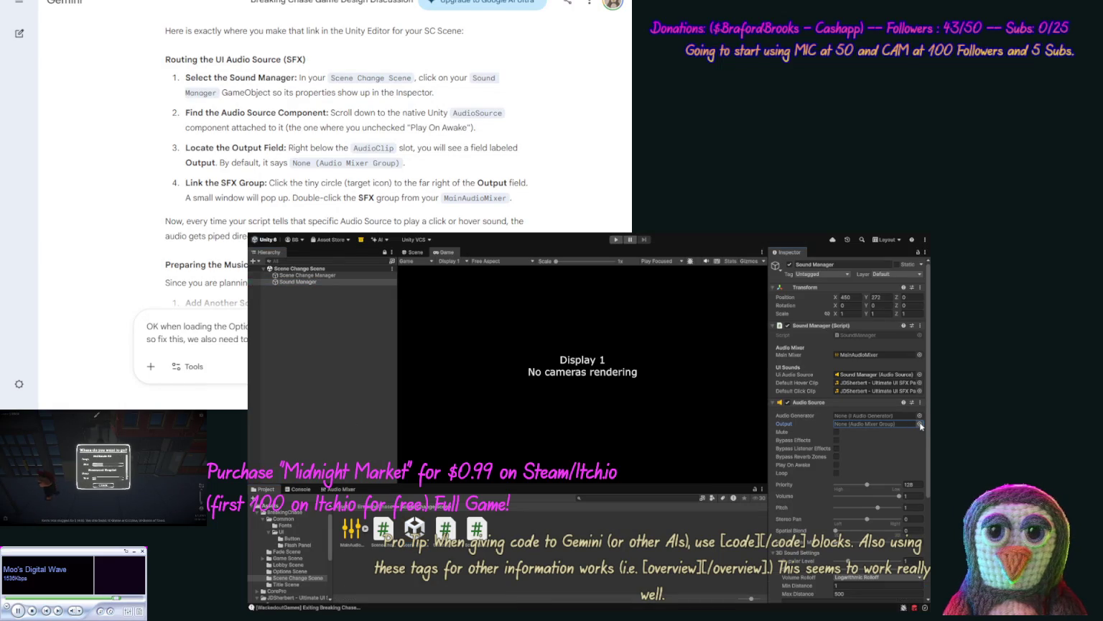
{"action": "left_click", "coordinate": [920, 424]}
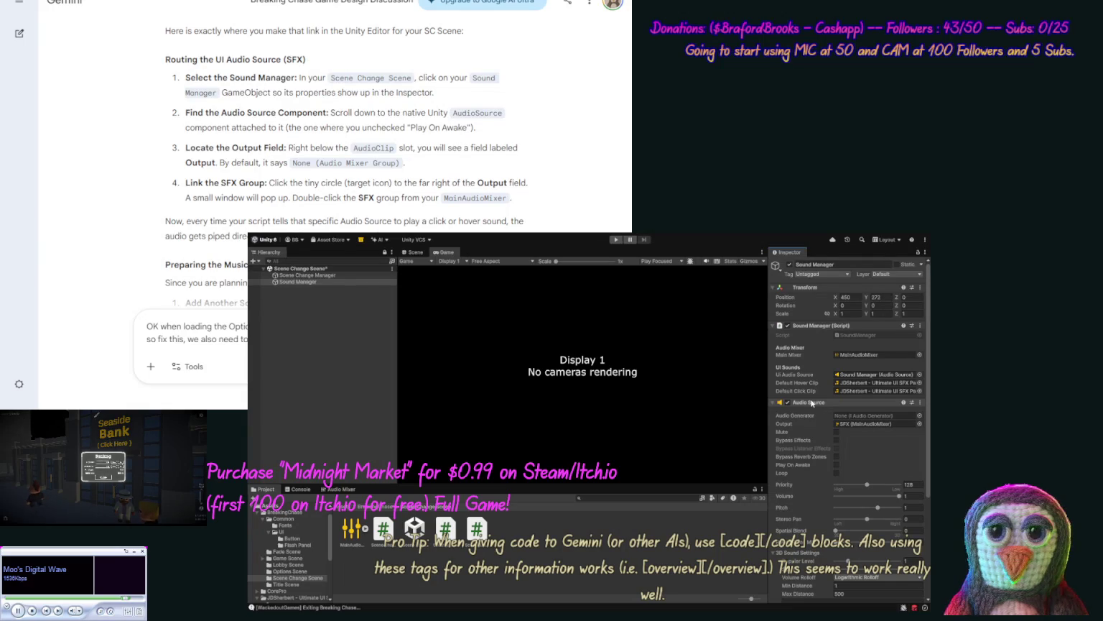
{"action": "left_click", "coordinate": [812, 403]}
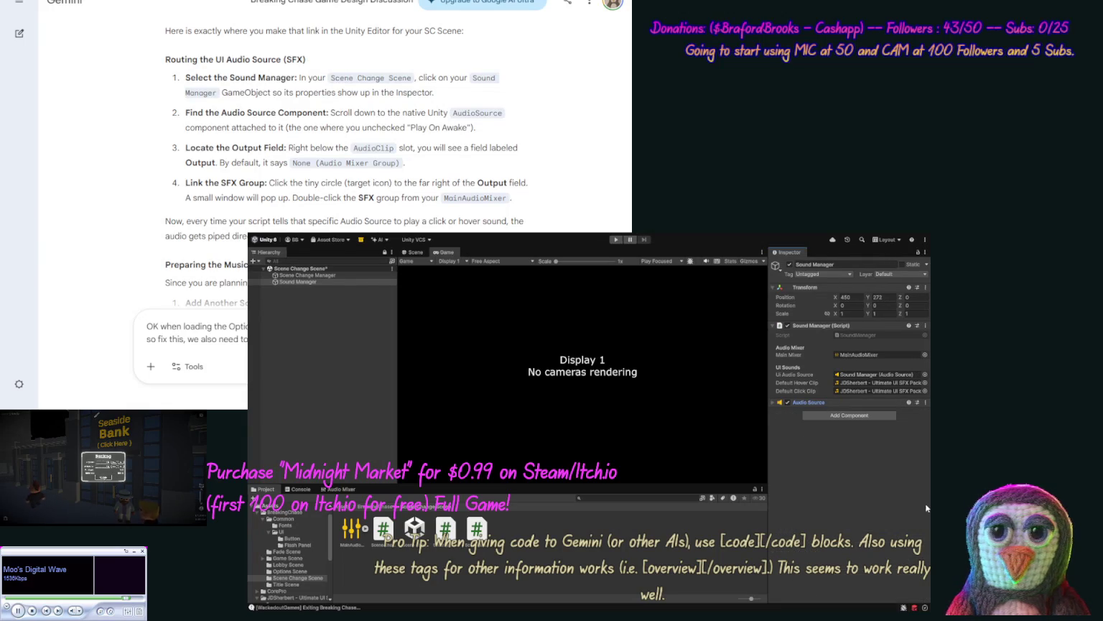
{"action": "left_click", "coordinate": [862, 405]}
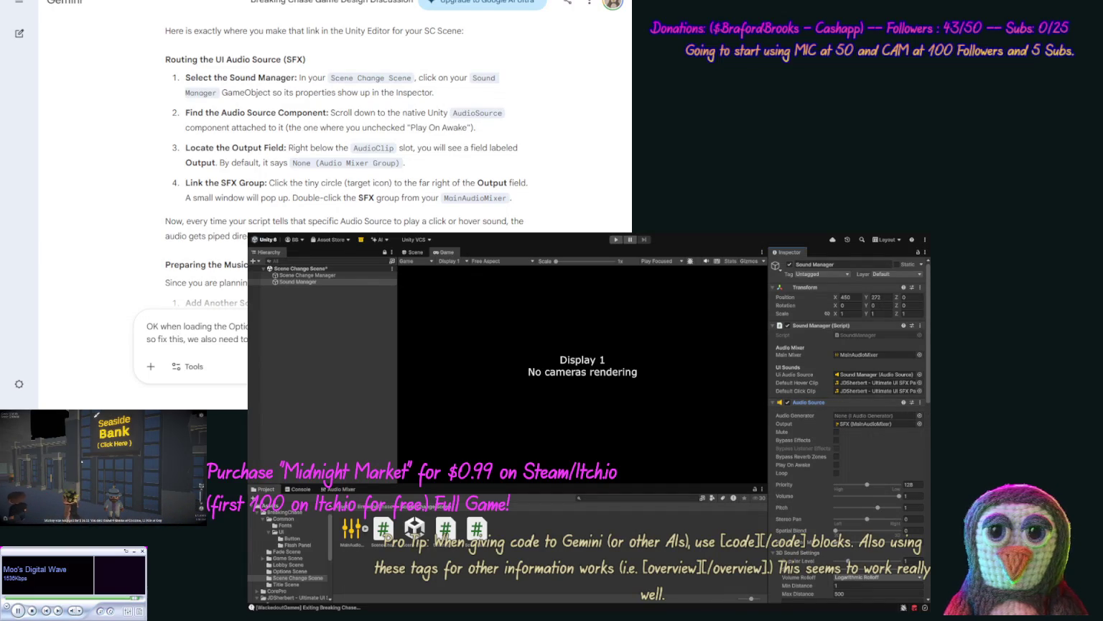
{"action": "scroll", "coordinate": [925, 501], "scroll_direction": "down", "scroll_amount": 3}
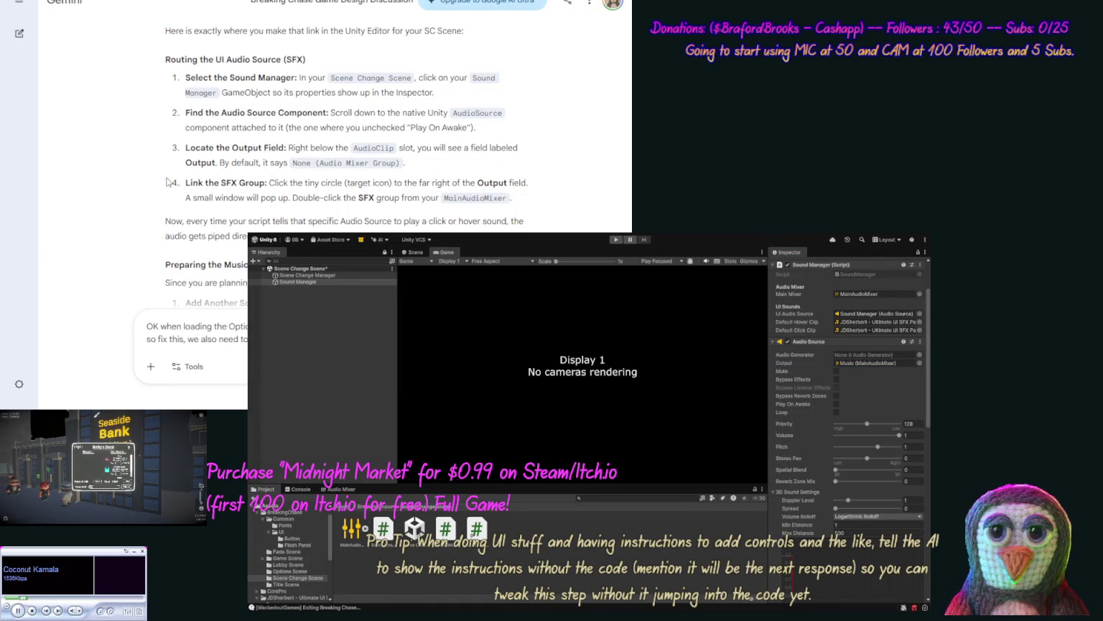
Step: Scroll through the Gemini reply covering the Audio Source Loop and Play On Awake settings
{"action": "scroll", "coordinate": [119, 202], "scroll_direction": "down", "scroll_amount": 3}
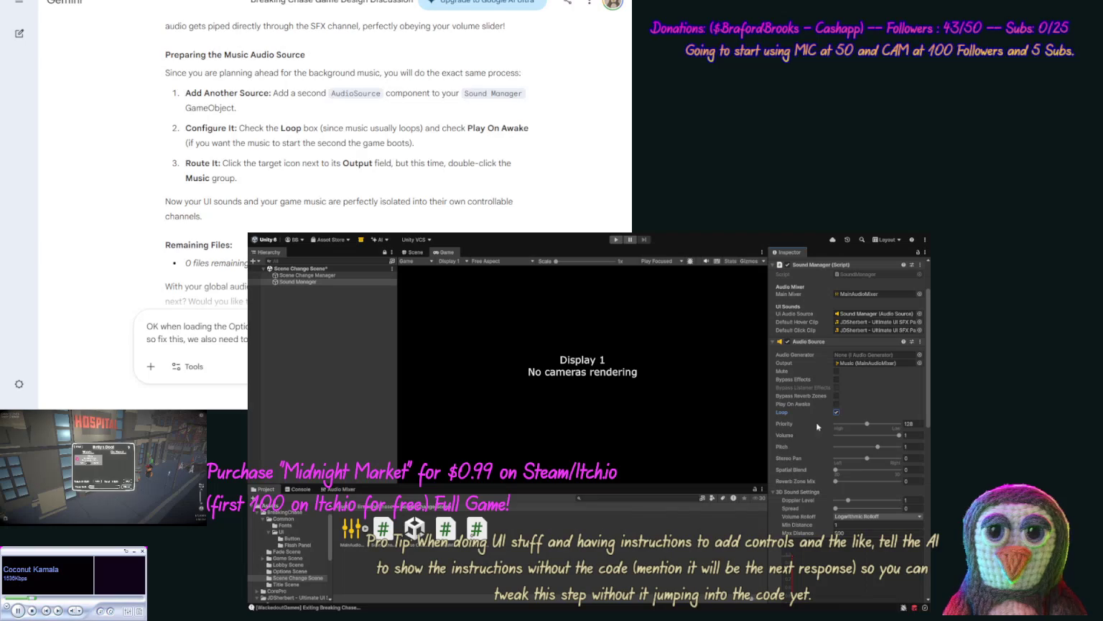
{"action": "left_click", "coordinate": [247, 211]}
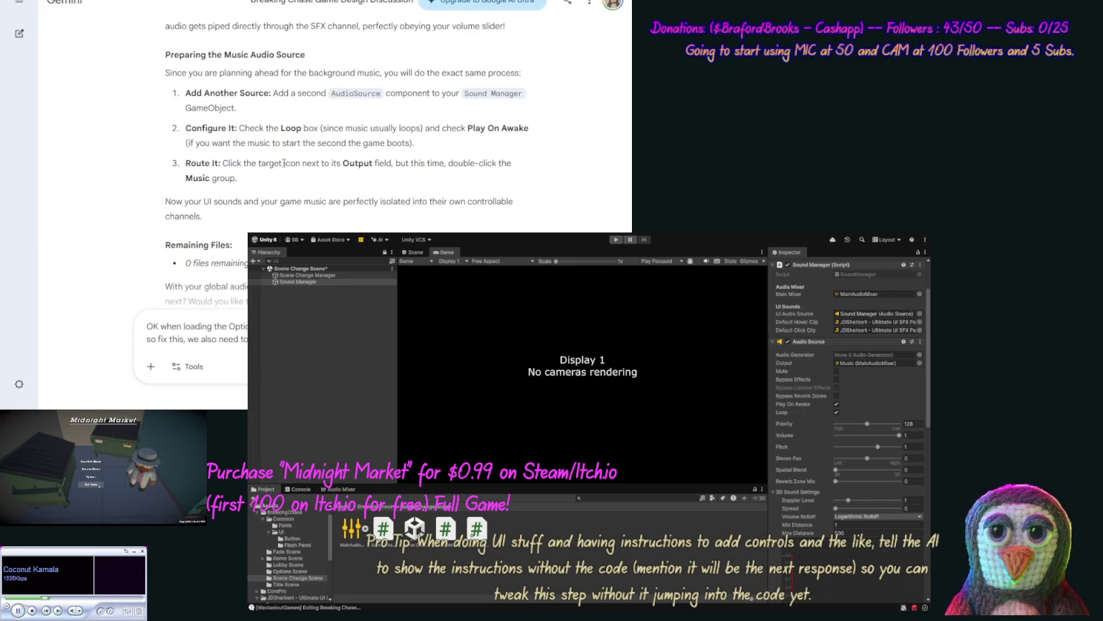
{"action": "scroll", "coordinate": [248, 142], "scroll_direction": "down", "scroll_amount": 2}
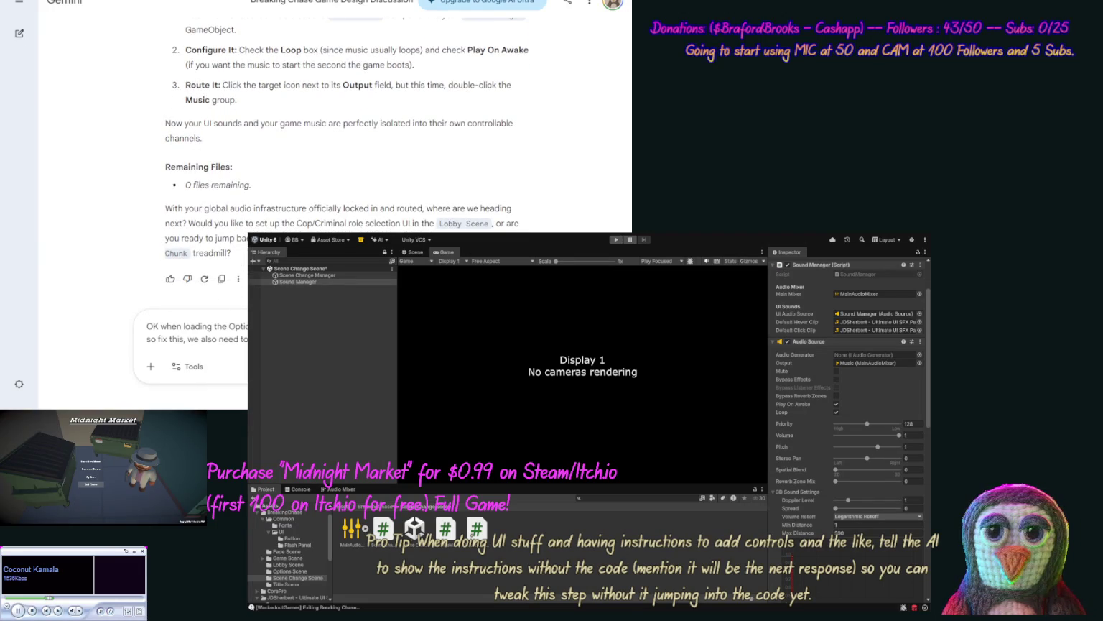
Step: Extend the Gemini follow-up message with 'should also add to our S'
{"action": "type", "text": "should also add t"}
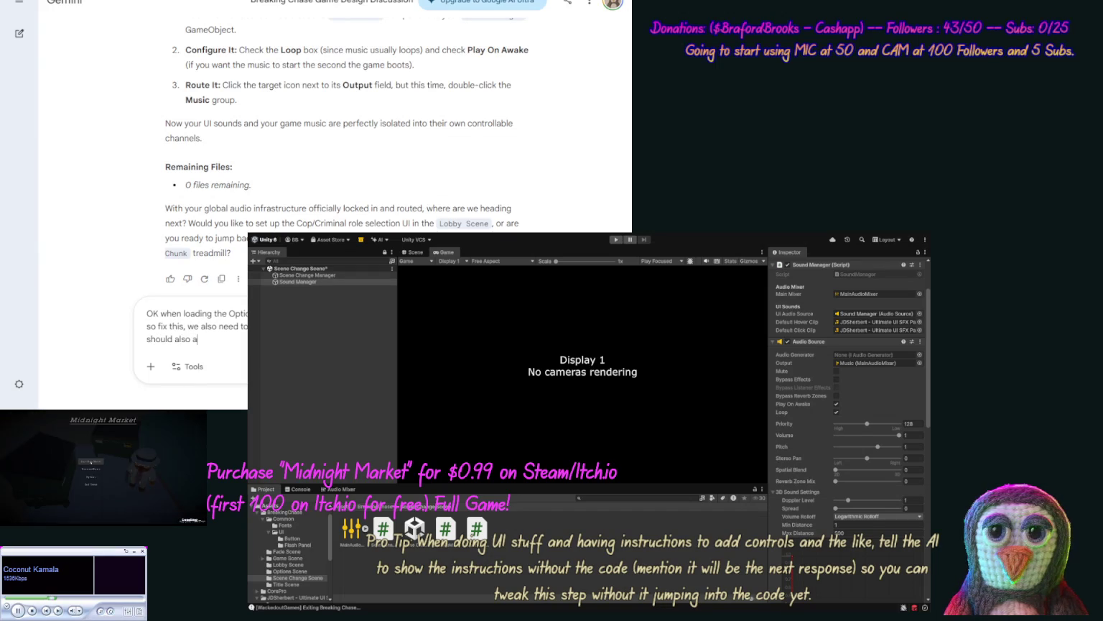
{"action": "type", "text": "o our SC"}
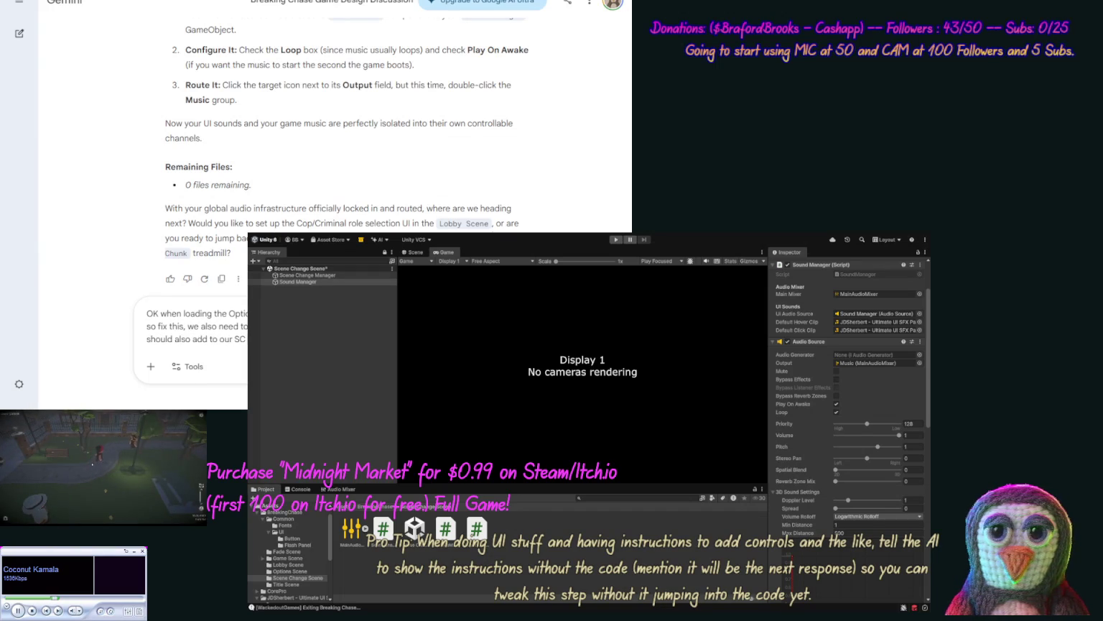
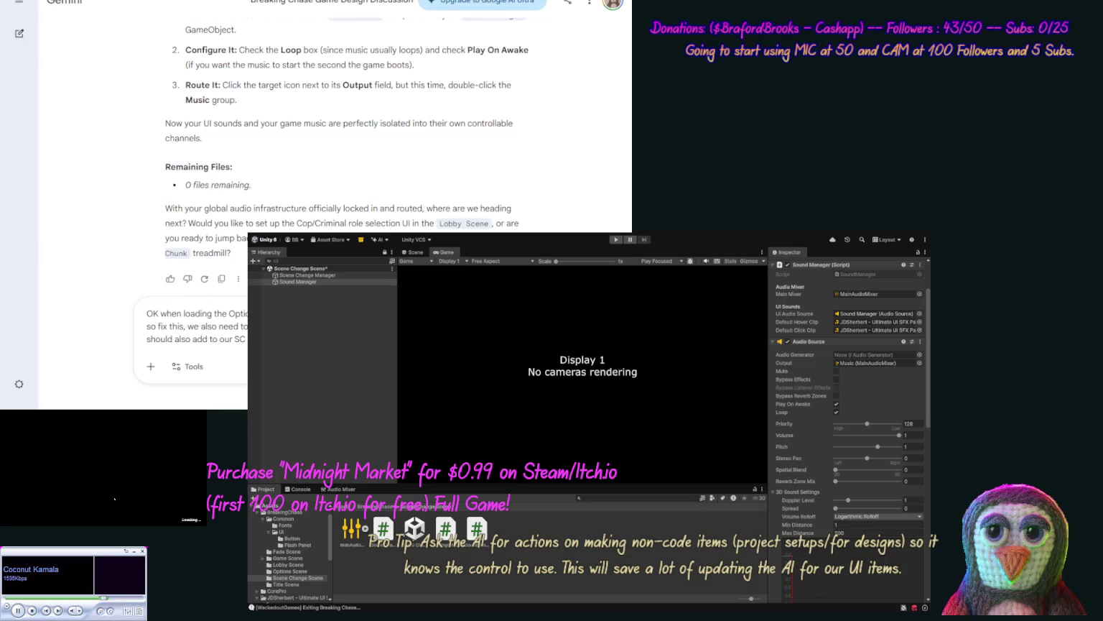
Step: Send Gemini the prompt about loading saved options and a looping SoundManager music clip array
{"action": "key", "text": "BackSpace"}
{"action": "key", "text": "BackSpace"}
{"action": "type", "text": "Sou"}
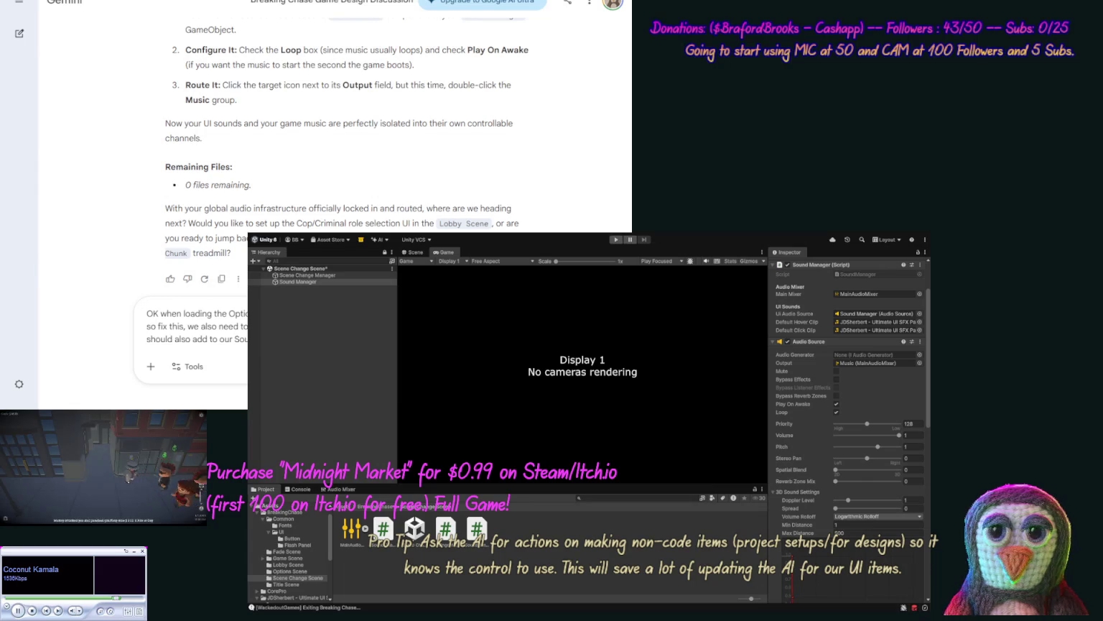
{"action": "type", "text": "music to play/loo"}
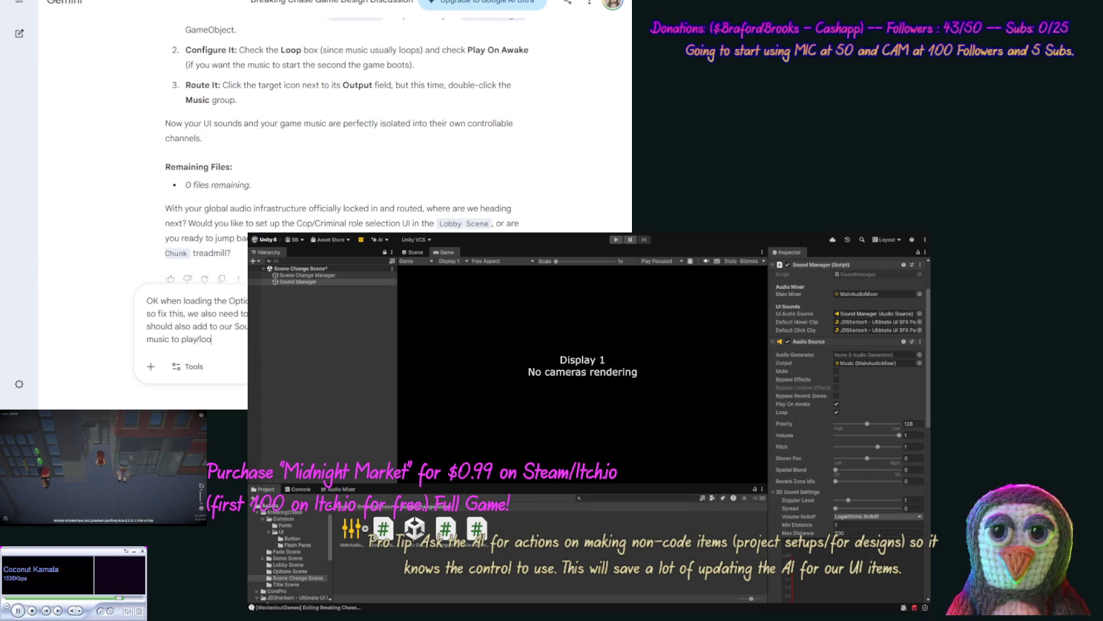
{"action": "type", "text": "p."}
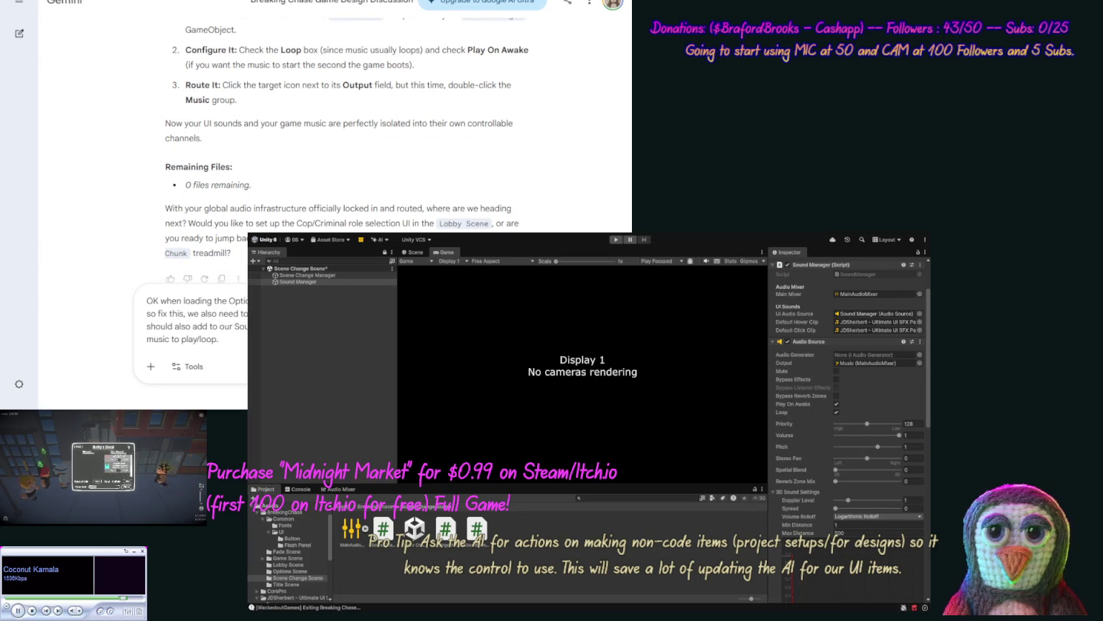
{"action": "key", "text": "Return"}
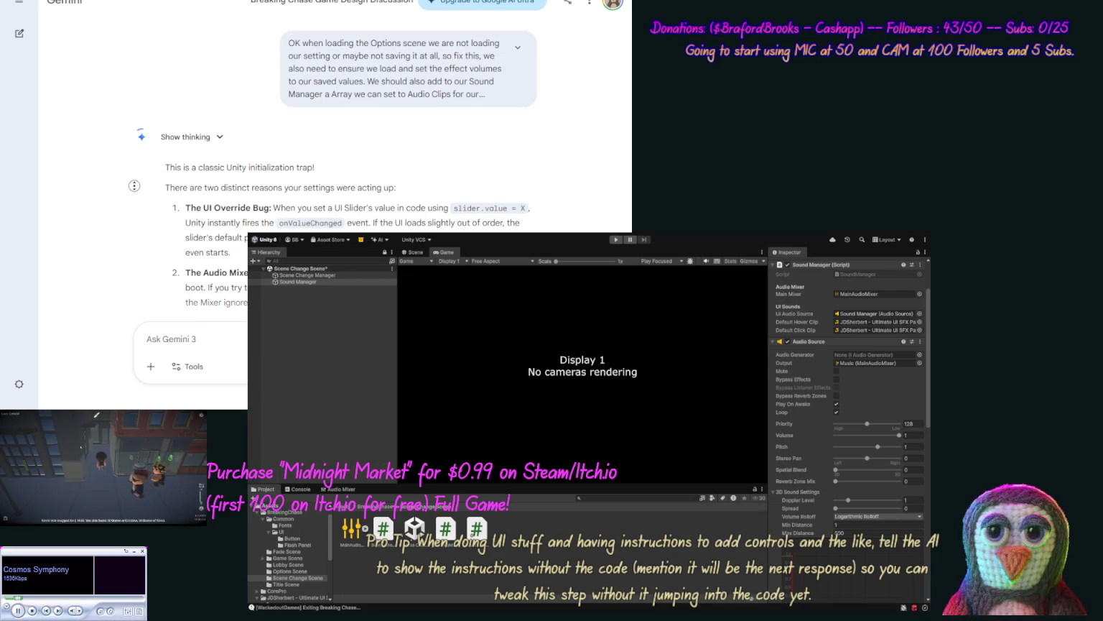
Step: Scroll past the slider-override and Audio Mixer timing explanation to the SoundManager.cs code
{"action": "scroll", "coordinate": [261, 132], "scroll_direction": "down", "scroll_amount": 2}
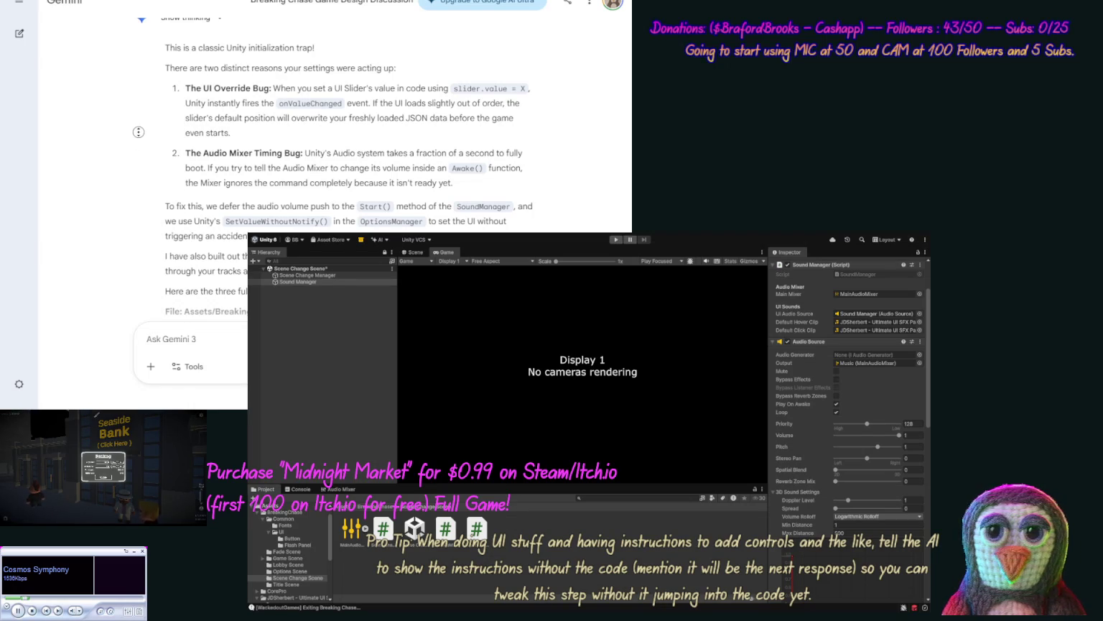
{"action": "scroll", "coordinate": [519, 194], "scroll_direction": "down", "scroll_amount": 3}
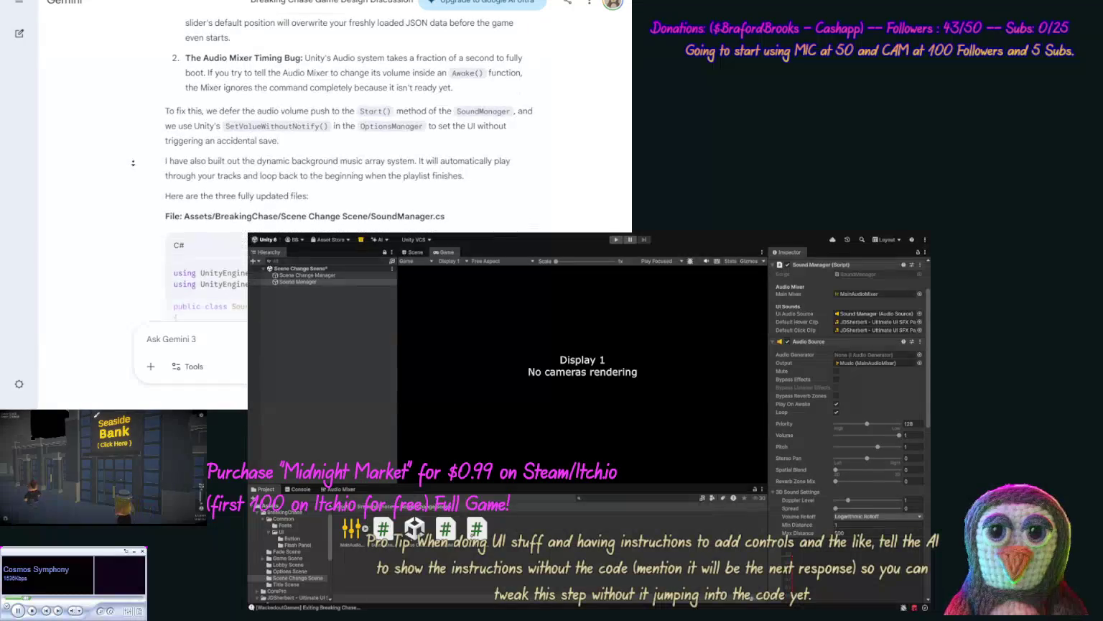
Step: Copy the SoundManager.cs, OptionsManager.cs and SettingsManager.cs code blocks in turn, reading to the reply's end
{"action": "left_click", "coordinate": [517, 225]}
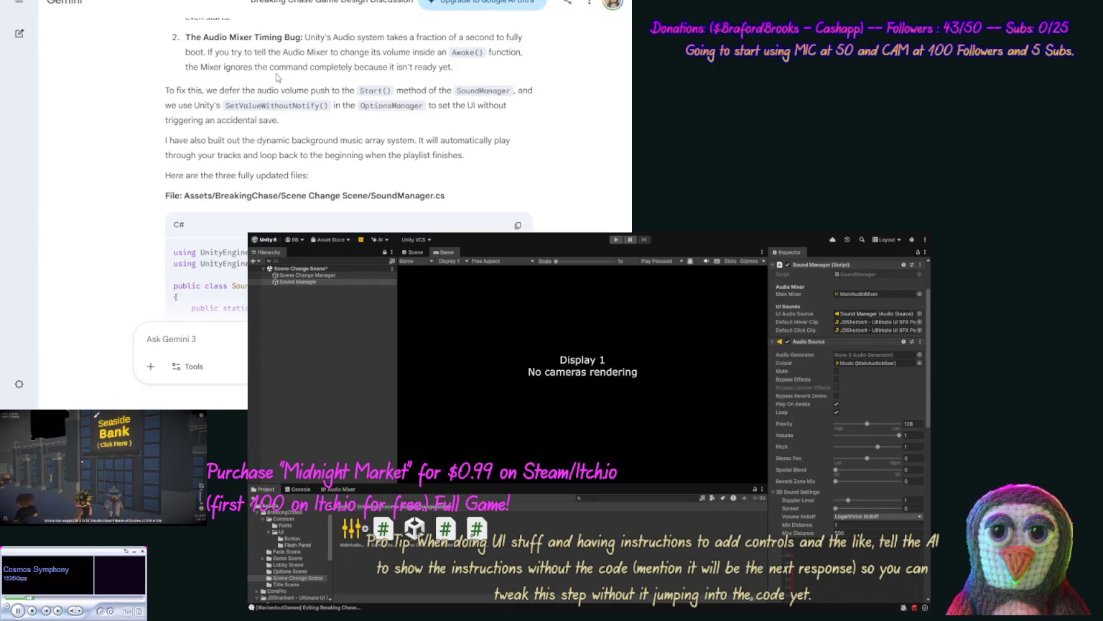
{"action": "scroll", "coordinate": [130, 168], "scroll_direction": "down", "scroll_amount": 6}
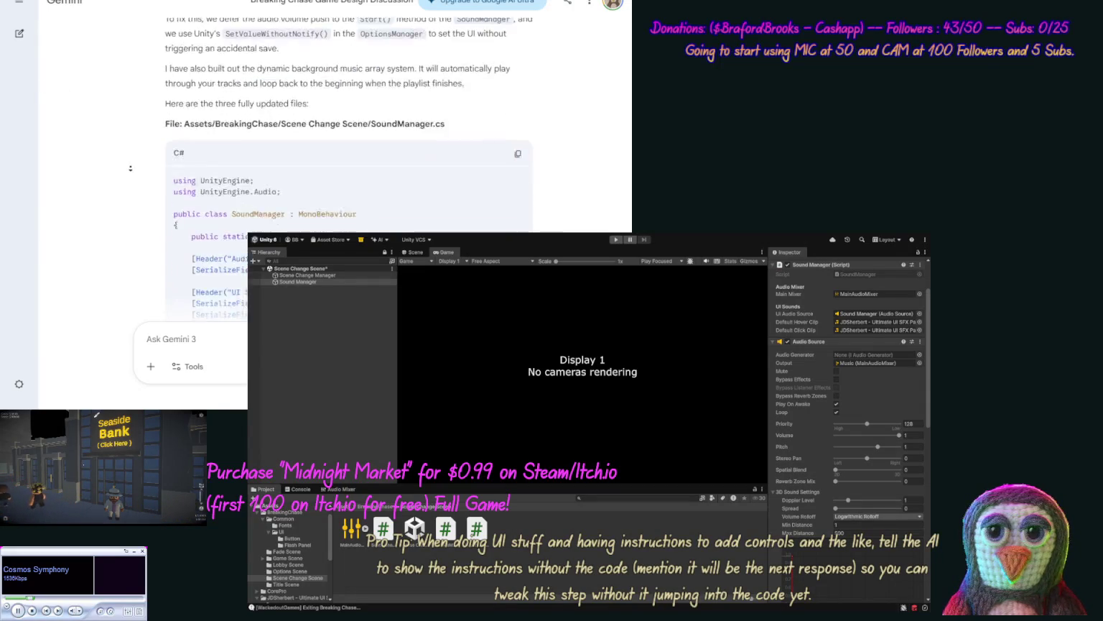
{"action": "scroll", "coordinate": [130, 168], "scroll_direction": "down", "scroll_amount": 15}
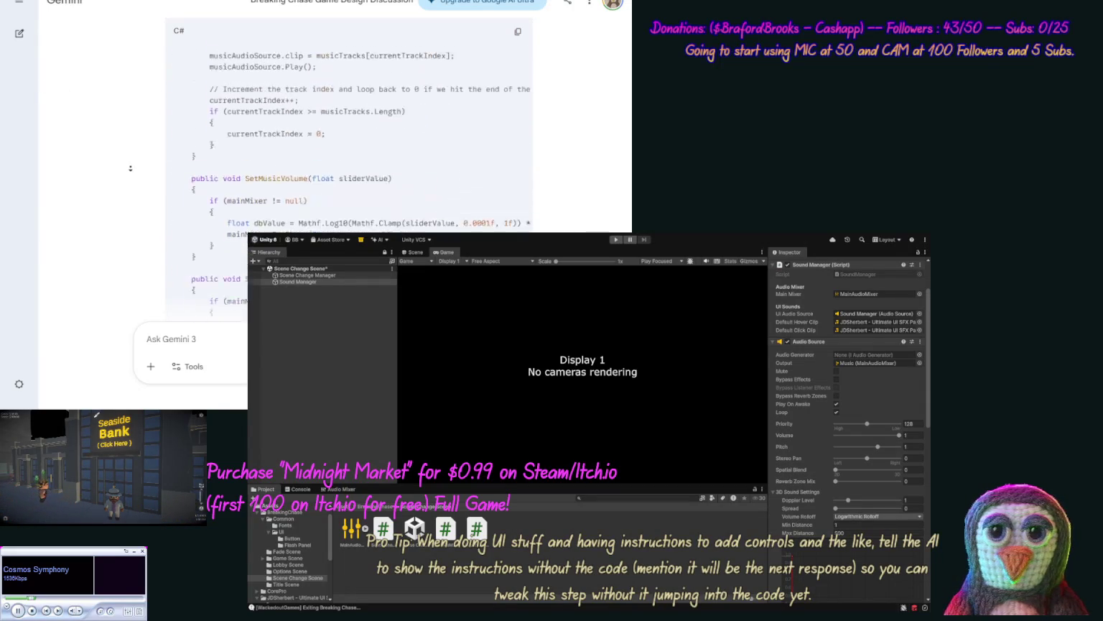
{"action": "scroll", "coordinate": [126, 169], "scroll_direction": "down", "scroll_amount": 1}
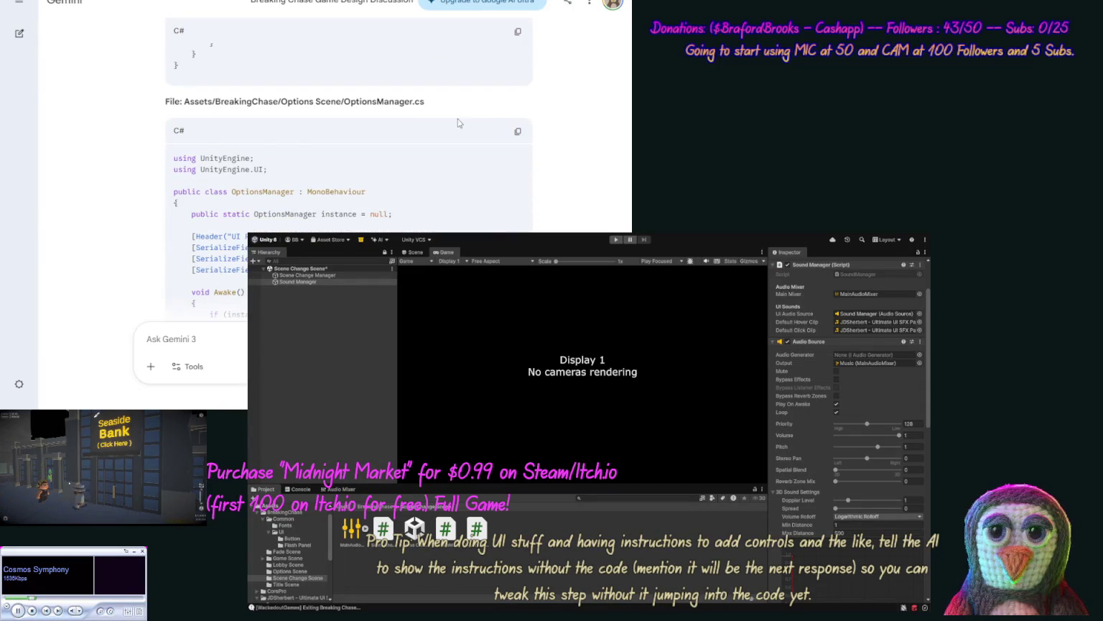
{"action": "left_click", "coordinate": [517, 132]}
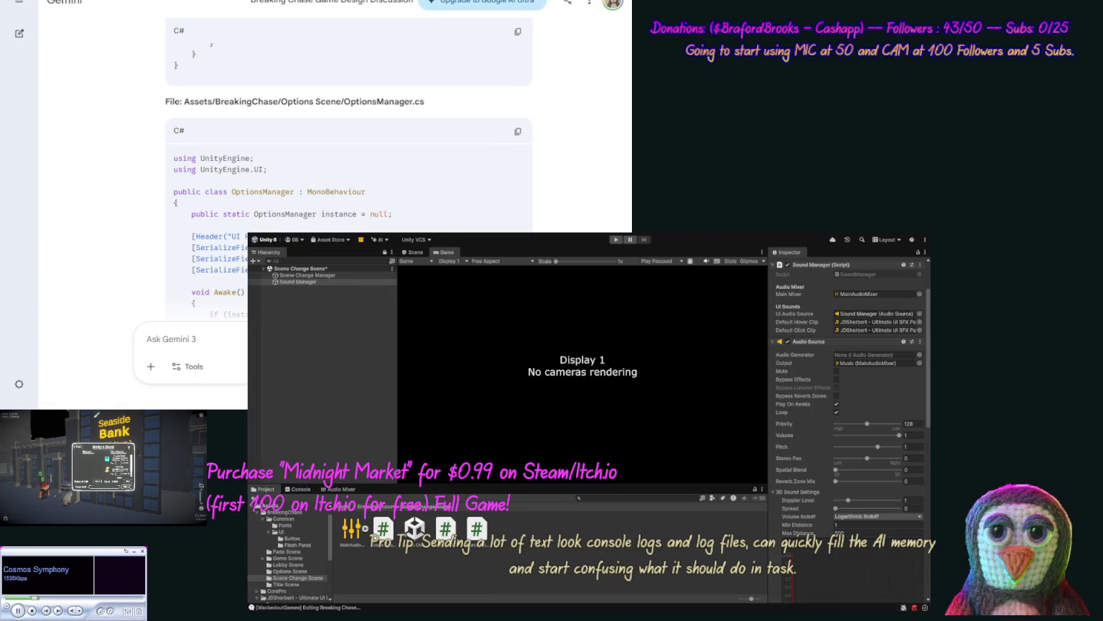
{"action": "scroll", "coordinate": [160, 129], "scroll_direction": "down", "scroll_amount": 10}
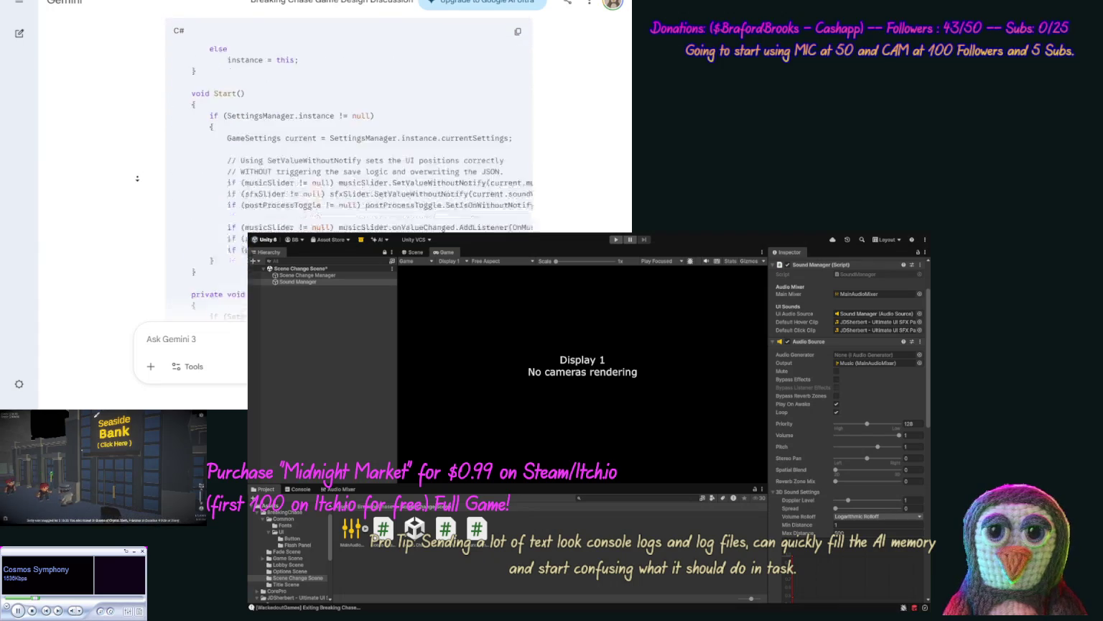
{"action": "scroll", "coordinate": [126, 183], "scroll_direction": "down", "scroll_amount": 3}
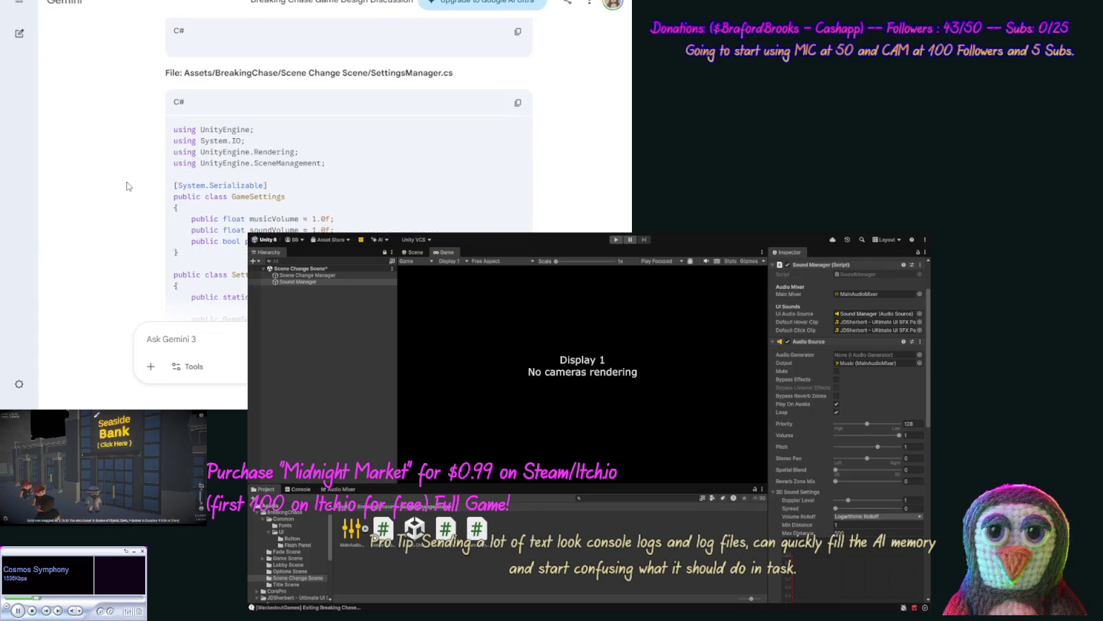
{"action": "left_click", "coordinate": [517, 102]}
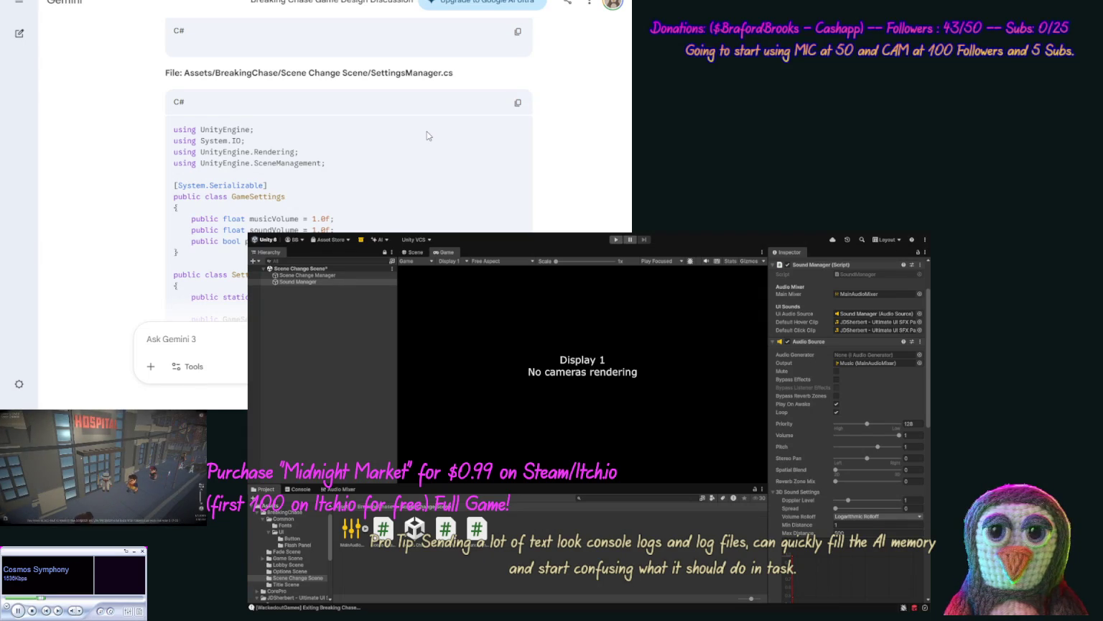
{"action": "scroll", "coordinate": [130, 157], "scroll_direction": "down", "scroll_amount": 3}
{"action": "scroll", "coordinate": [130, 156], "scroll_direction": "down", "scroll_amount": 10}
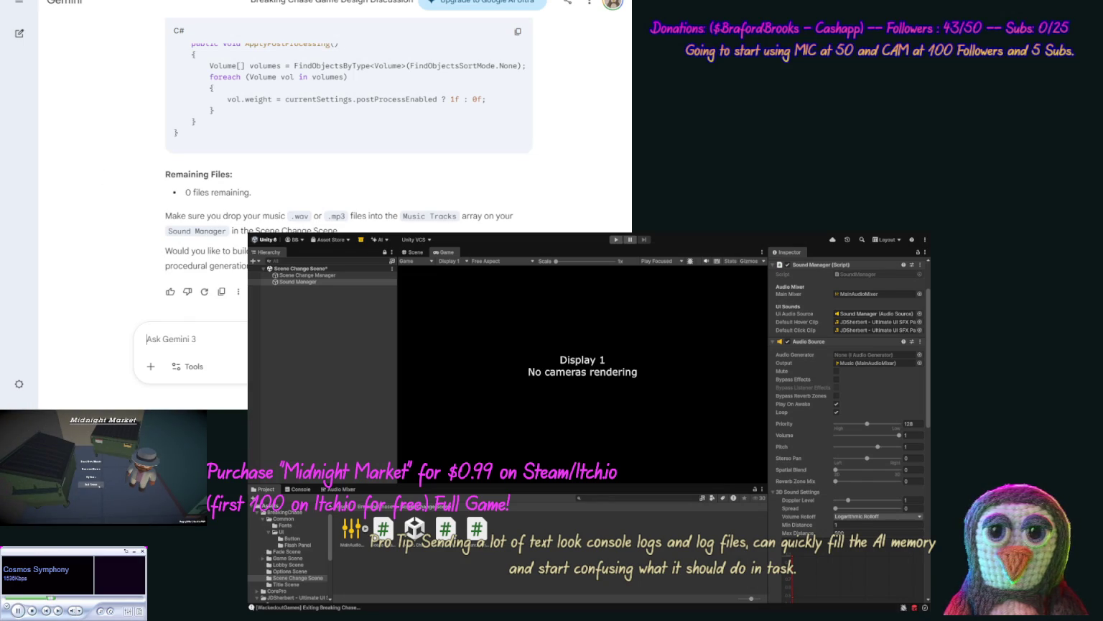
Step: Ask Gemini 'Ensure we handle not having any music yet.' and scroll its reply
{"action": "type", "text": "Ensure not "}
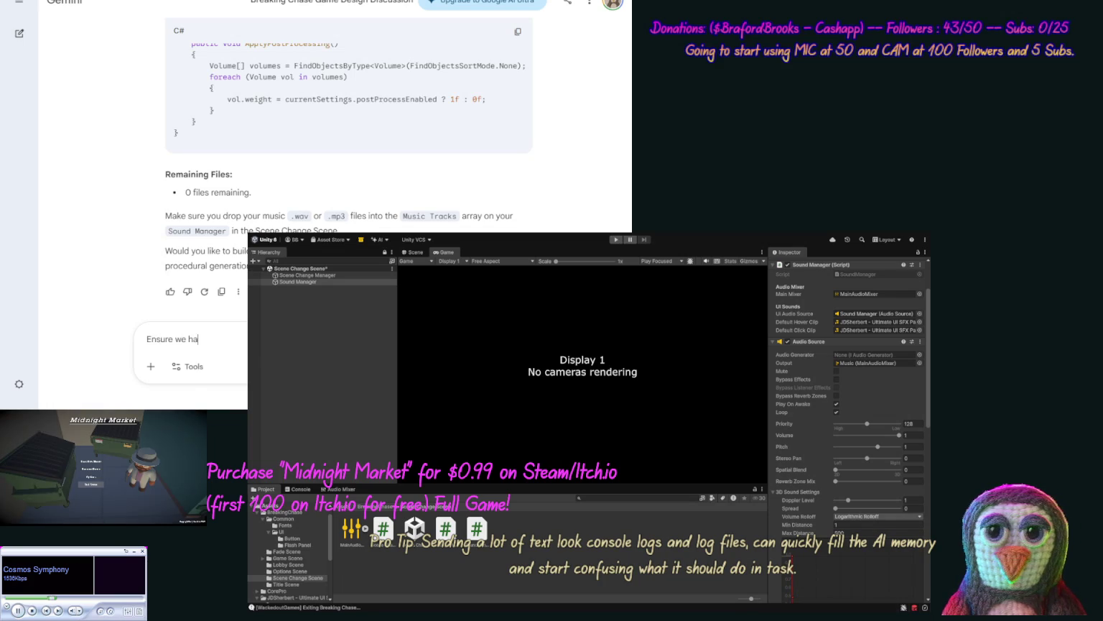
{"action": "type", "text": "hav"}
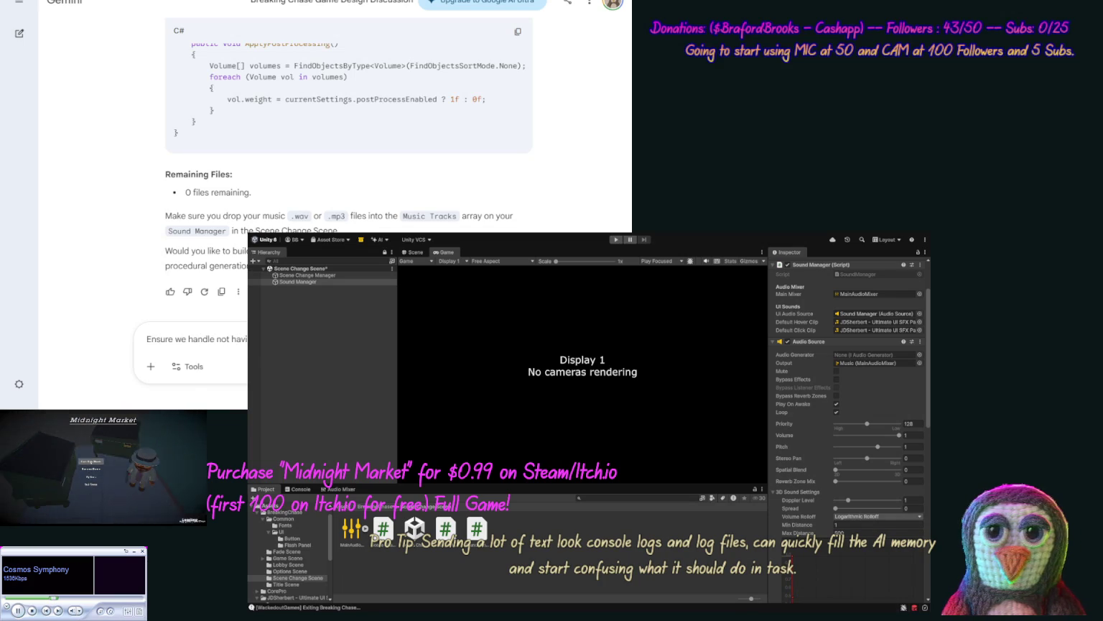
{"action": "type", "text": "i"}
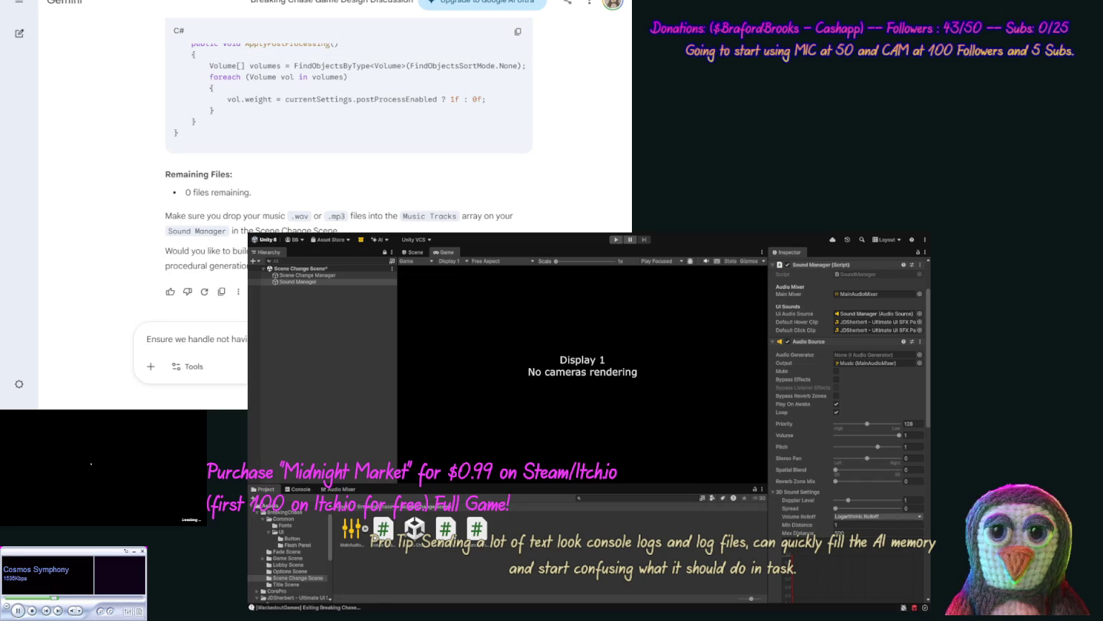
{"action": "type", "text": "ng any music yet."}
{"action": "key", "text": "Return"}
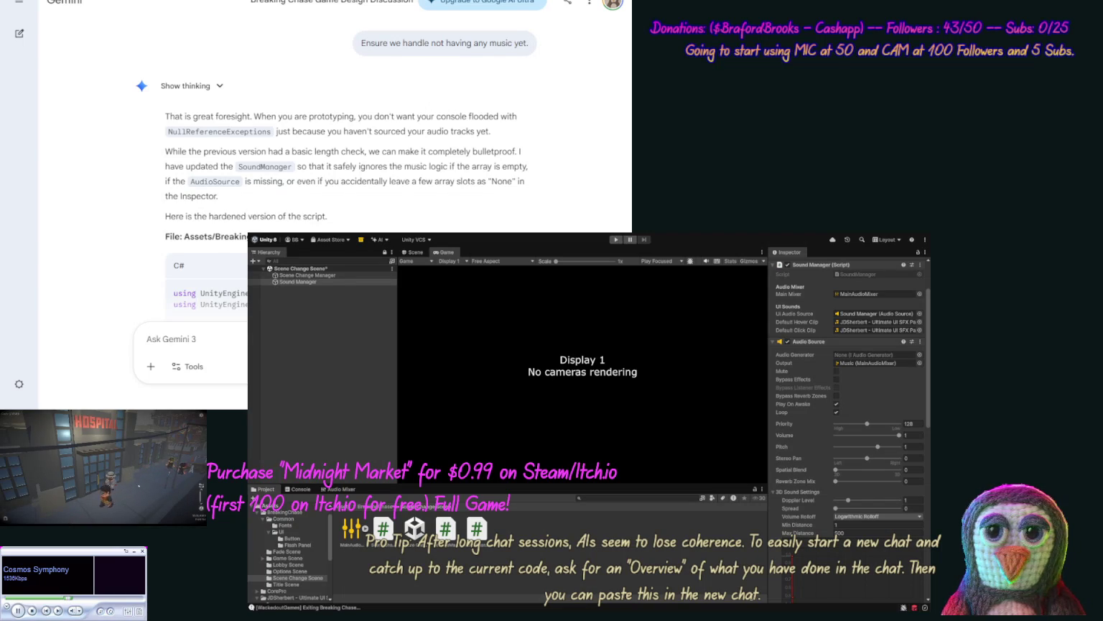
{"action": "scroll", "coordinate": [132, 210], "scroll_direction": "down", "scroll_amount": 2}
{"action": "scroll", "coordinate": [133, 210], "scroll_direction": "down", "scroll_amount": 15}
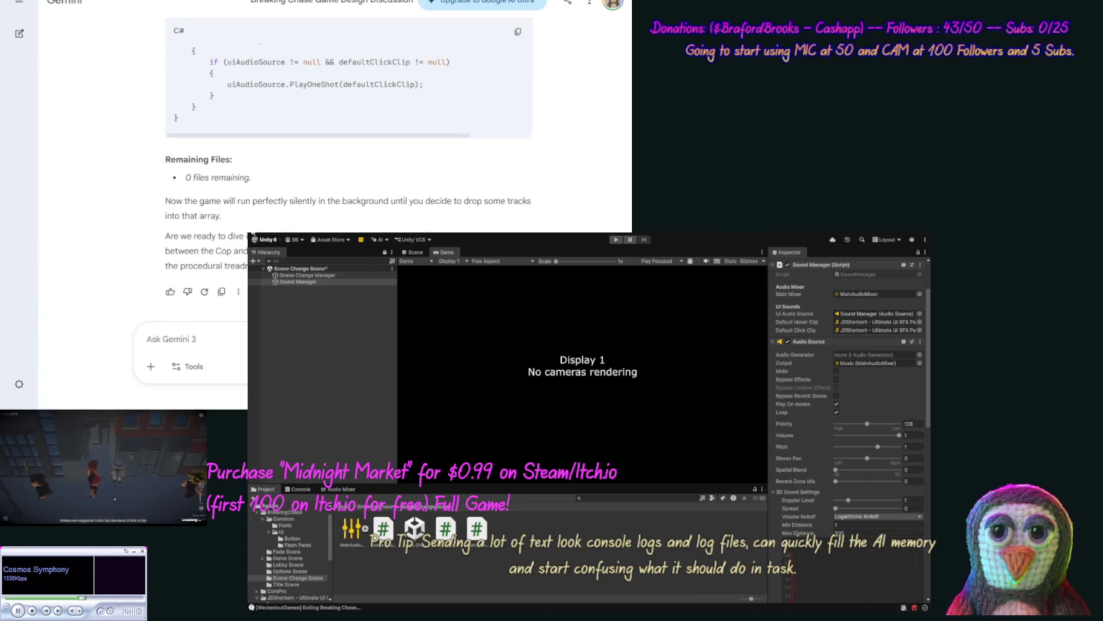
Step: Inspect the Sound Manager's components, then run the Title Scene and enter Game Options
{"action": "left_click", "coordinate": [286, 291]}
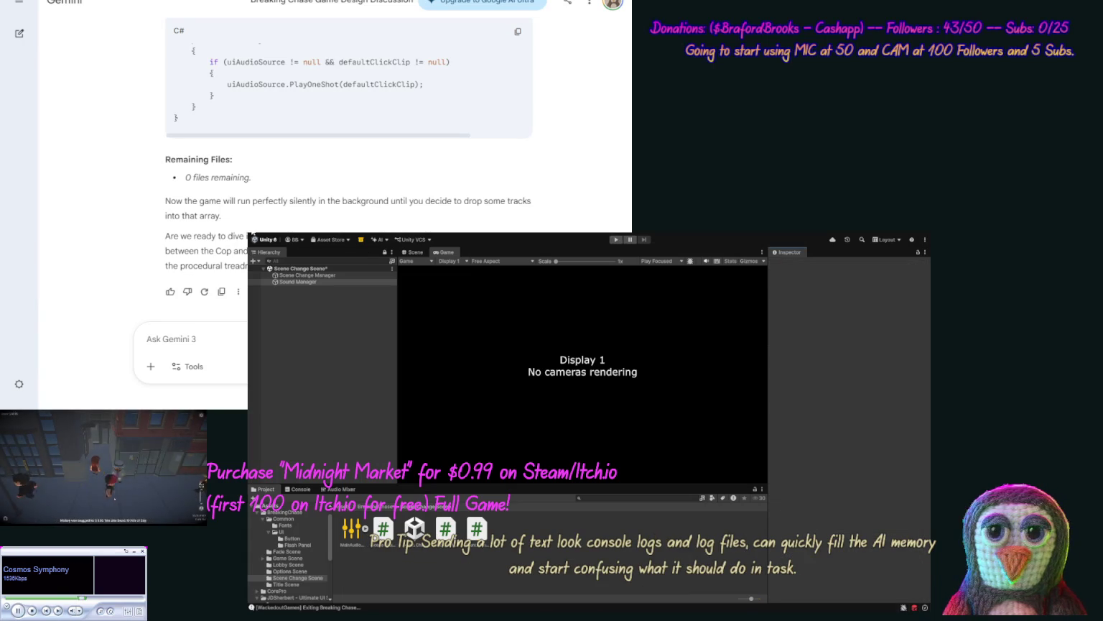
{"action": "left_click", "coordinate": [298, 282]}
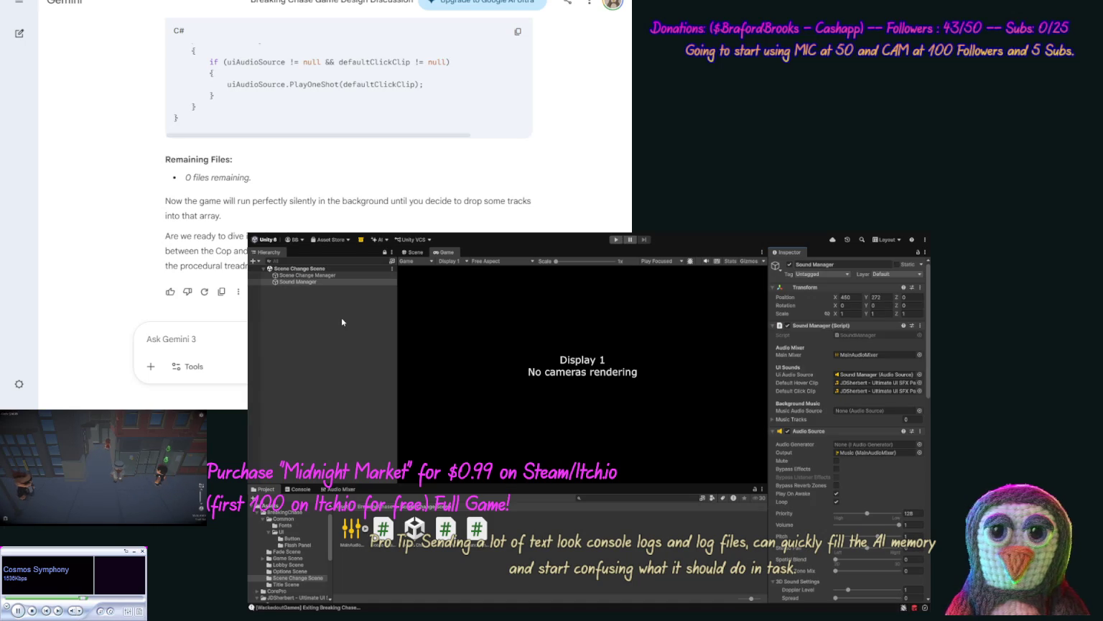
{"action": "left_click", "coordinate": [287, 585]}
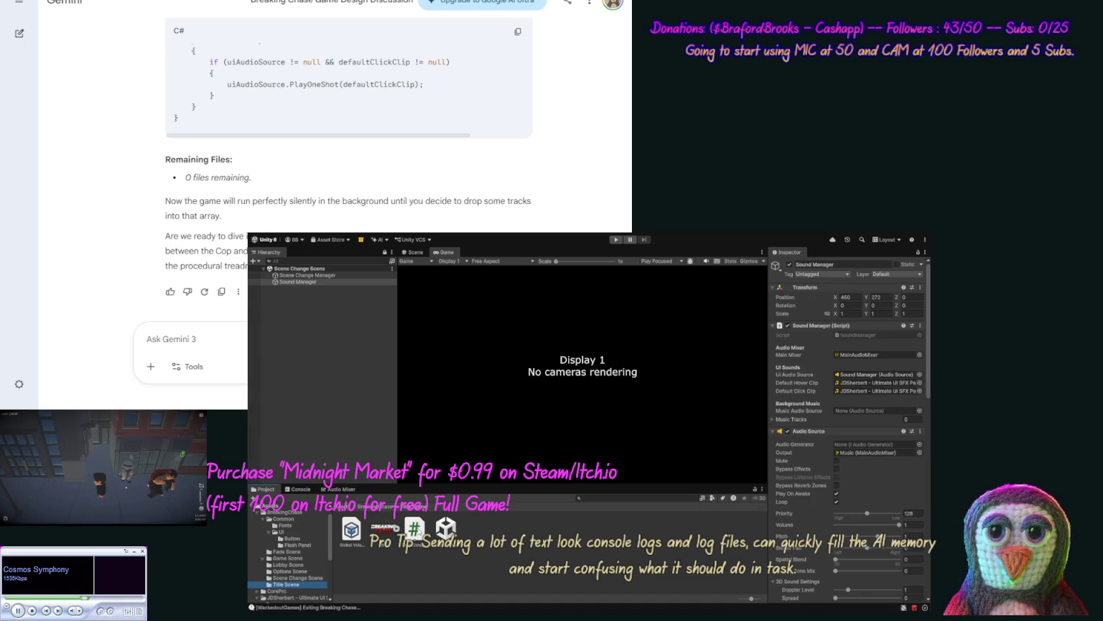
{"action": "double_click", "coordinate": [445, 530]}
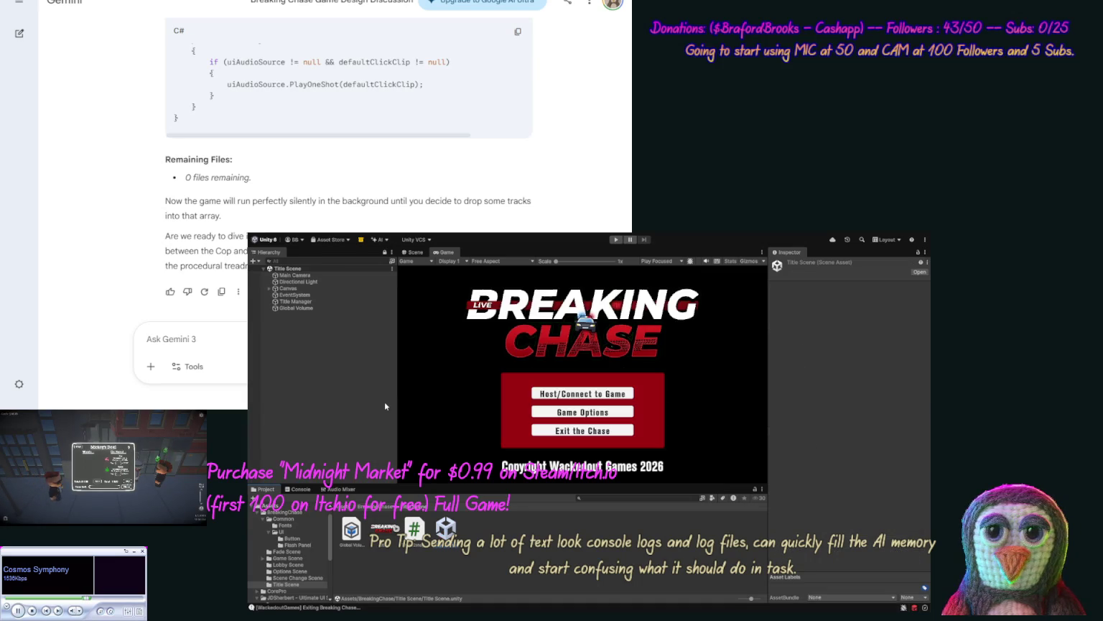
{"action": "left_click", "coordinate": [617, 241]}
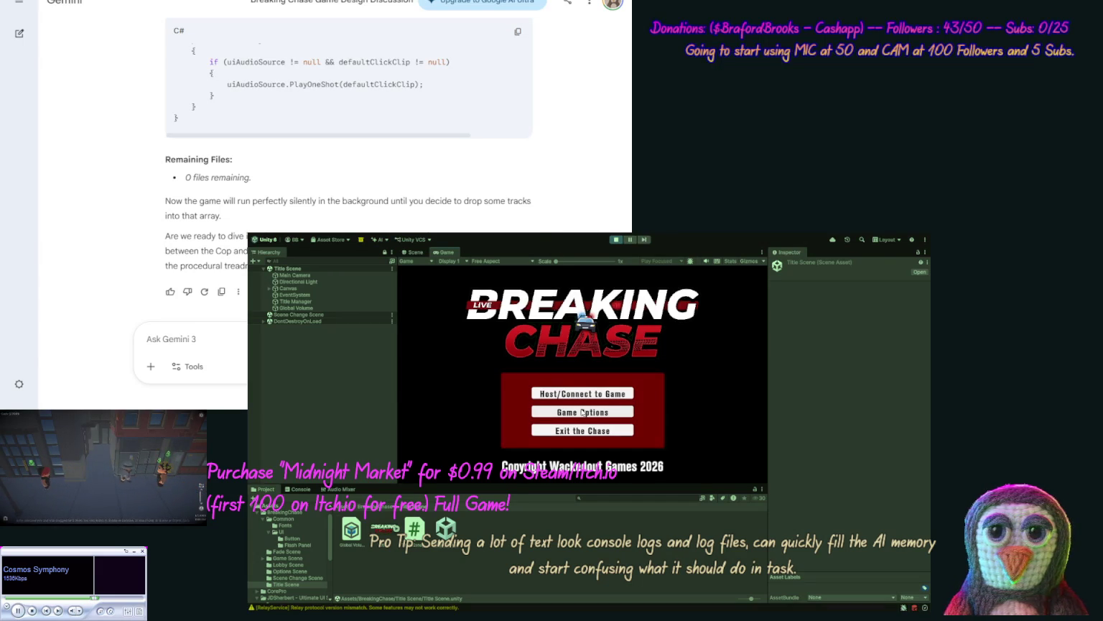
{"action": "left_click", "coordinate": [582, 413]}
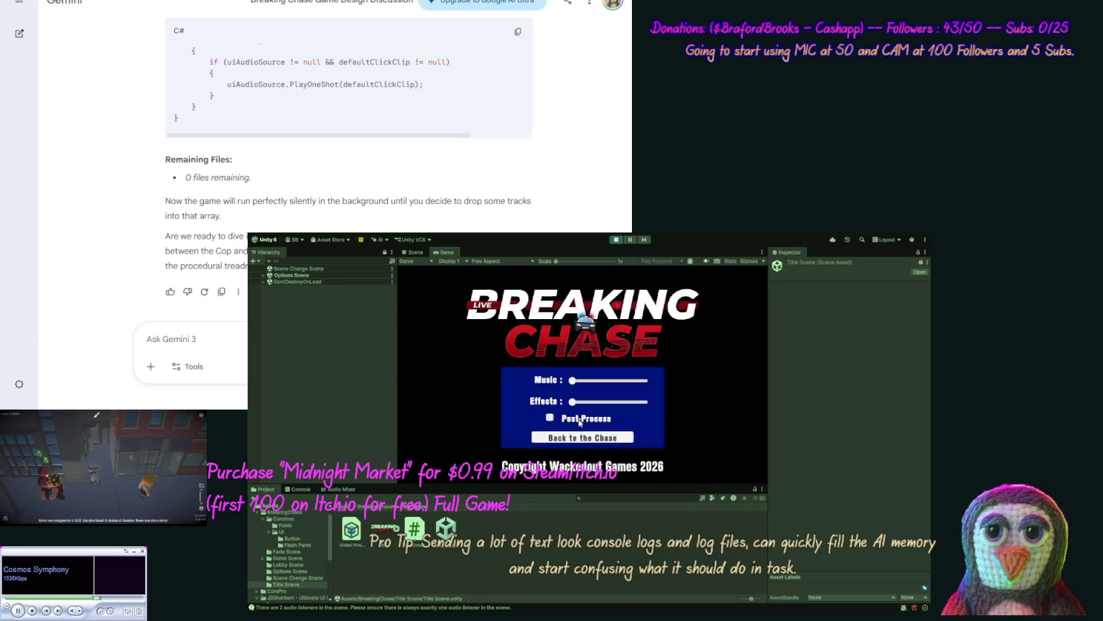
Step: Max the Effects and Music sliders, then leave and reopen options to check they were saved
{"action": "left_click_drag", "start_coordinate": [573, 402], "coordinate": [646, 402]}
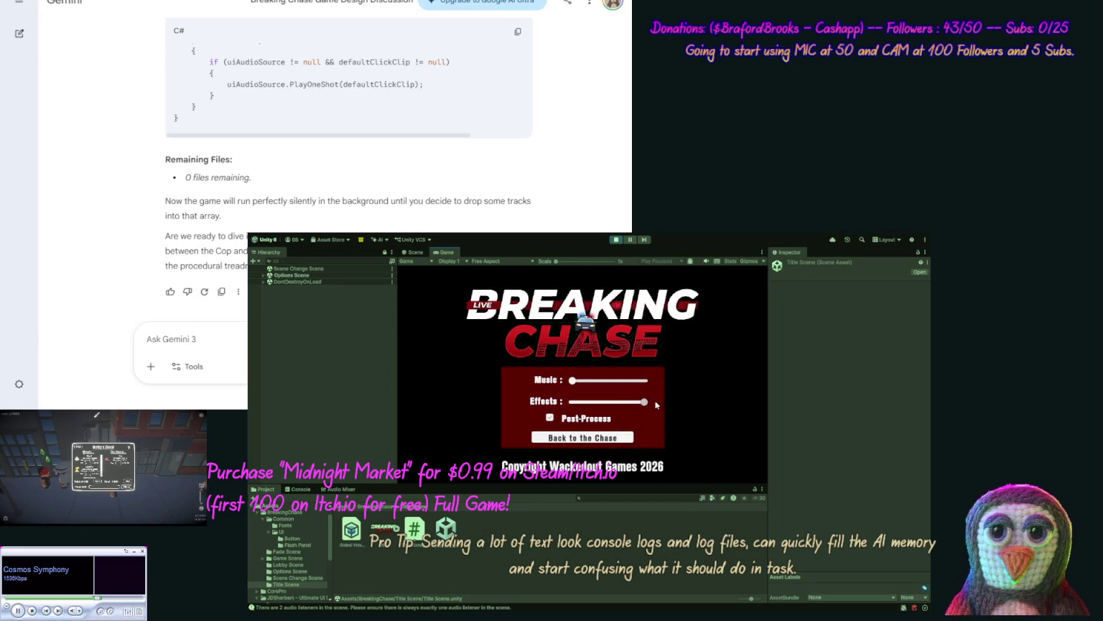
{"action": "left_click_drag", "start_coordinate": [574, 381], "coordinate": [645, 381]}
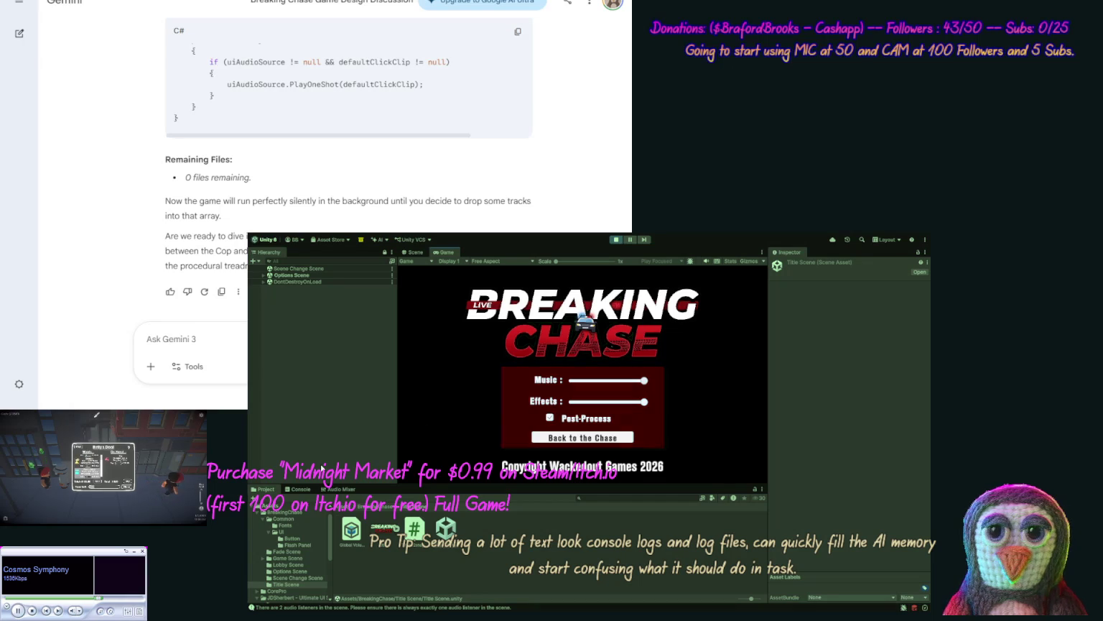
{"action": "left_click", "coordinate": [308, 487]}
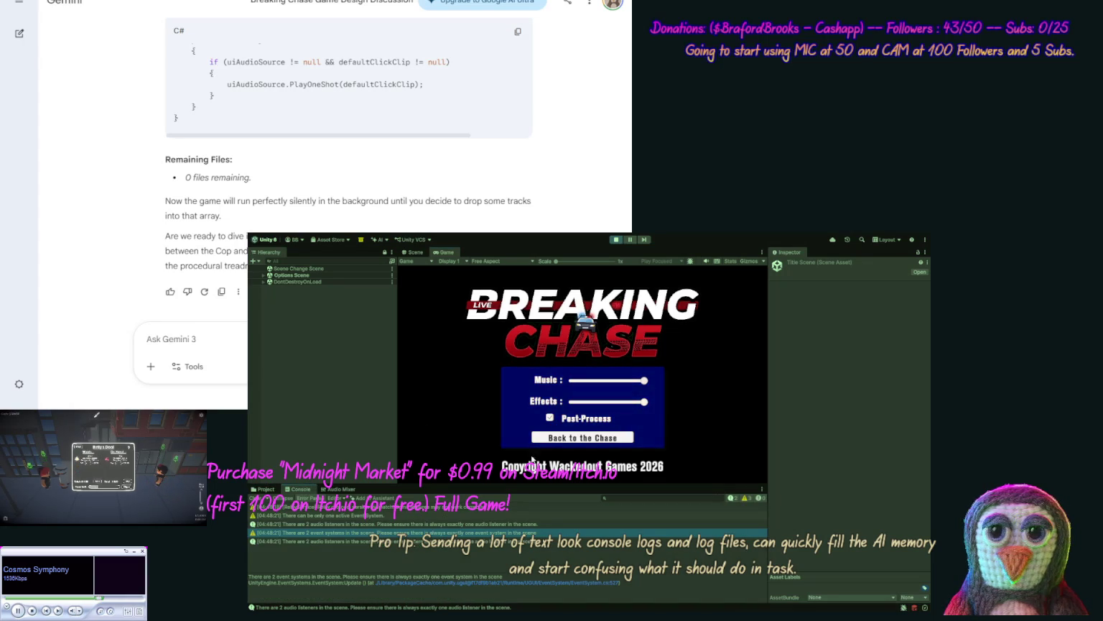
{"action": "left_click", "coordinate": [596, 438]}
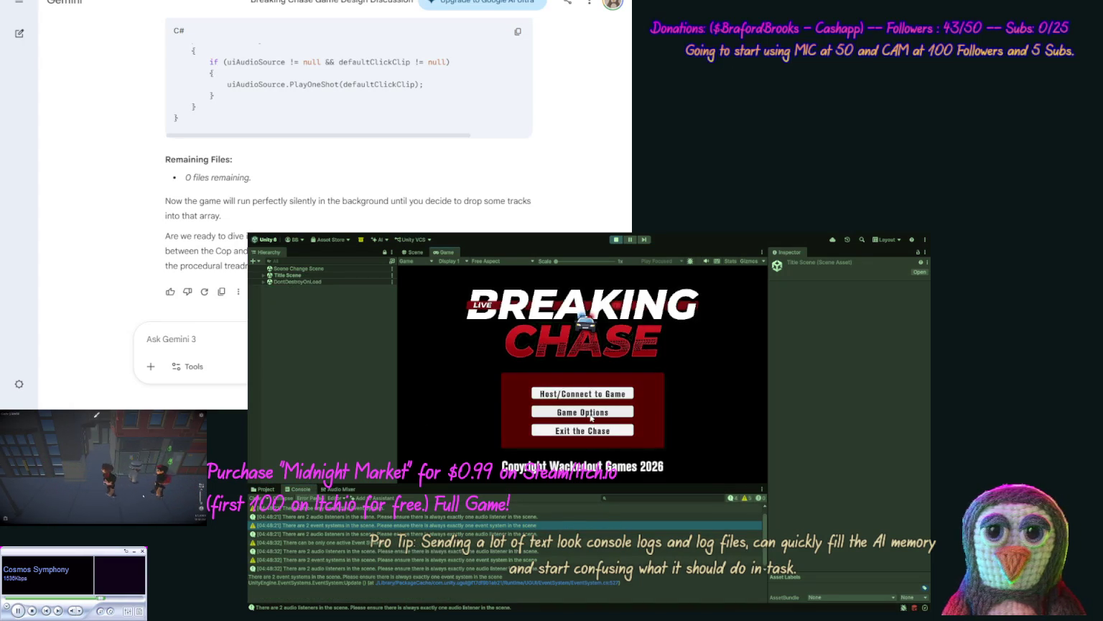
{"action": "left_click", "coordinate": [591, 414]}
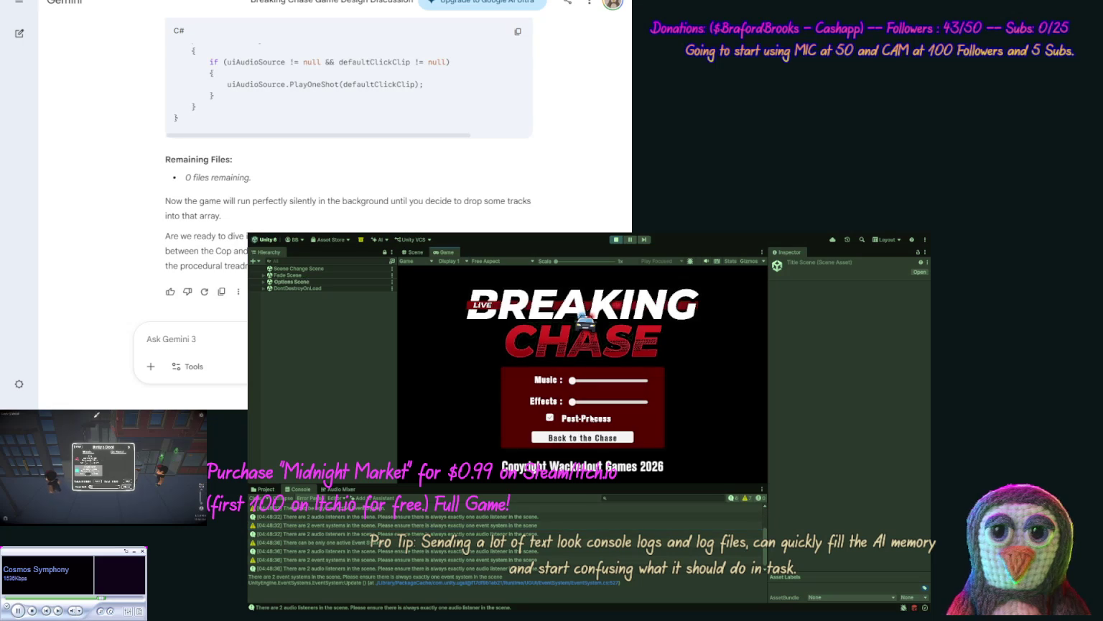
{"action": "left_click", "coordinate": [593, 438]}
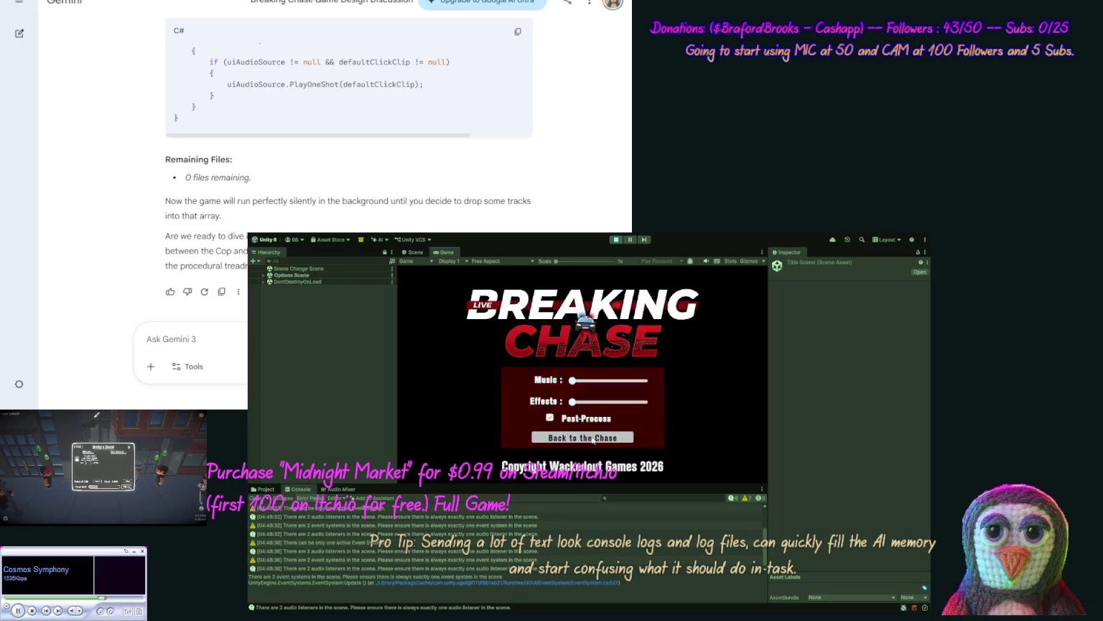
Step: Turn off Post-Process, set both volume sliders to full, return to title and stop playing
{"action": "left_click", "coordinate": [583, 410]}
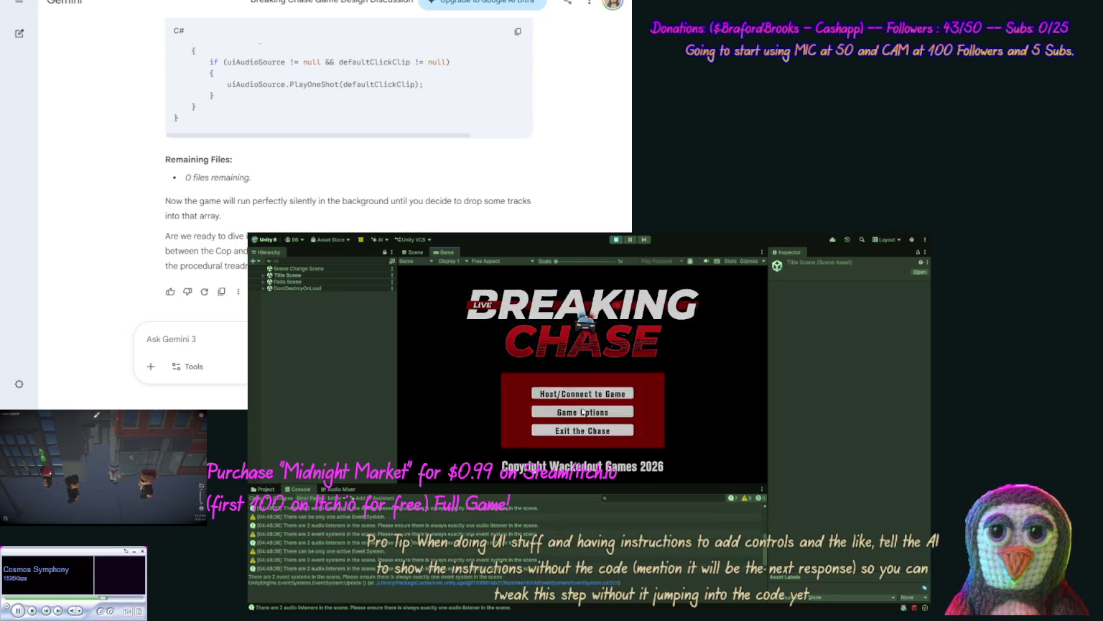
{"action": "left_click", "coordinate": [550, 418]}
{"action": "left_click_drag", "start_coordinate": [573, 402], "coordinate": [660, 398]}
{"action": "left_click_drag", "start_coordinate": [572, 380], "coordinate": [647, 381]}
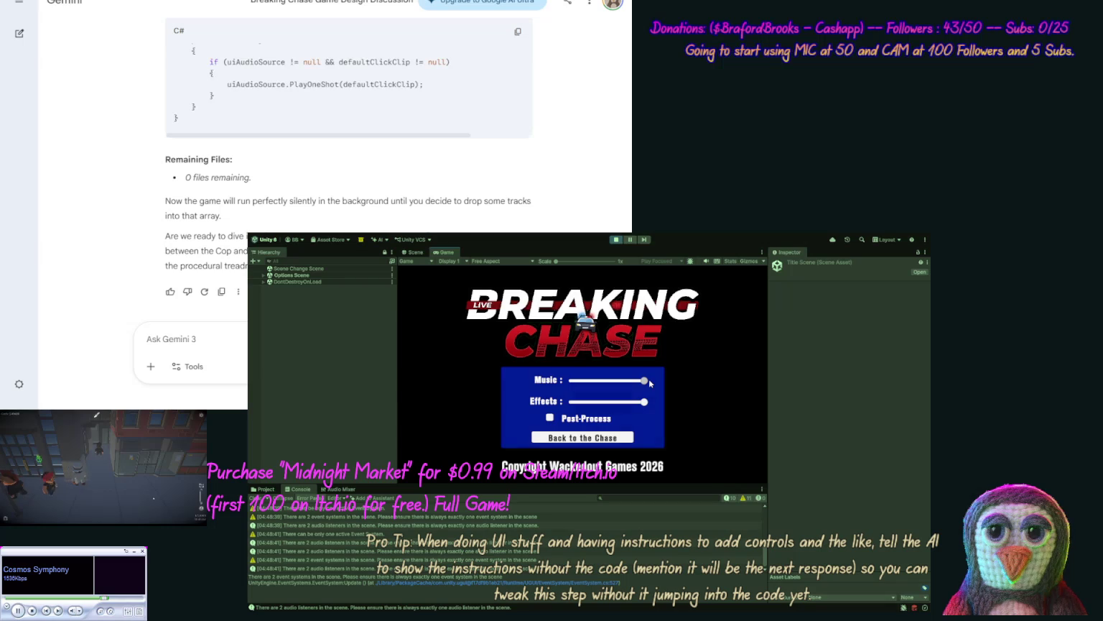
{"action": "left_click", "coordinate": [584, 440]}
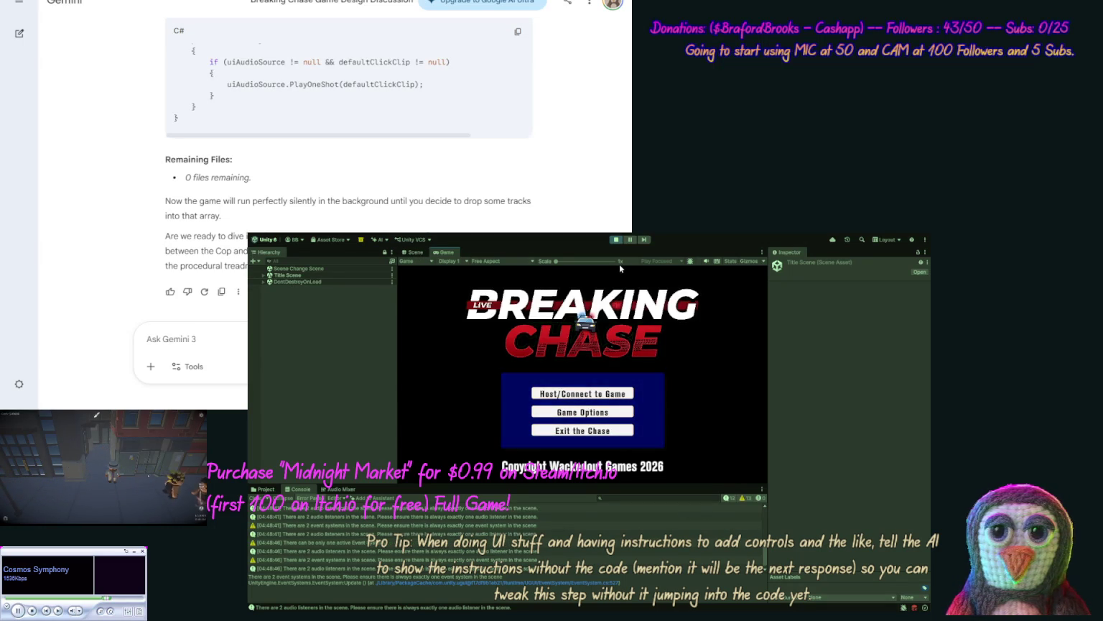
{"action": "left_click", "coordinate": [616, 240]}
{"action": "type", "text": "OK we hav"}
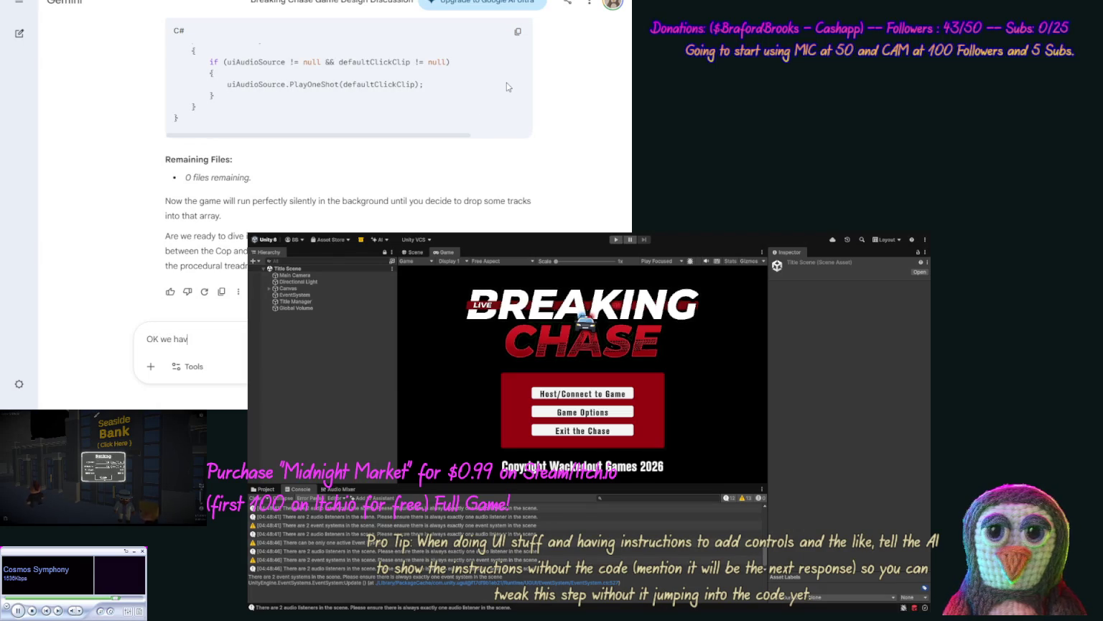
Step: Draft 'OK we have our clips set' in Gemini and bring up Unity's Project assets
{"action": "type", "text": "e our clips"}
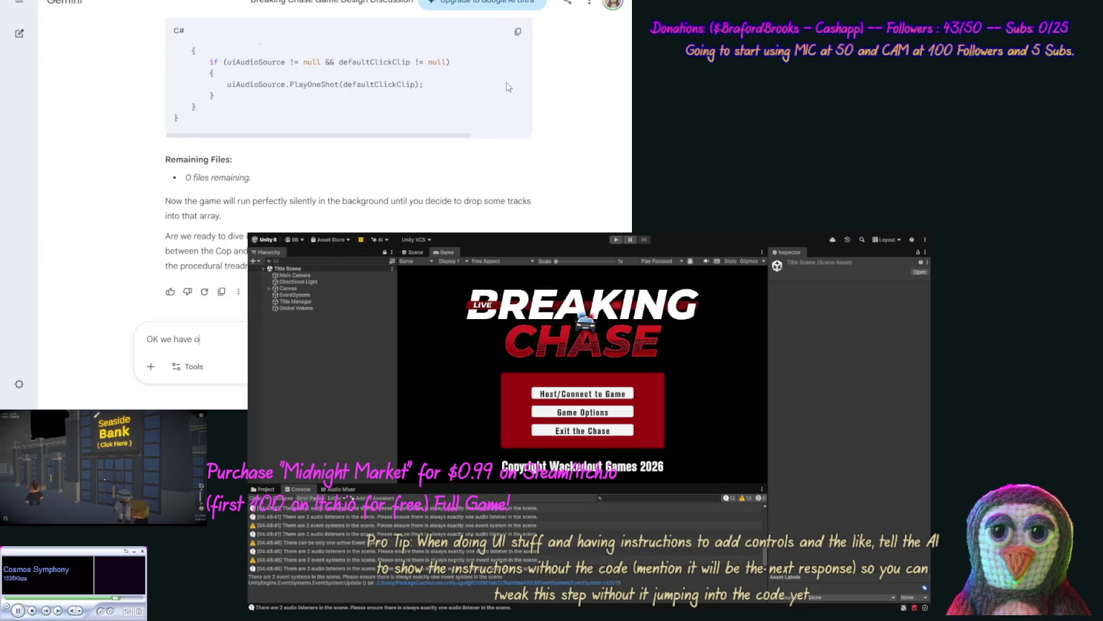
{"action": "type", "text": " set"}
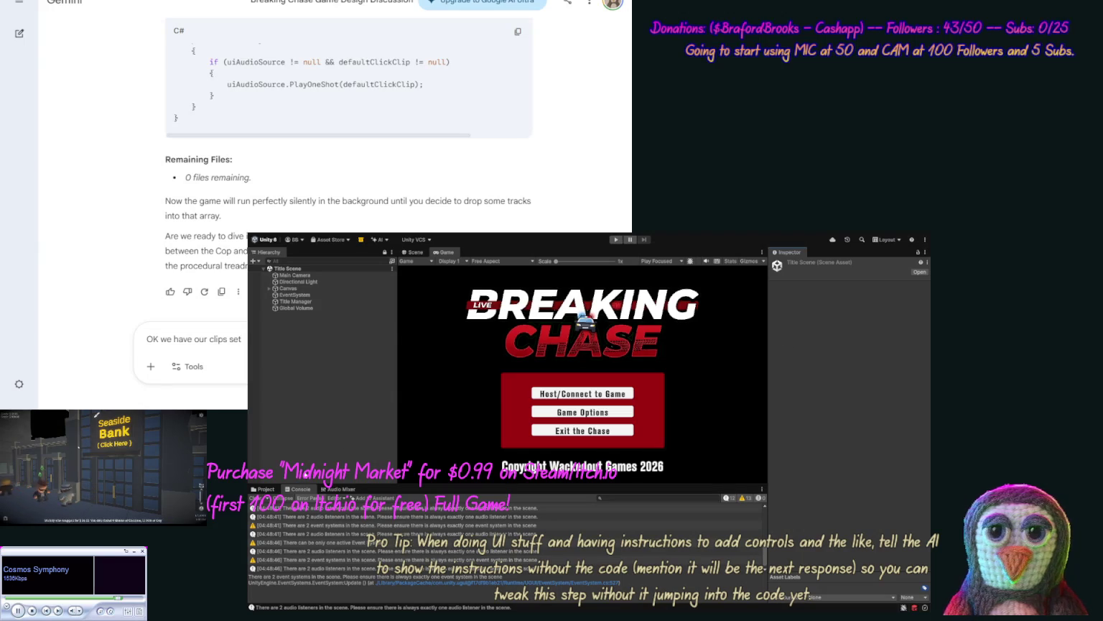
{"action": "left_click", "coordinate": [264, 488]}
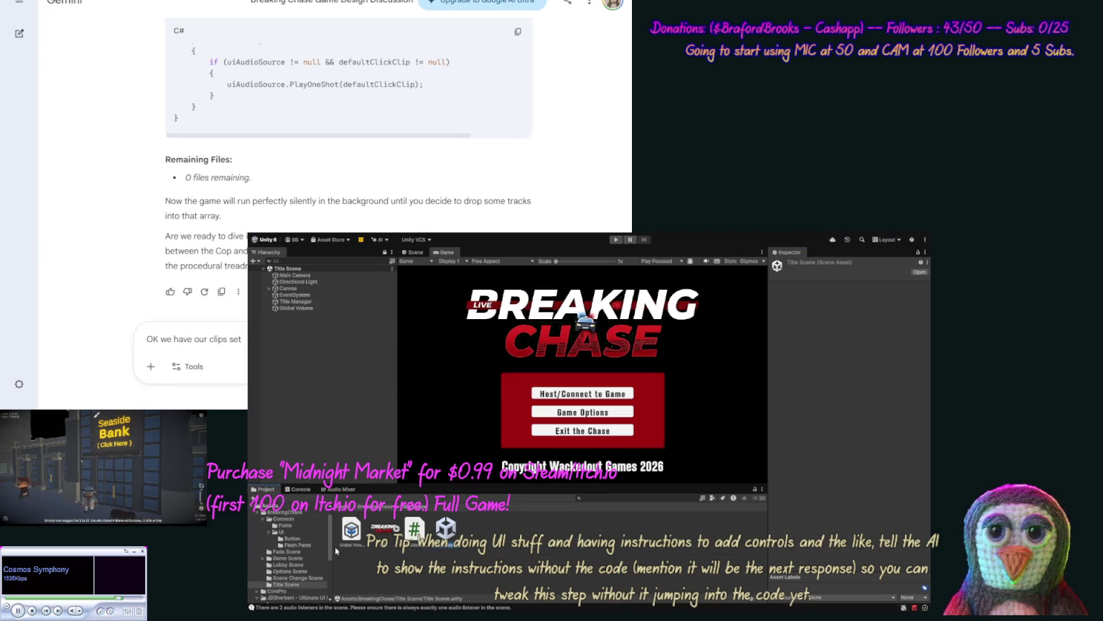
Step: Open the Scene Change Scene and select its Sound Manager
{"action": "left_click", "coordinate": [291, 578]}
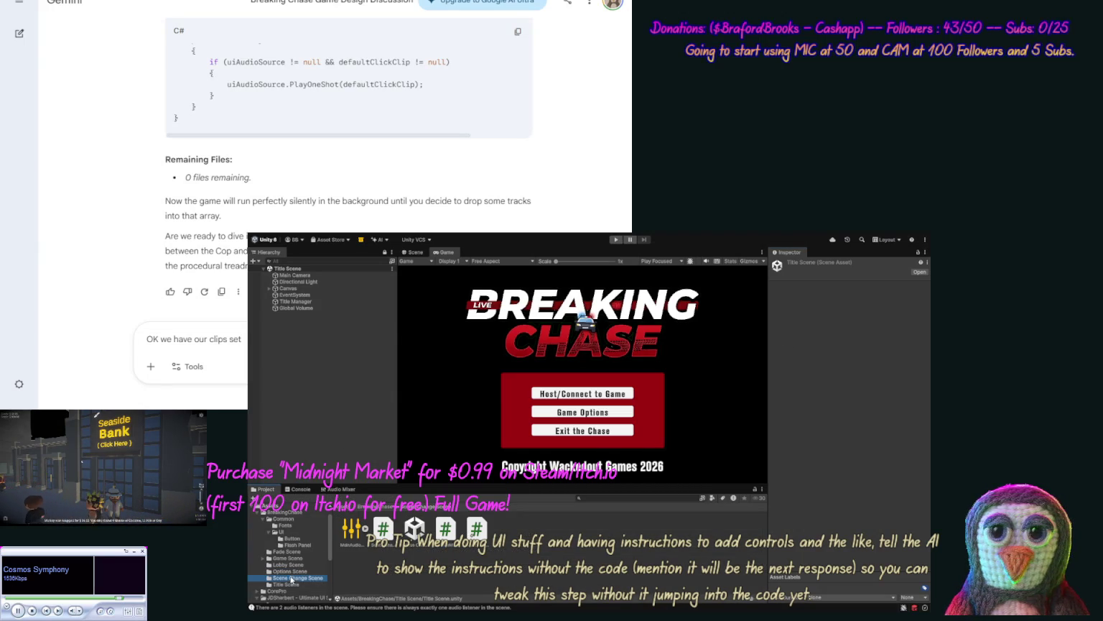
{"action": "left_click", "coordinate": [414, 529]}
{"action": "left_click", "coordinate": [292, 282]}
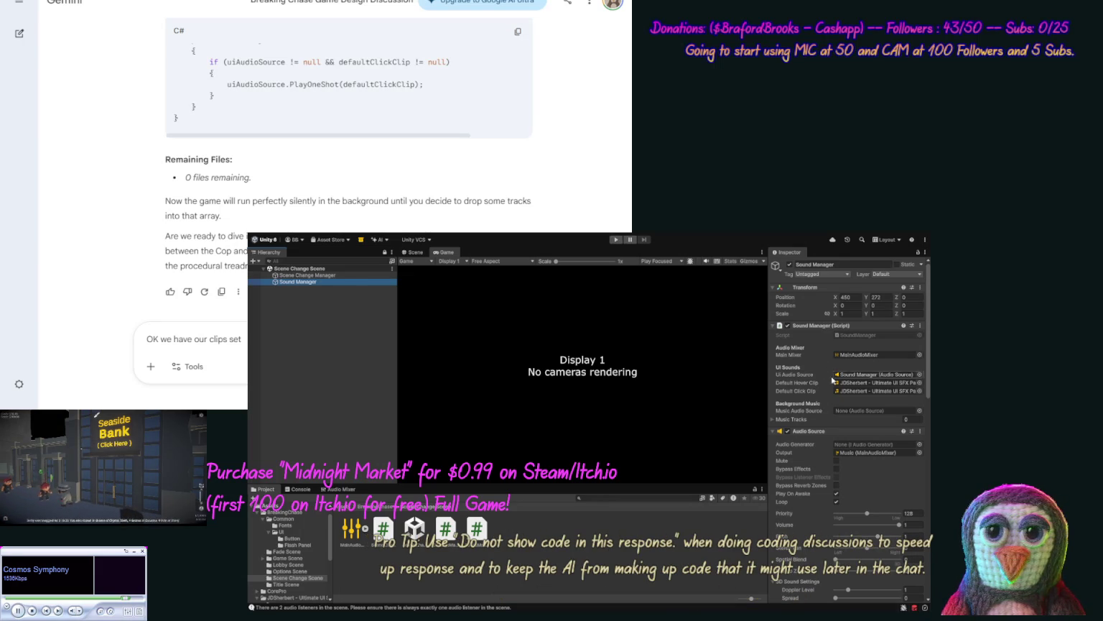
Step: Set the first Audio Source output to SFX and the second to Music
{"action": "left_click", "coordinate": [920, 454]}
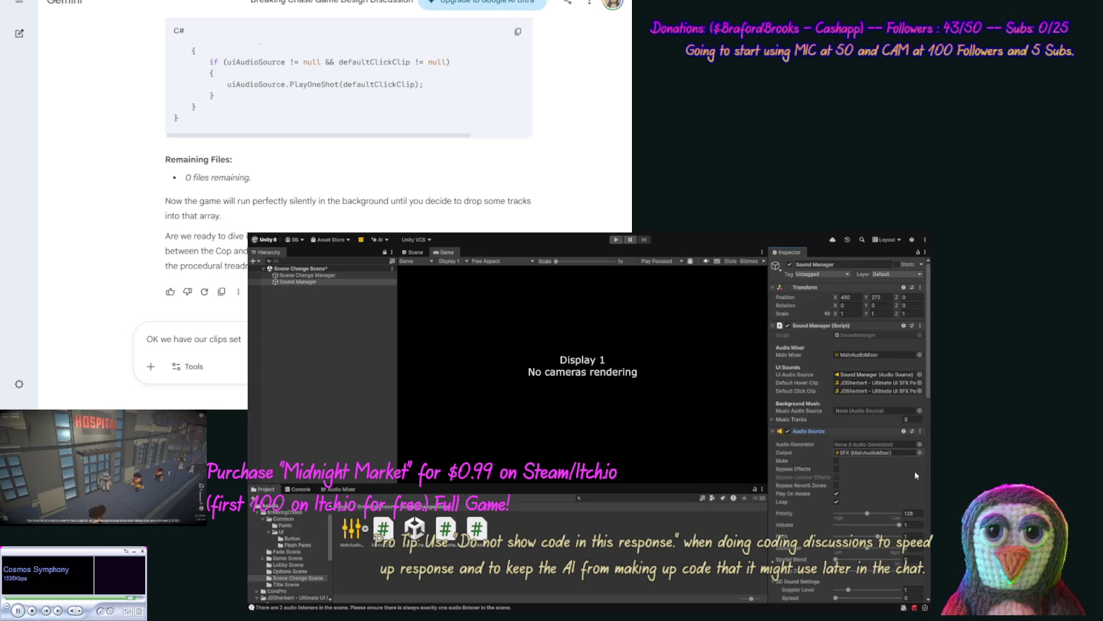
{"action": "scroll", "coordinate": [929, 435], "scroll_direction": "down", "scroll_amount": 5}
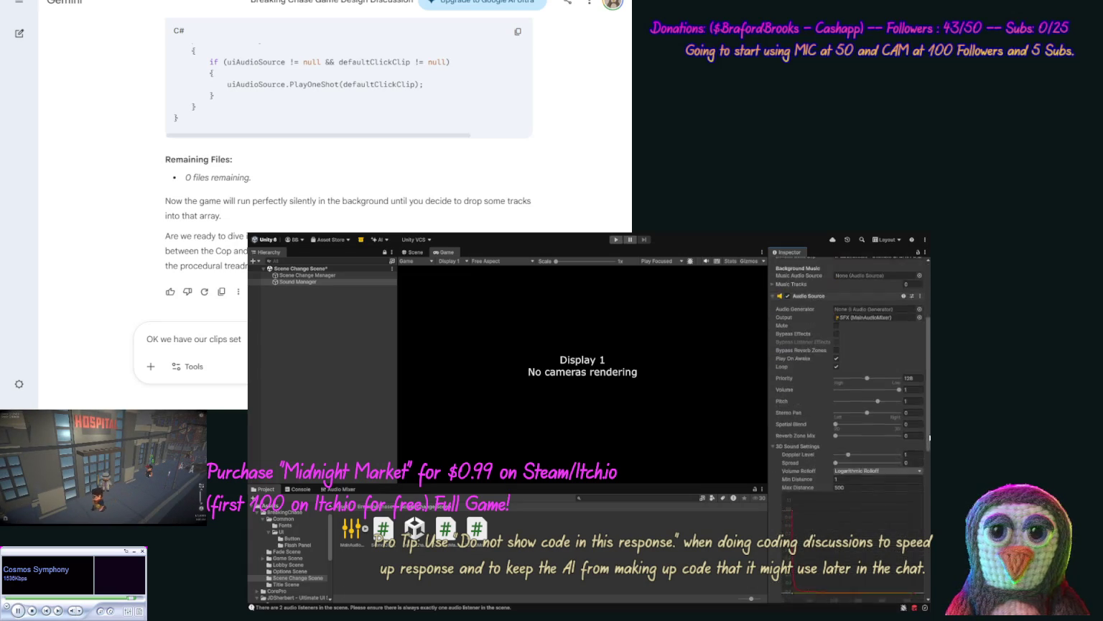
{"action": "scroll", "coordinate": [930, 435], "scroll_direction": "down", "scroll_amount": 5}
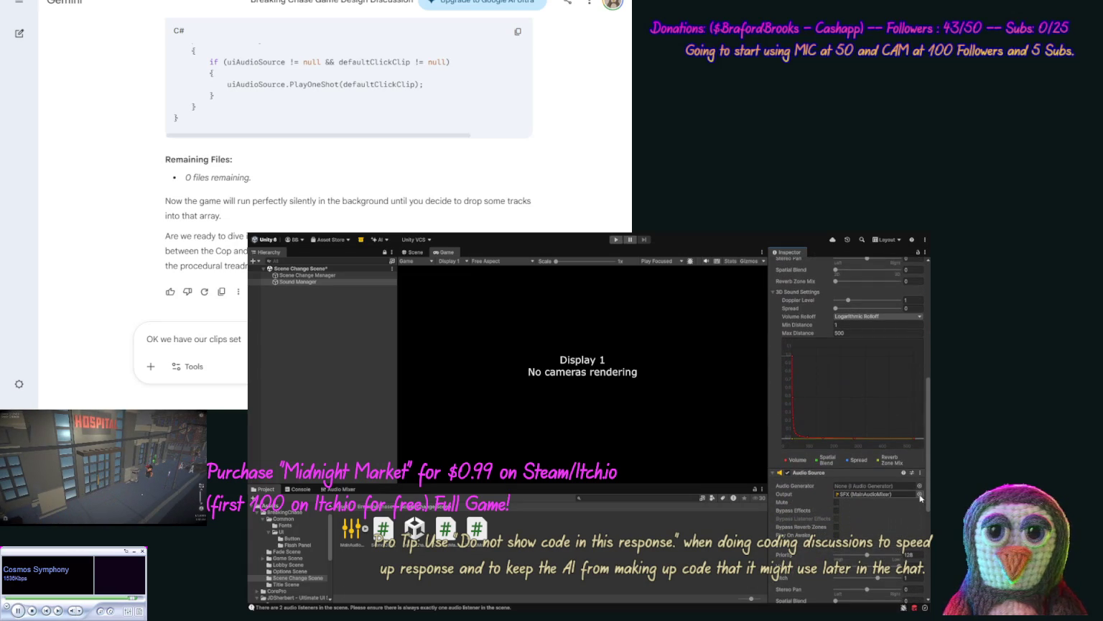
{"action": "left_click", "coordinate": [920, 494]}
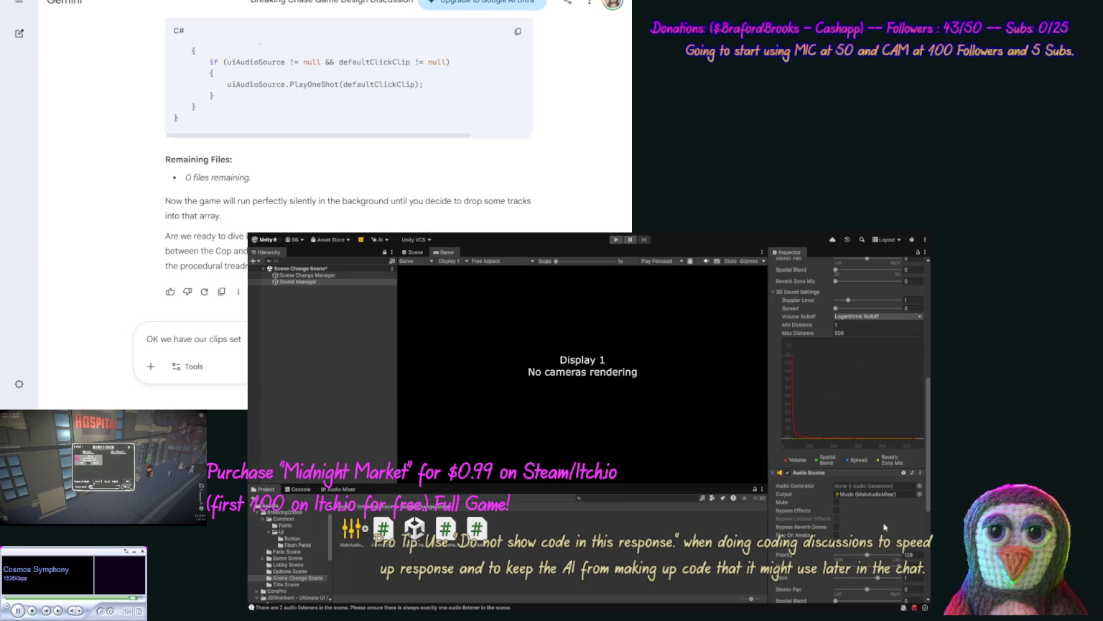
{"action": "left_click", "coordinate": [797, 510]}
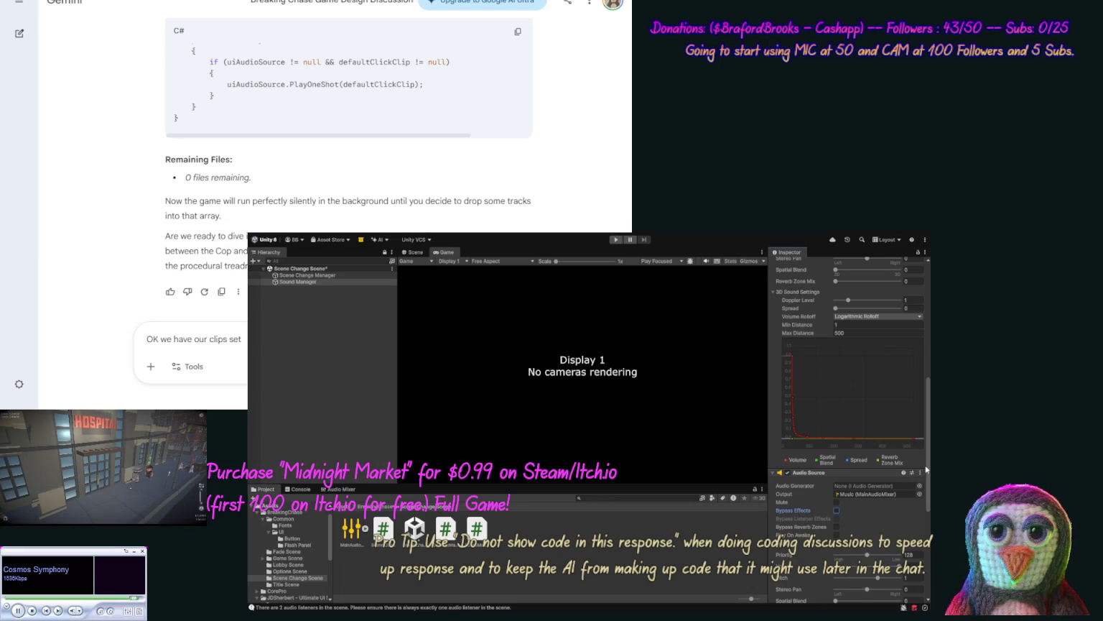
{"action": "scroll", "coordinate": [924, 417], "scroll_direction": "up", "scroll_amount": 5}
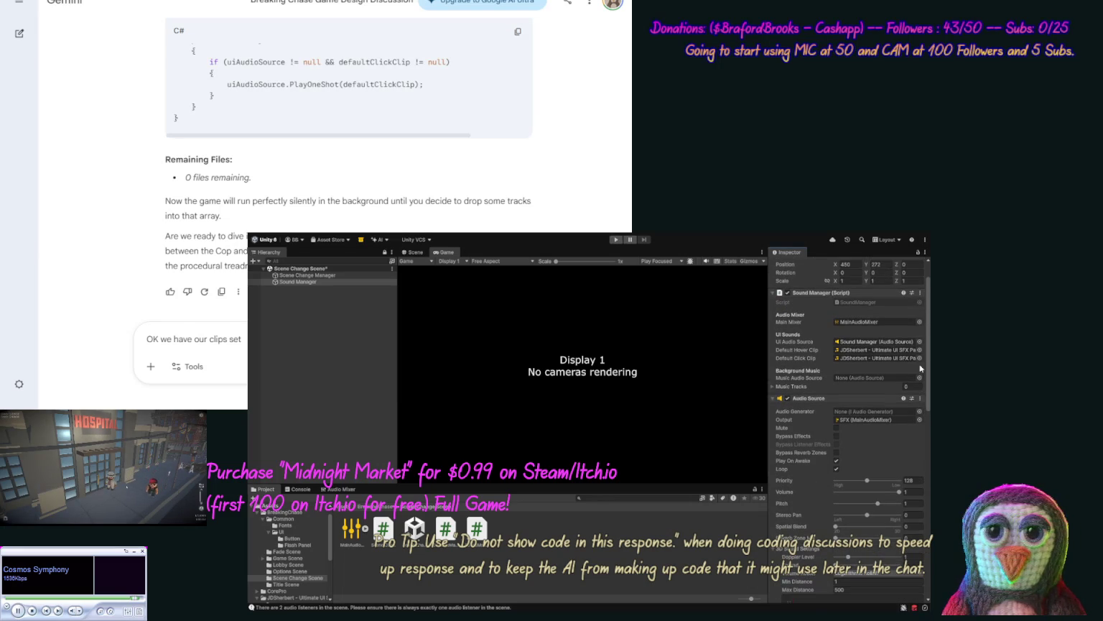
{"action": "scroll", "coordinate": [921, 459], "scroll_direction": "down", "scroll_amount": 6}
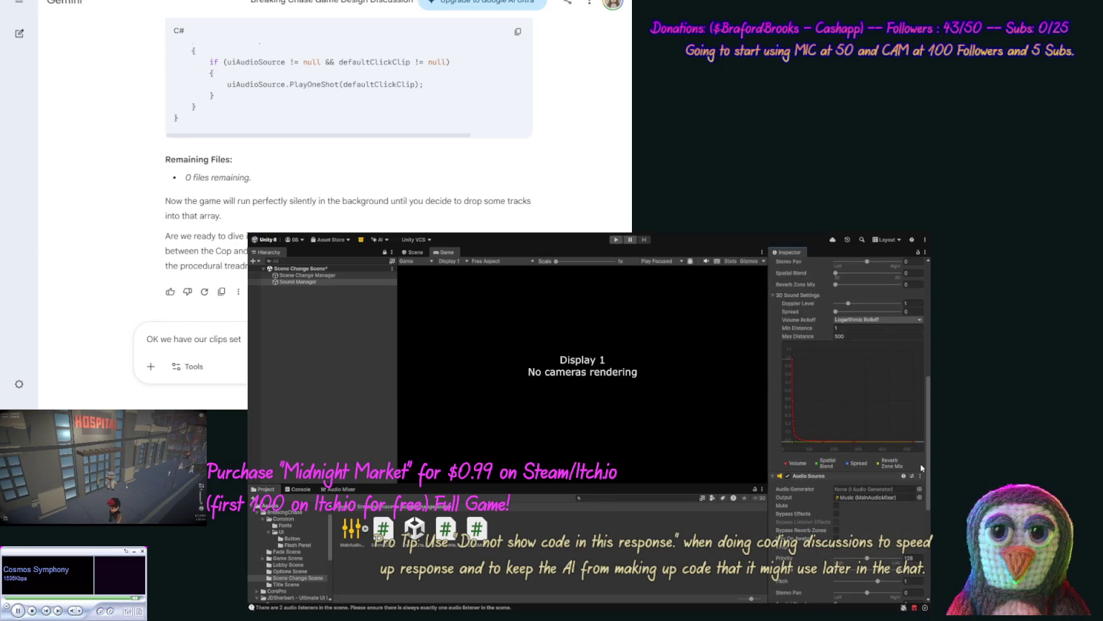
{"action": "scroll", "coordinate": [921, 463], "scroll_direction": "down", "scroll_amount": 4}
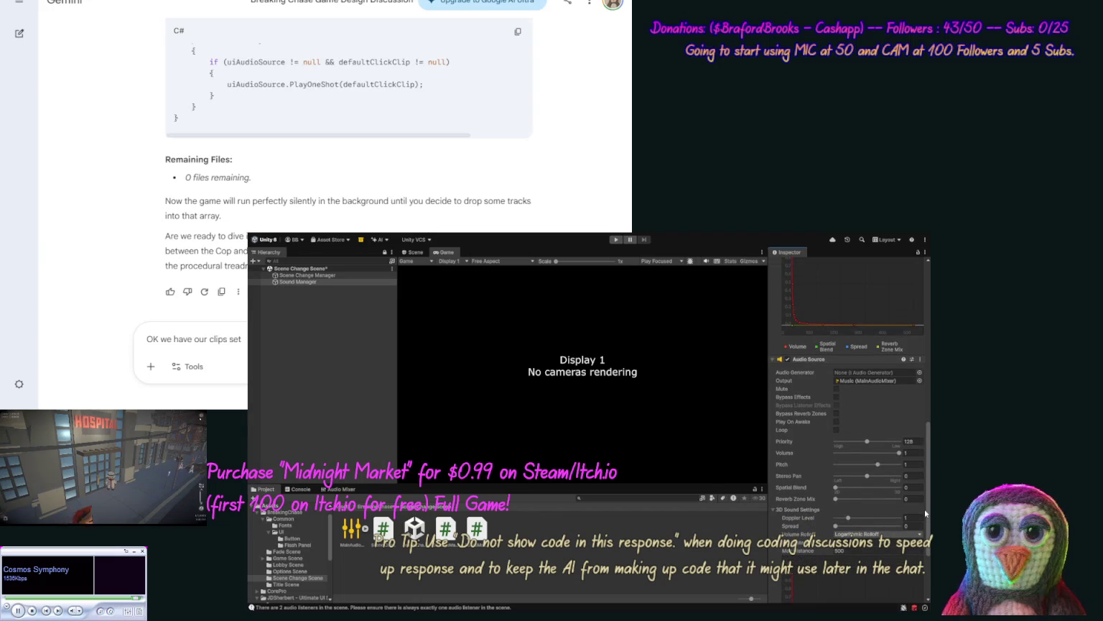
{"action": "scroll", "coordinate": [924, 508], "scroll_direction": "up", "scroll_amount": 3}
{"action": "scroll", "coordinate": [848, 337], "scroll_direction": "up", "scroll_amount": 10}
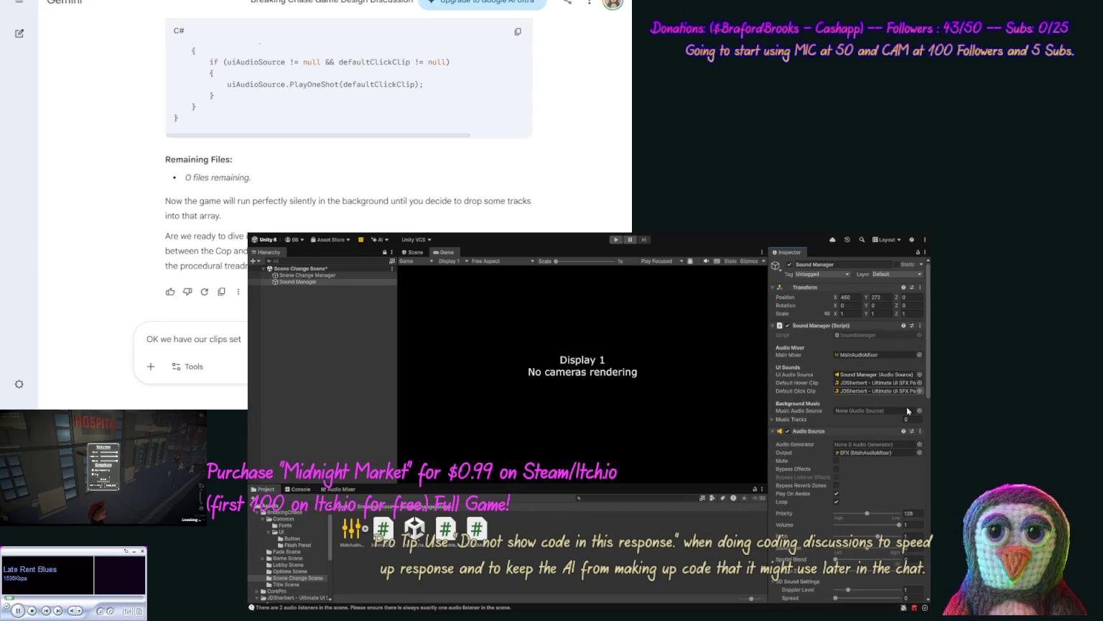
Step: Make the second audio source the looping Music Audio Source and save the Scene Change Scene
{"action": "left_click", "coordinate": [774, 431]}
{"action": "left_click_drag", "start_coordinate": [863, 441], "coordinate": [876, 417]}
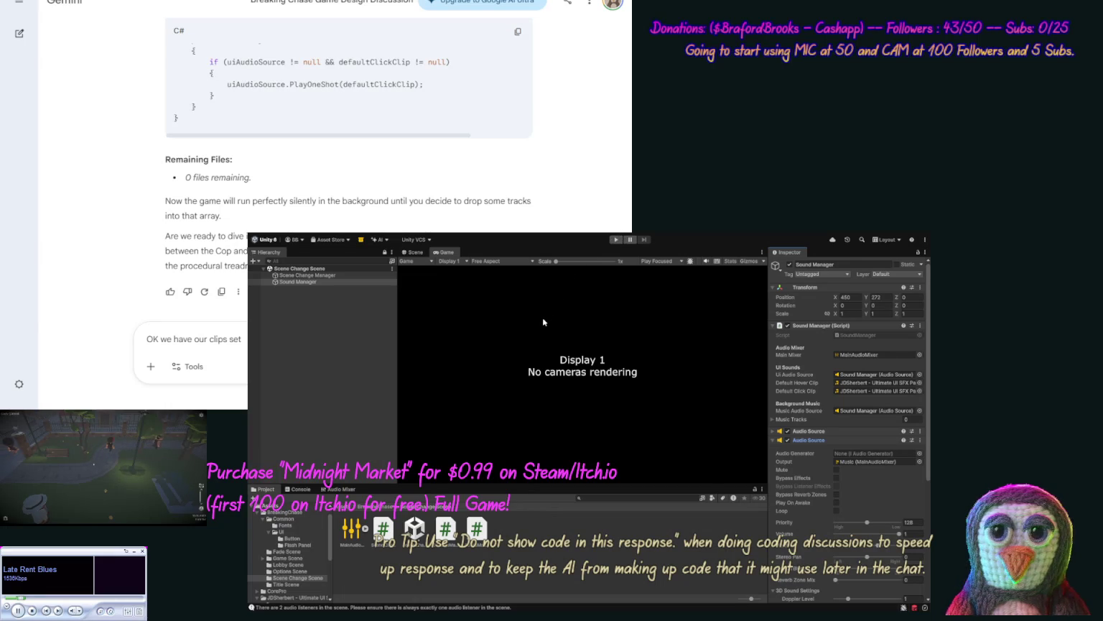
{"action": "left_click", "coordinate": [836, 508]}
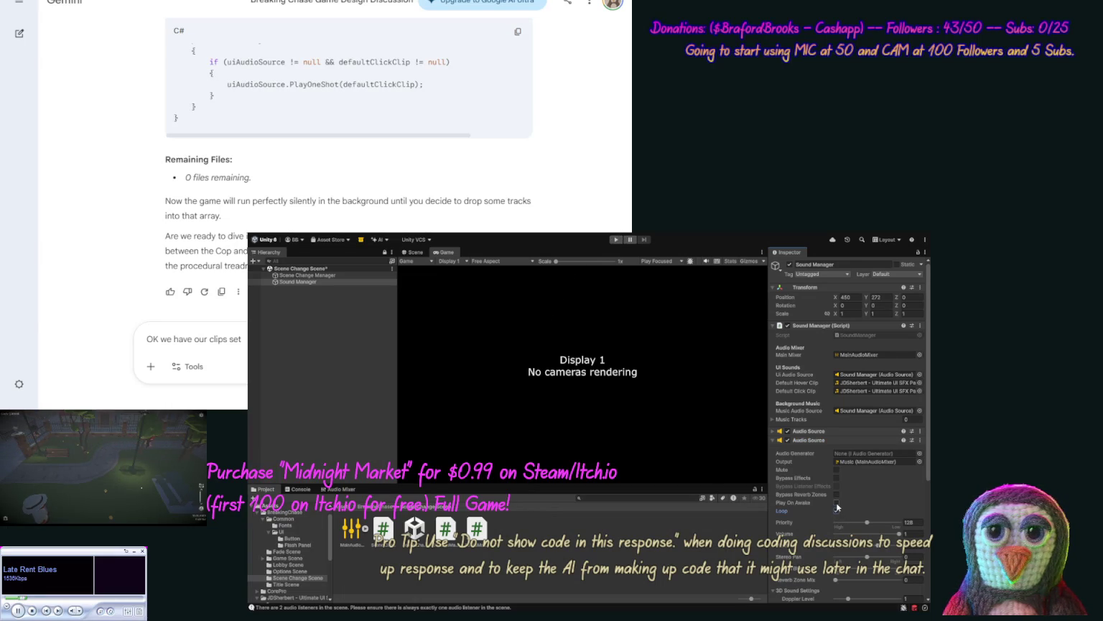
{"action": "left_click", "coordinate": [773, 431]}
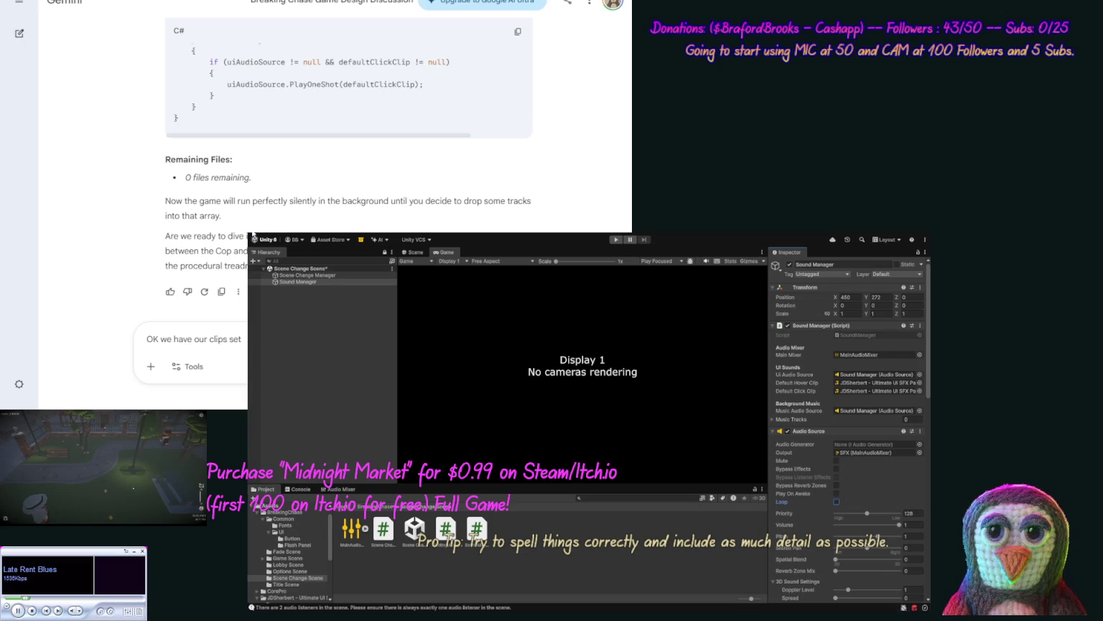
{"action": "key", "text": "ctrl+s"}
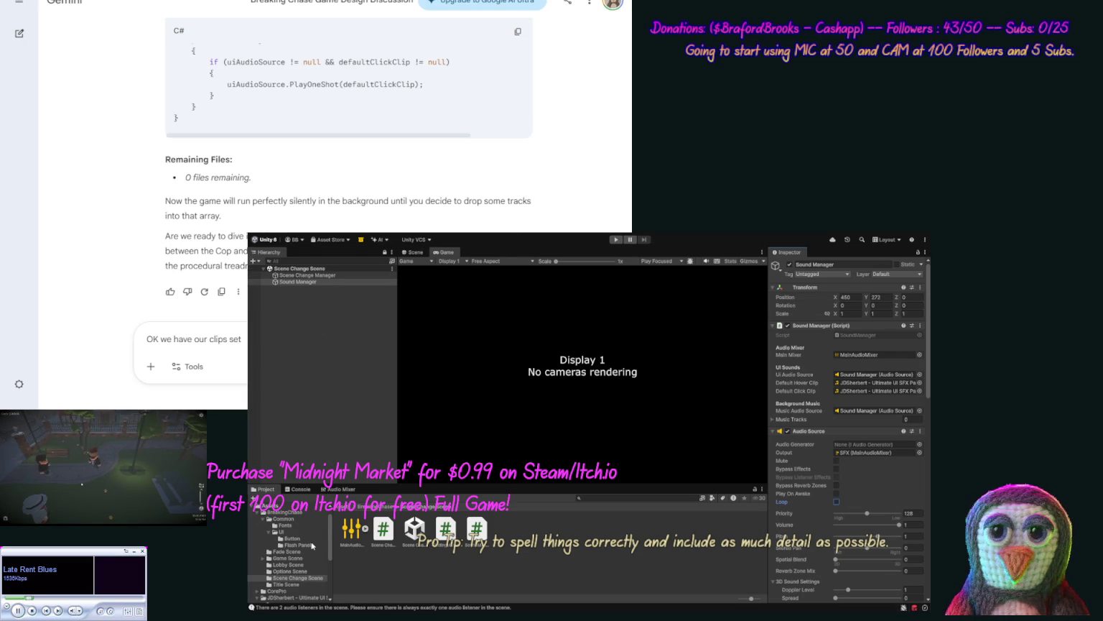
Step: Open the Title Scene and start Play mode
{"action": "left_click", "coordinate": [287, 584]}
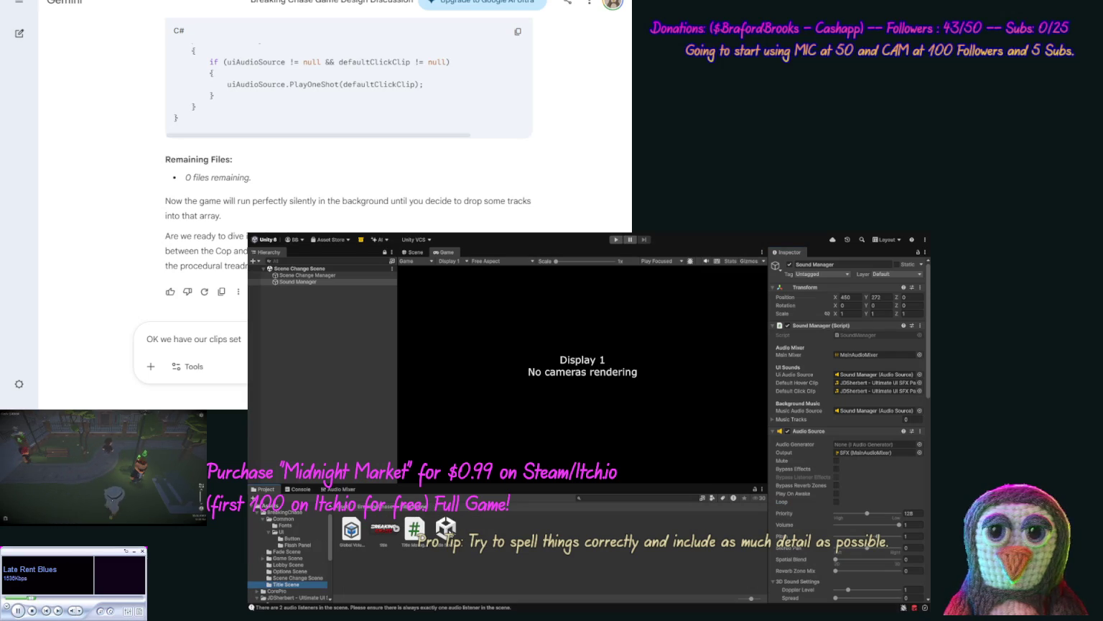
{"action": "left_click", "coordinate": [446, 530]}
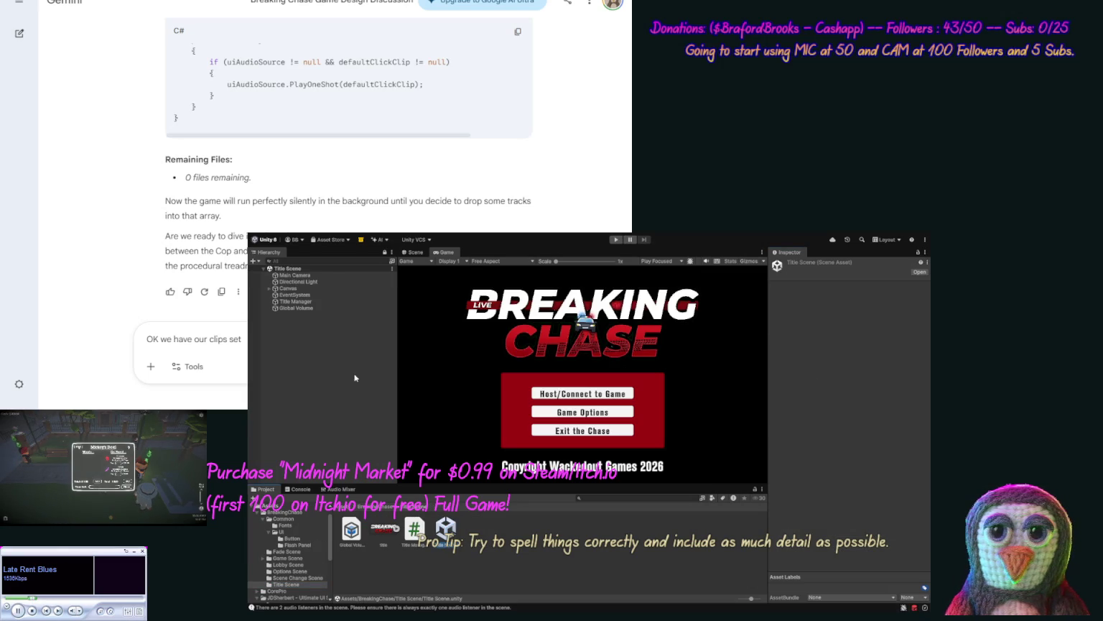
{"action": "left_click", "coordinate": [616, 240]}
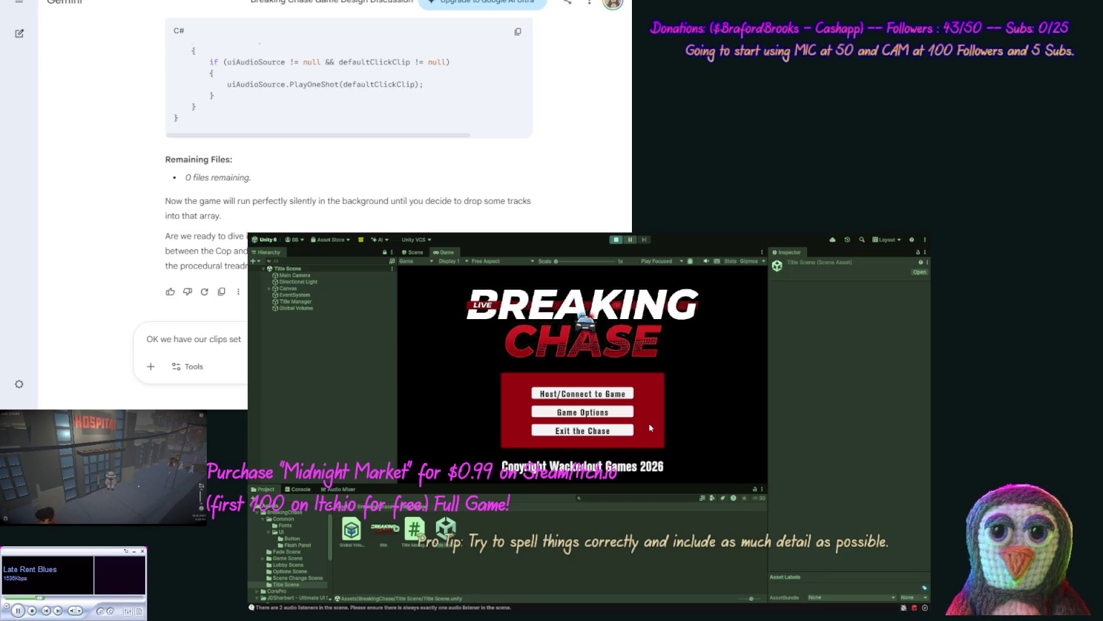
Step: In Game Options raise Effects to ~90% and Music to full, untick Post-Process, recheck, then stop
{"action": "left_click", "coordinate": [588, 414]}
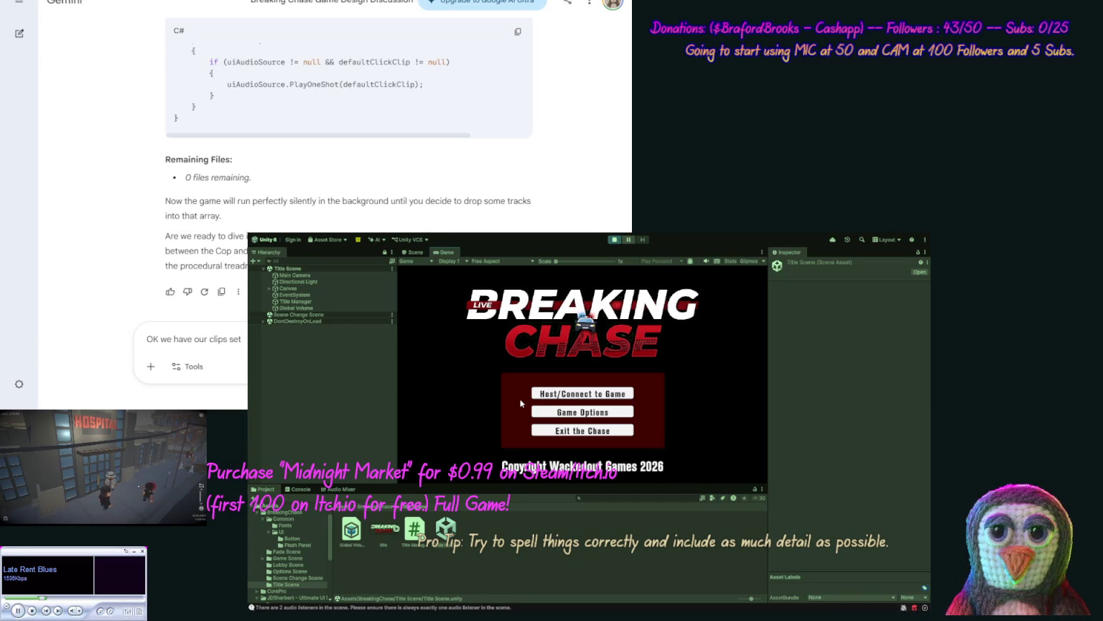
{"action": "left_click", "coordinate": [582, 417]}
{"action": "left_click", "coordinate": [583, 417]}
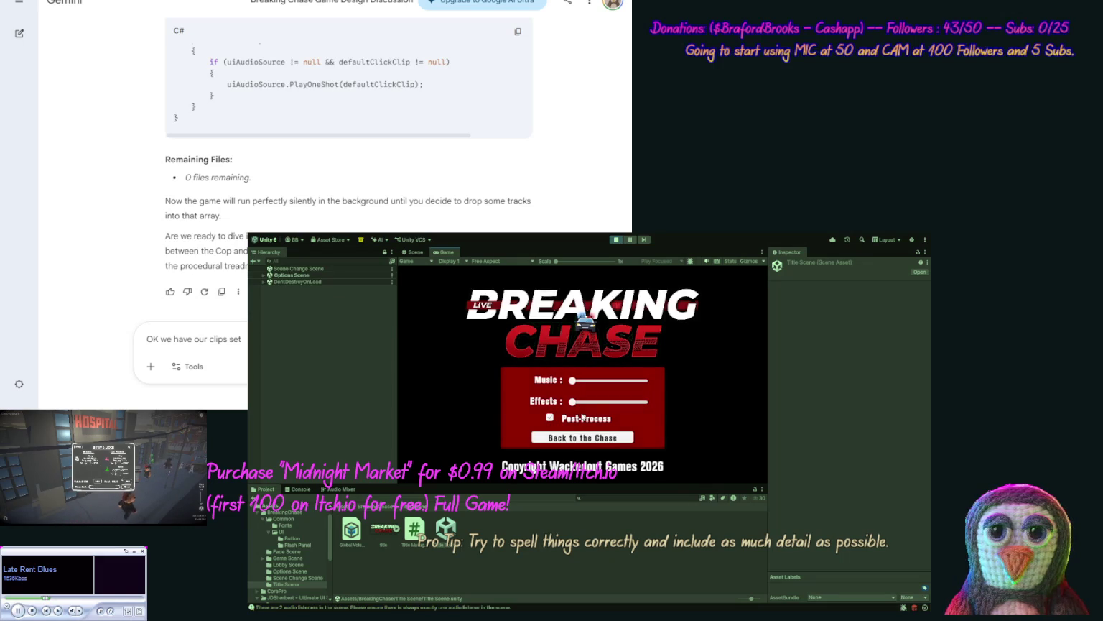
{"action": "left_click_drag", "start_coordinate": [572, 400], "coordinate": [637, 401]}
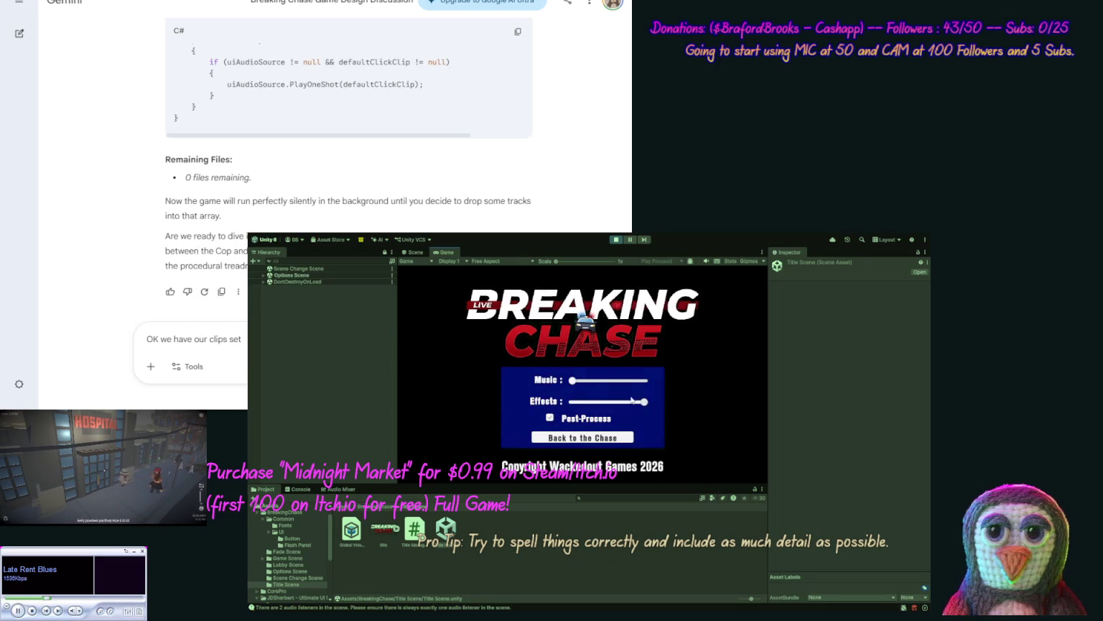
{"action": "left_click_drag", "start_coordinate": [572, 380], "coordinate": [647, 386]}
{"action": "left_click", "coordinate": [580, 418]}
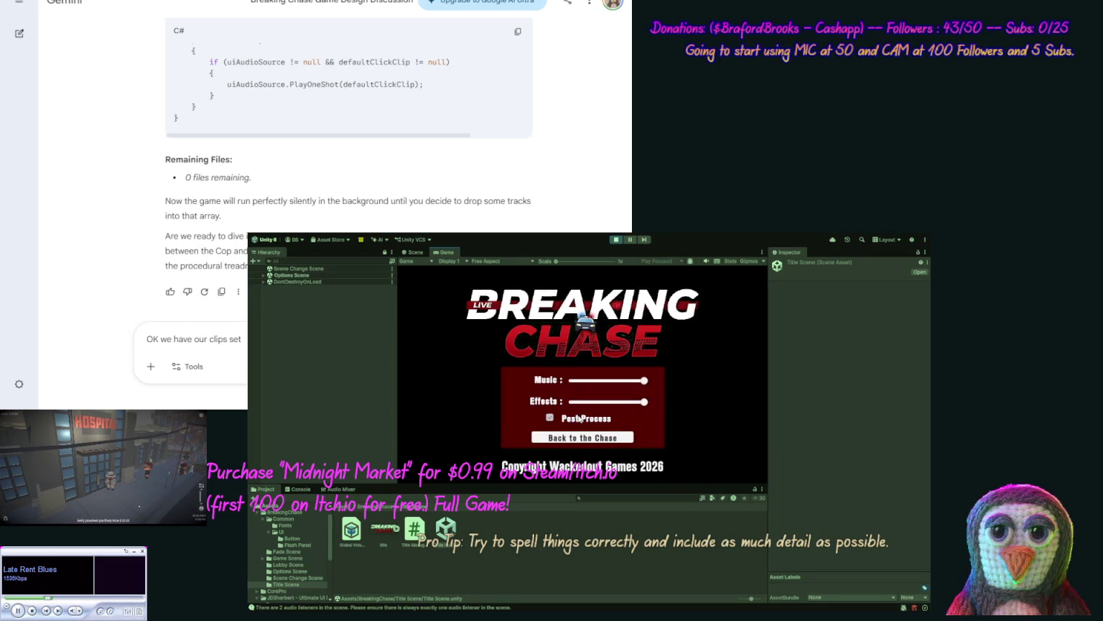
{"action": "left_click", "coordinate": [598, 437]}
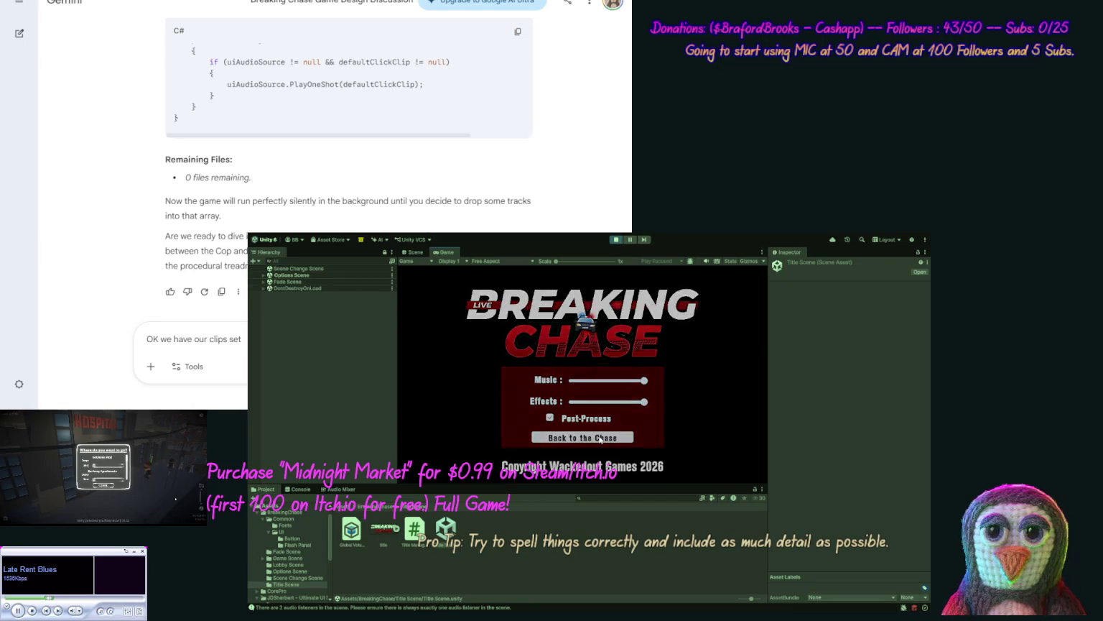
{"action": "left_click", "coordinate": [602, 412]}
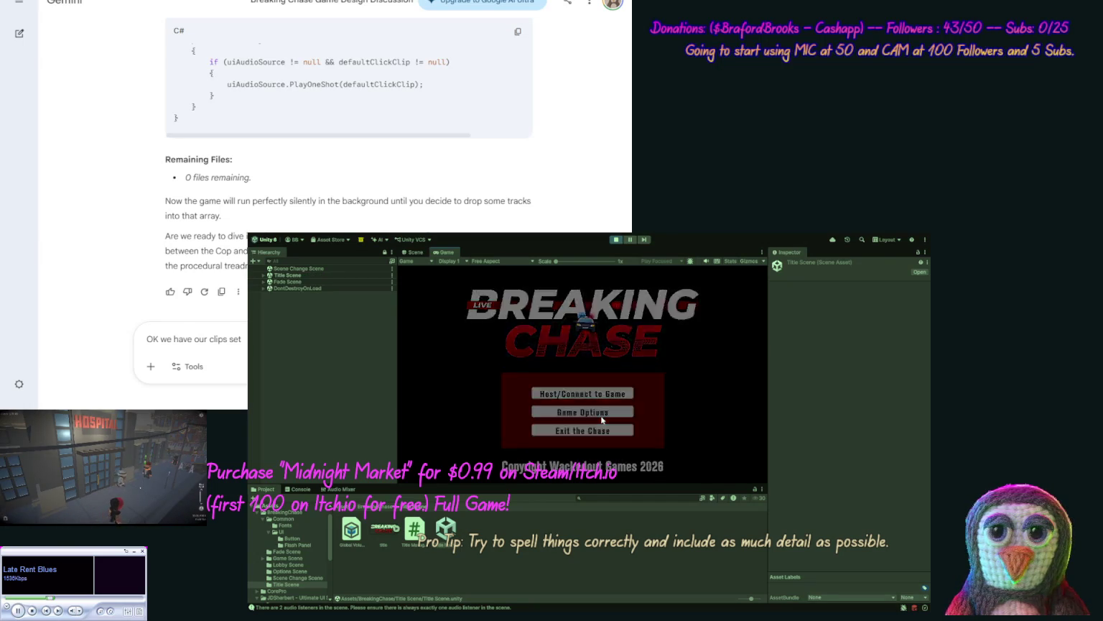
{"action": "left_click", "coordinate": [615, 240]}
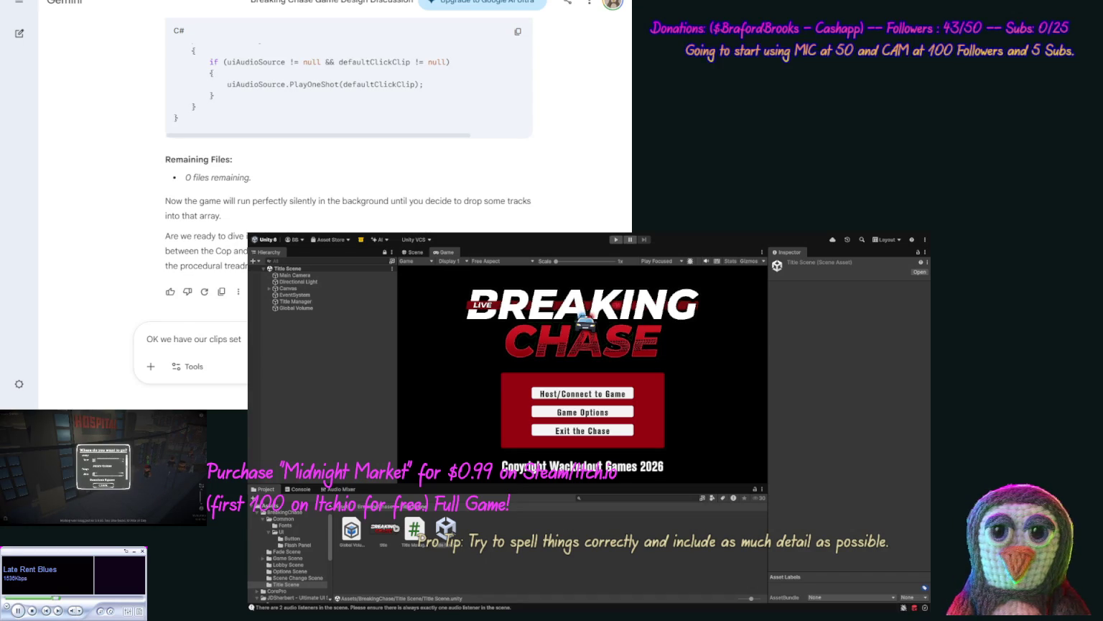
Step: Send Gemini the bug report: entry and click clips are silent, and options reset after returning to title
{"action": "type", "text": " a"}
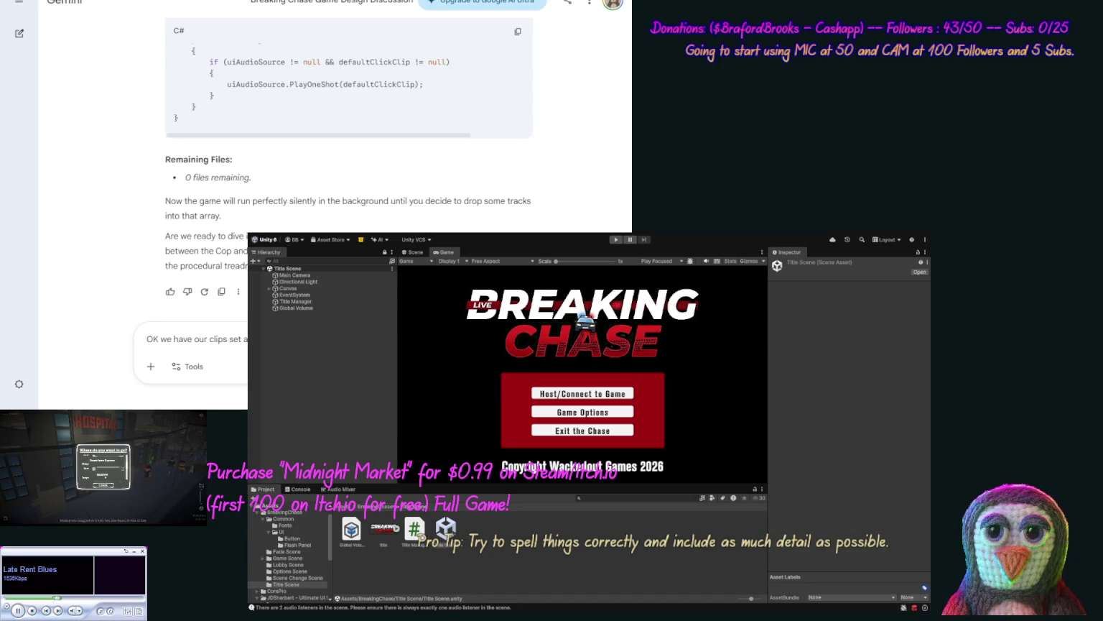
{"action": "type", "text": "f"}
{"action": "key", "text": "ctrl+shift+Left"}
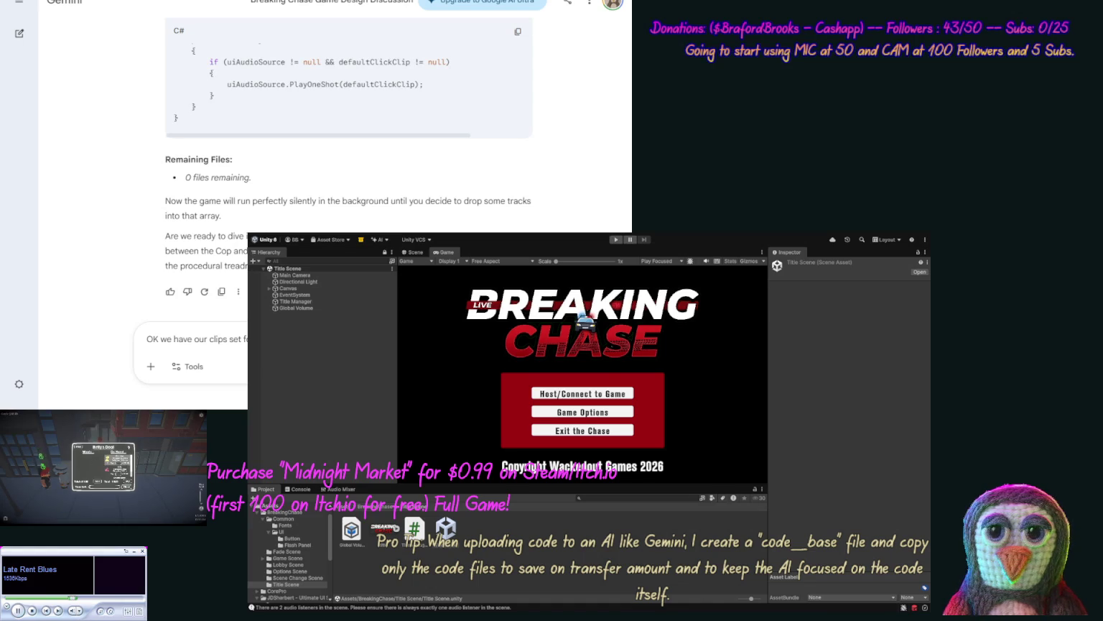
{"action": "type", "text": "back to "}
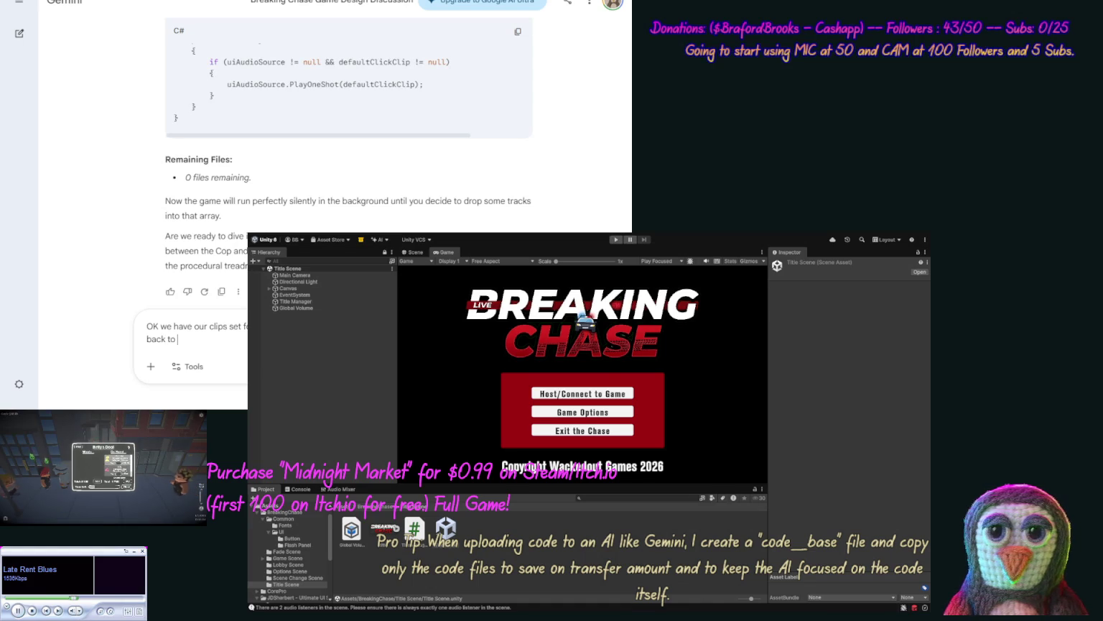
{"action": "type", "text": "title and "}
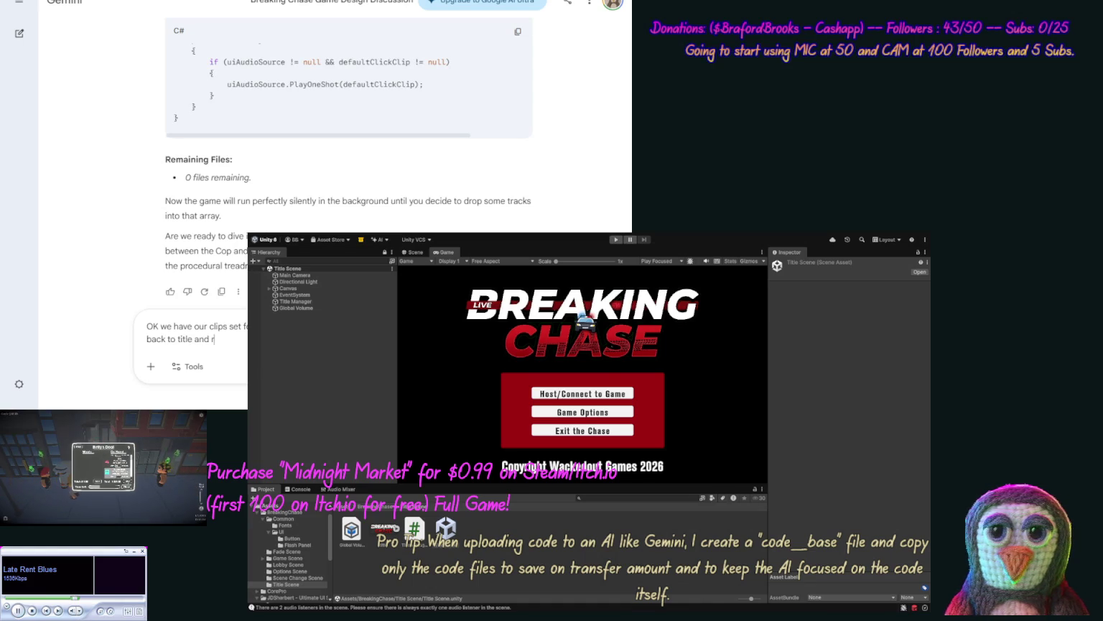
{"action": "type", "text": "return an"}
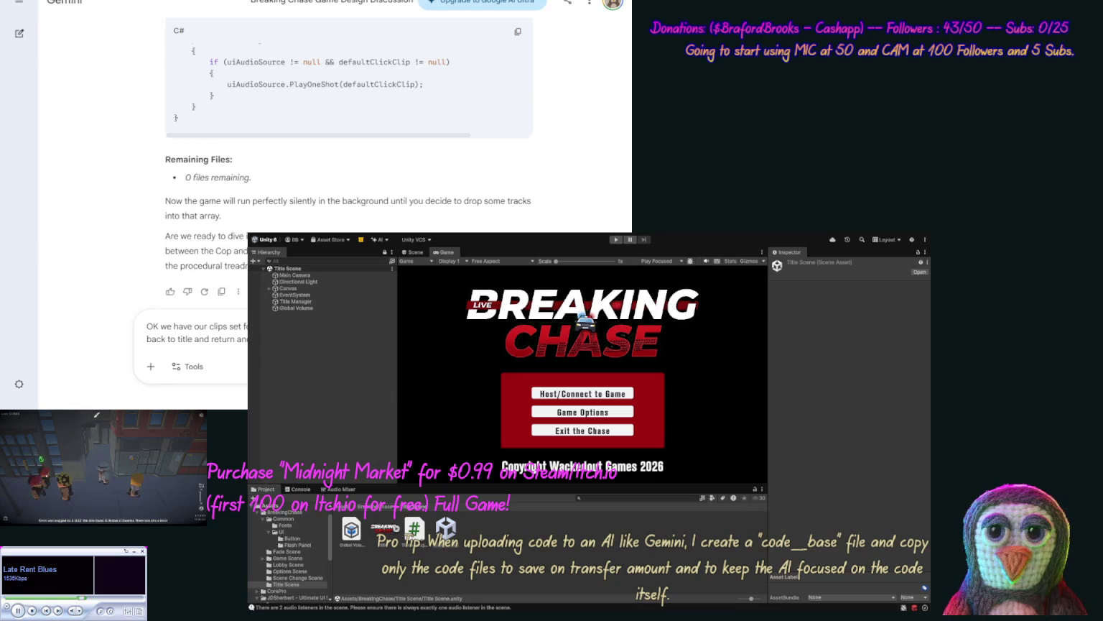
{"action": "key", "text": "Return"}
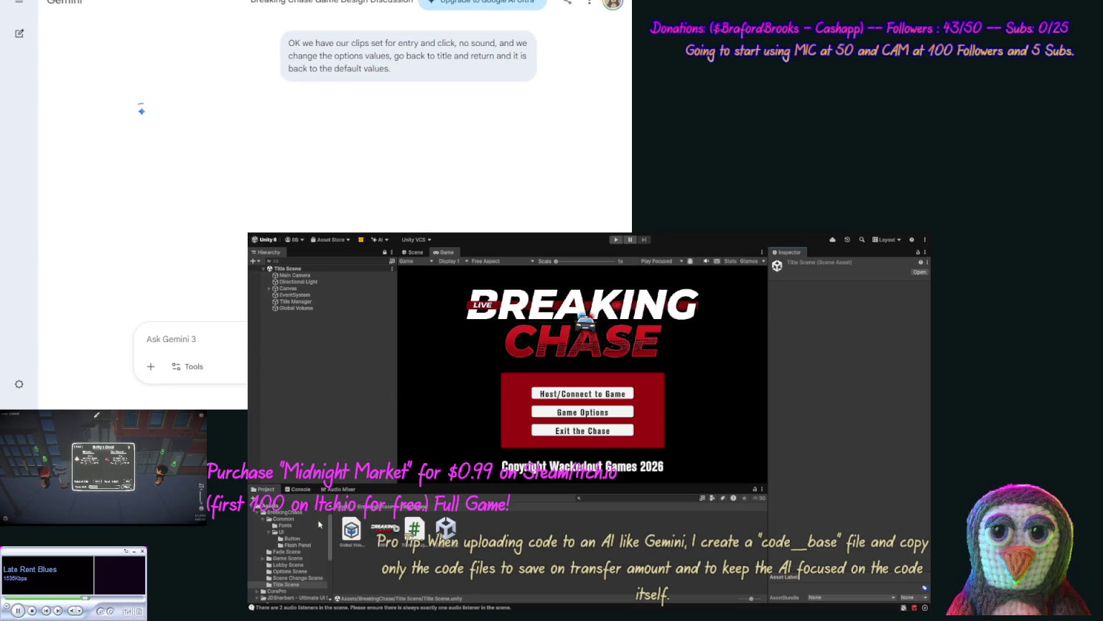
{"action": "left_click", "coordinate": [286, 572]}
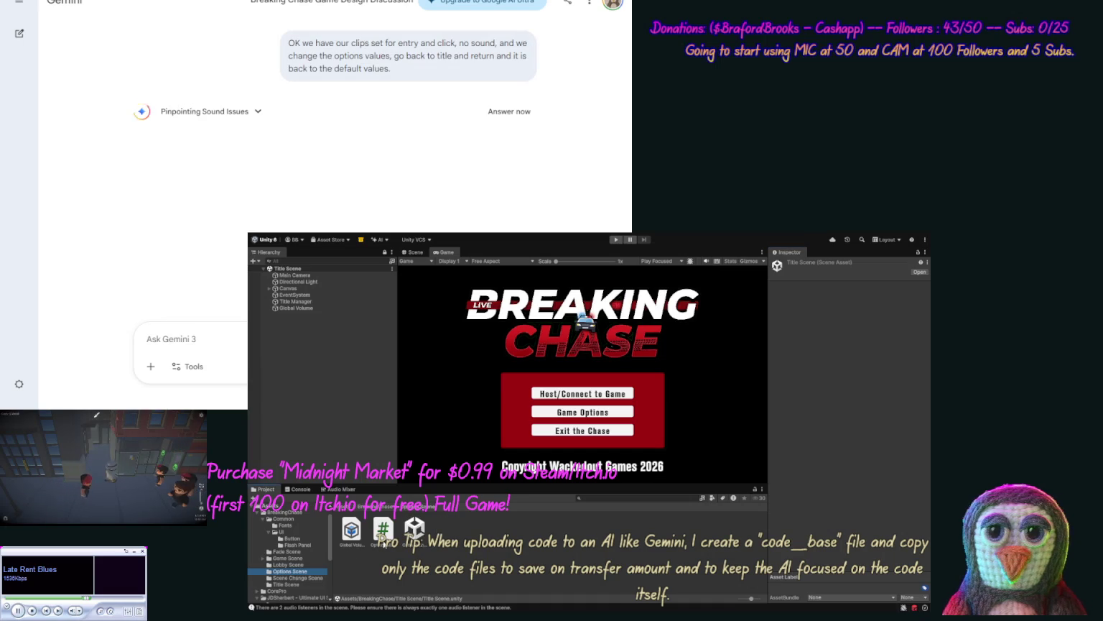
Step: Open the Options Scene and expand Canvas > Panel > Menu Items to reveal the sliders
{"action": "double_click", "coordinate": [416, 530]}
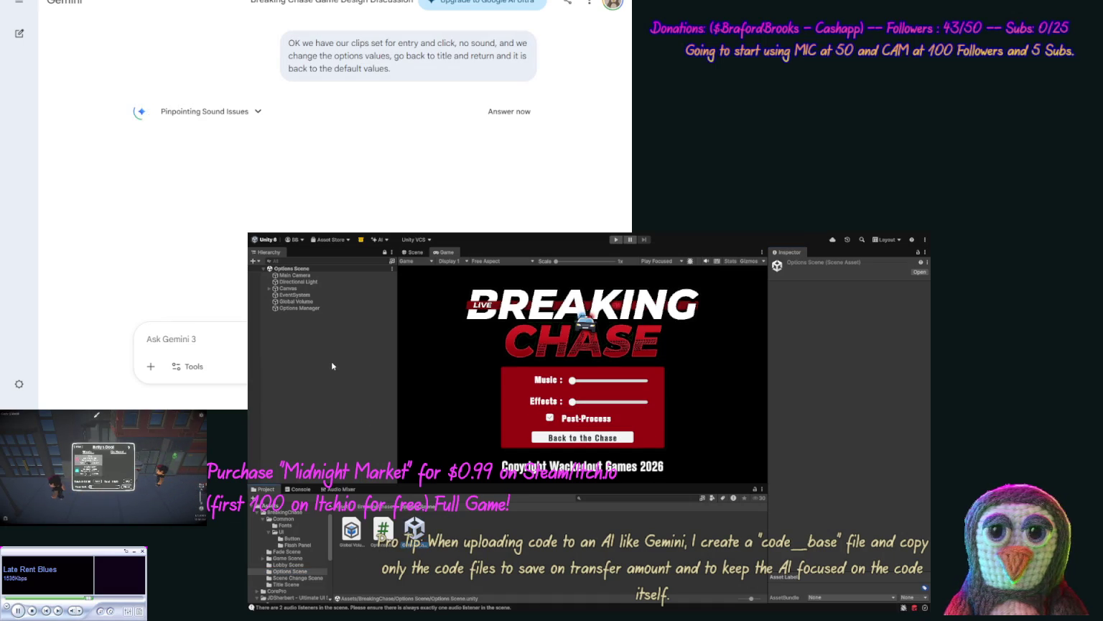
{"action": "left_click", "coordinate": [270, 288]}
{"action": "left_click", "coordinate": [275, 294]}
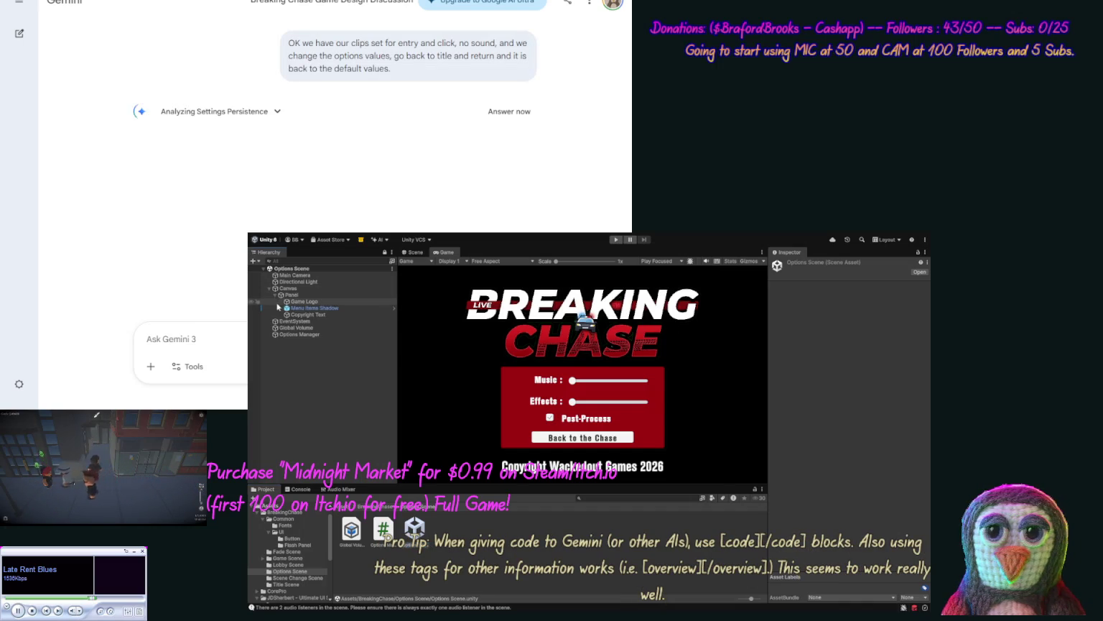
{"action": "left_click", "coordinate": [281, 308]}
{"action": "left_click", "coordinate": [287, 314]}
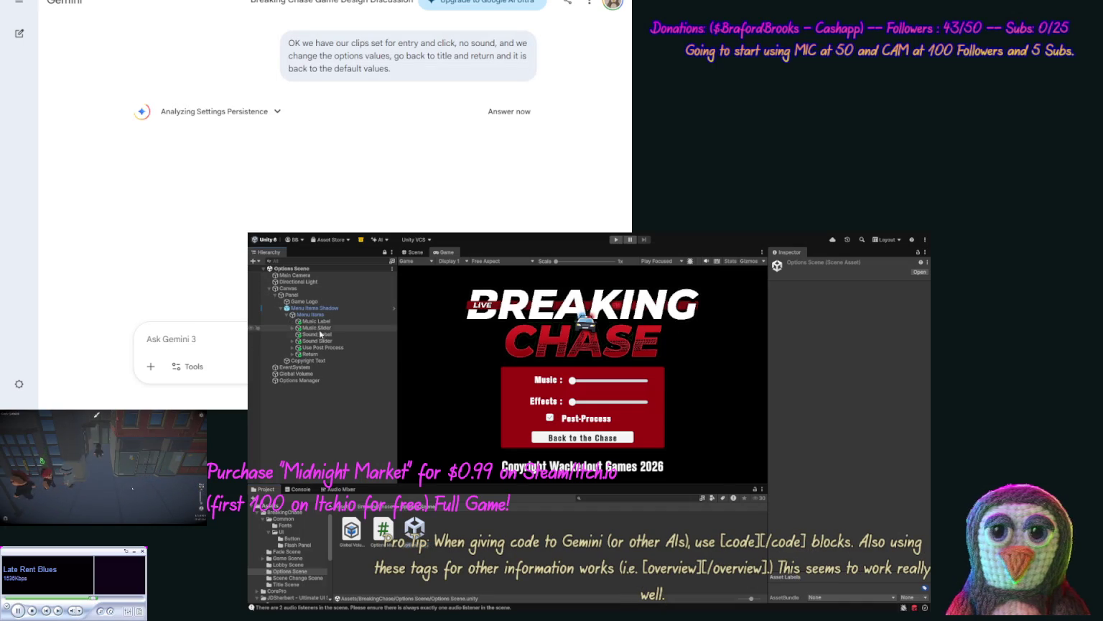
Step: Set the Music Slider and Sound Slider starting Value to 1
{"action": "left_click", "coordinate": [316, 327]}
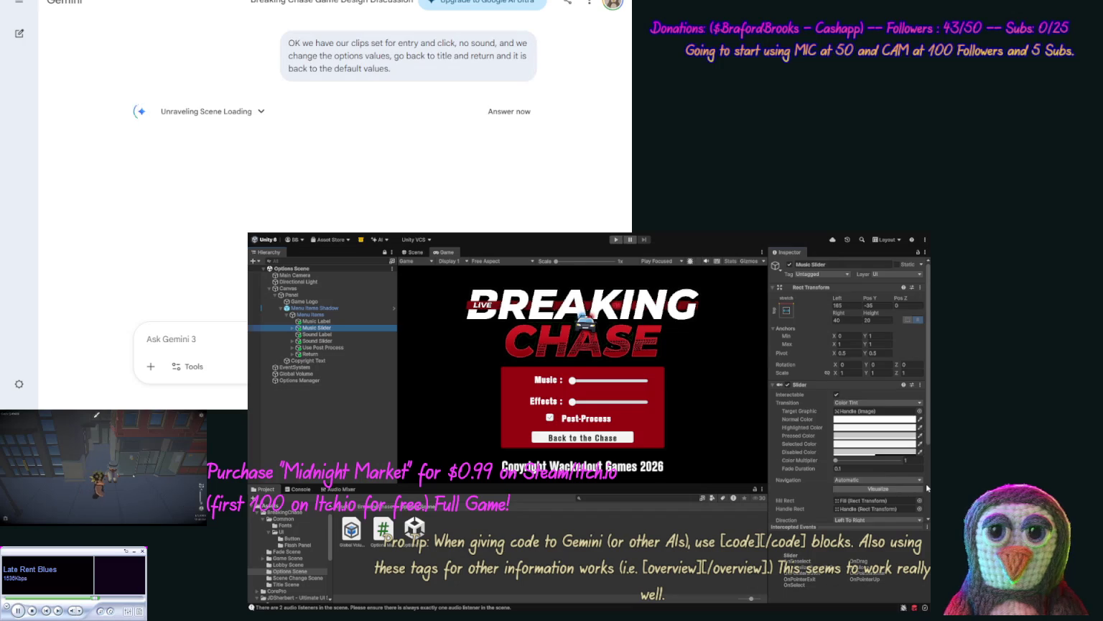
{"action": "scroll", "coordinate": [927, 488], "scroll_direction": "down", "scroll_amount": 2}
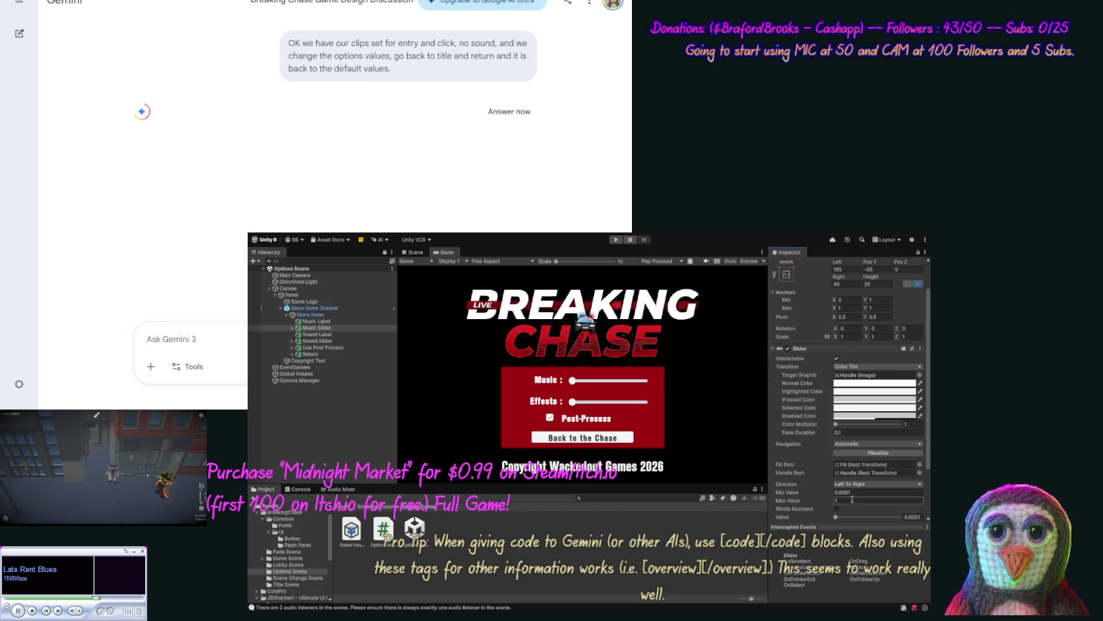
{"action": "left_click_drag", "start_coordinate": [834, 516], "coordinate": [900, 517]}
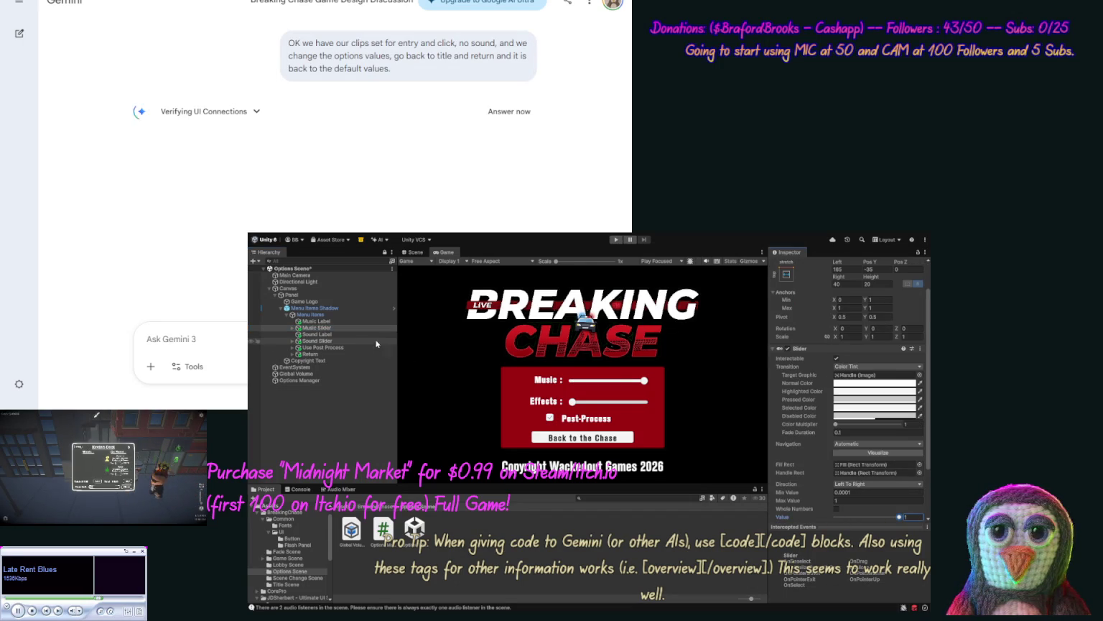
{"action": "left_click", "coordinate": [352, 340]}
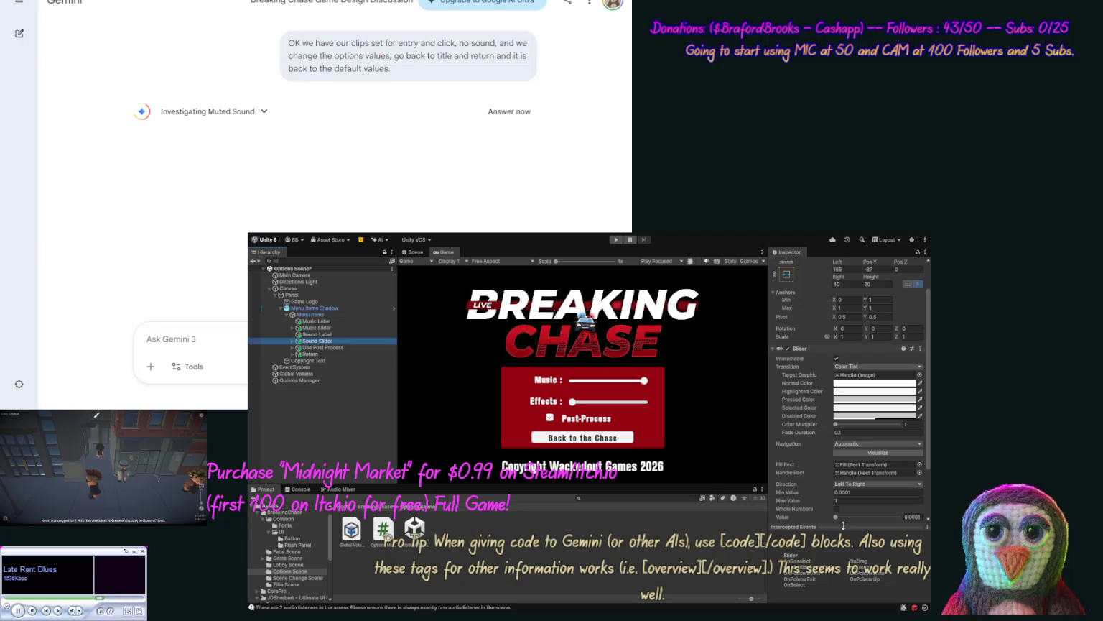
{"action": "left_click_drag", "start_coordinate": [836, 516], "coordinate": [927, 522]}
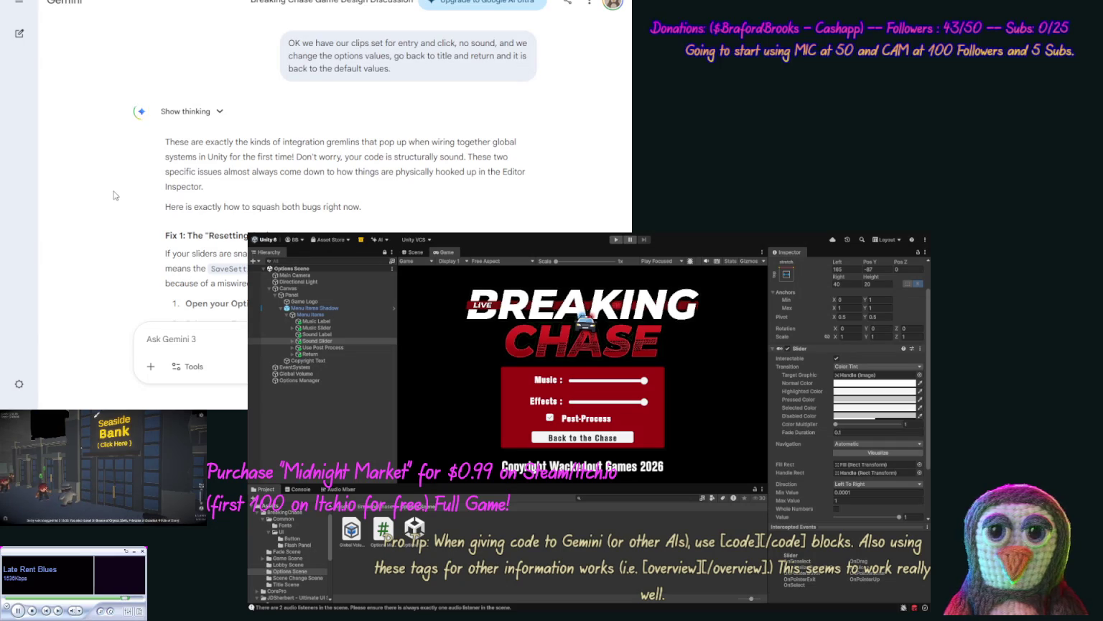
Step: Read Gemini's Fix 1 for resetting options and the start of its silent-audio fix
{"action": "scroll", "coordinate": [130, 187], "scroll_direction": "down", "scroll_amount": 3}
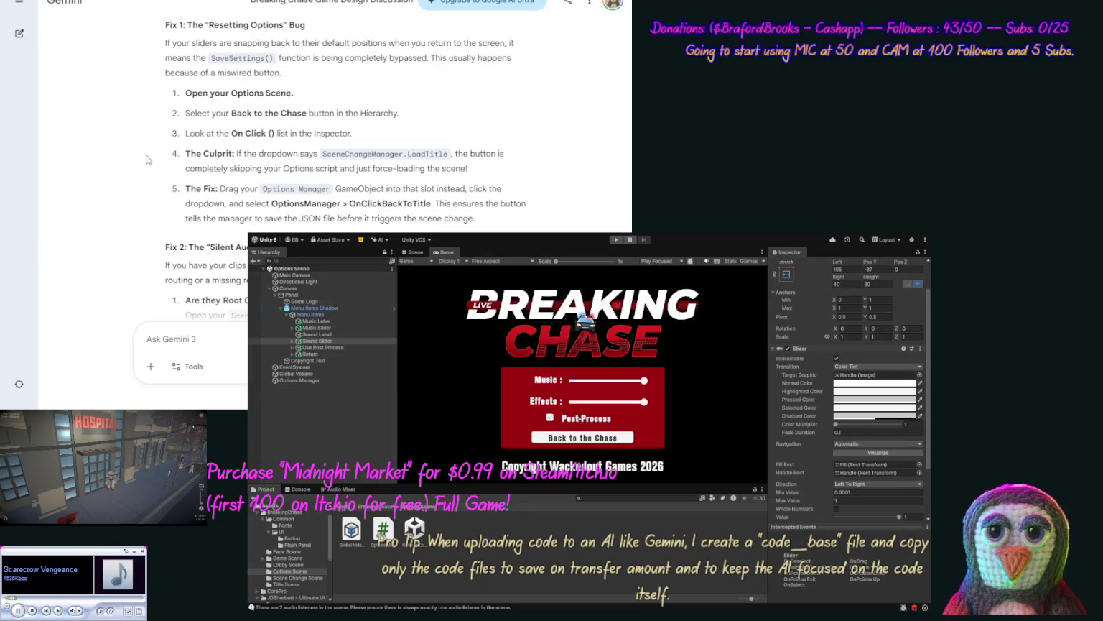
{"action": "scroll", "coordinate": [146, 159], "scroll_direction": "down", "scroll_amount": 2}
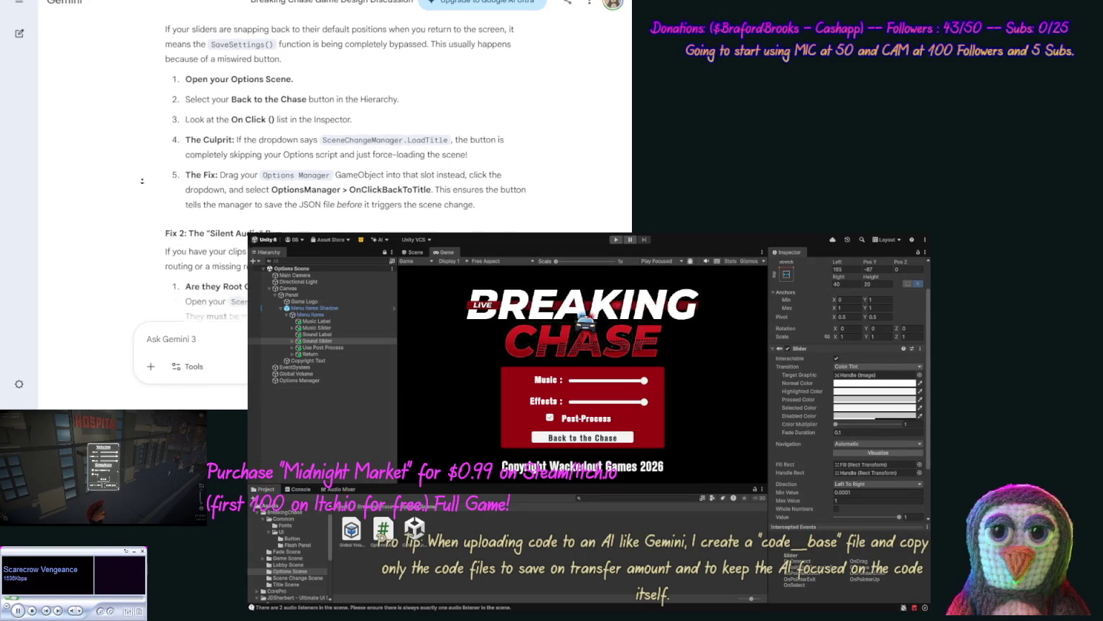
{"action": "scroll", "coordinate": [144, 183], "scroll_direction": "down", "scroll_amount": 1}
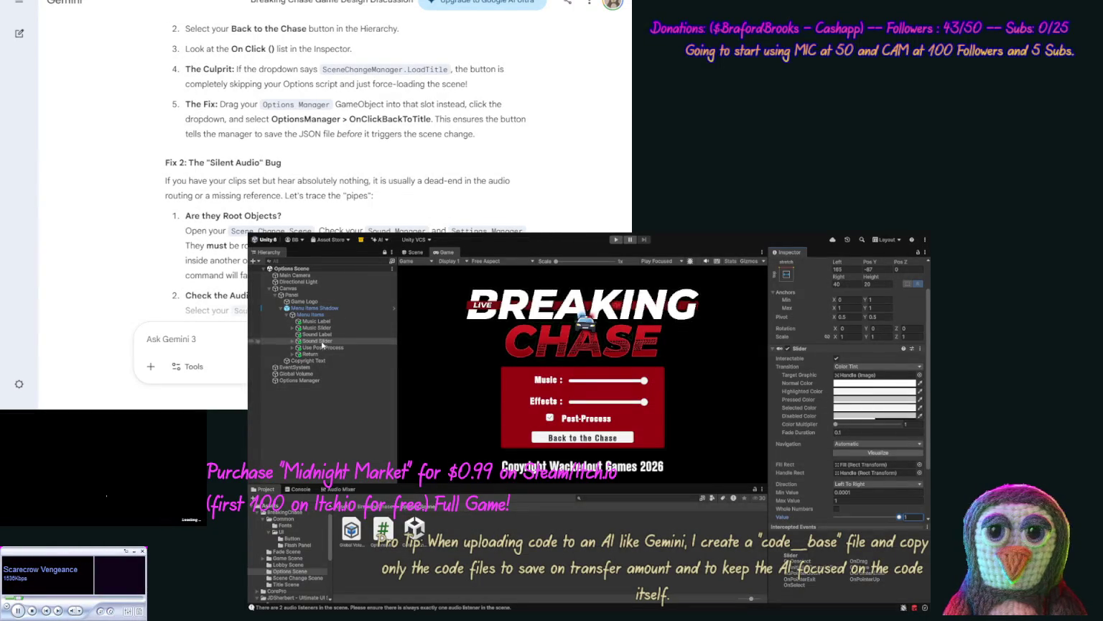
{"action": "left_click", "coordinate": [292, 353]}
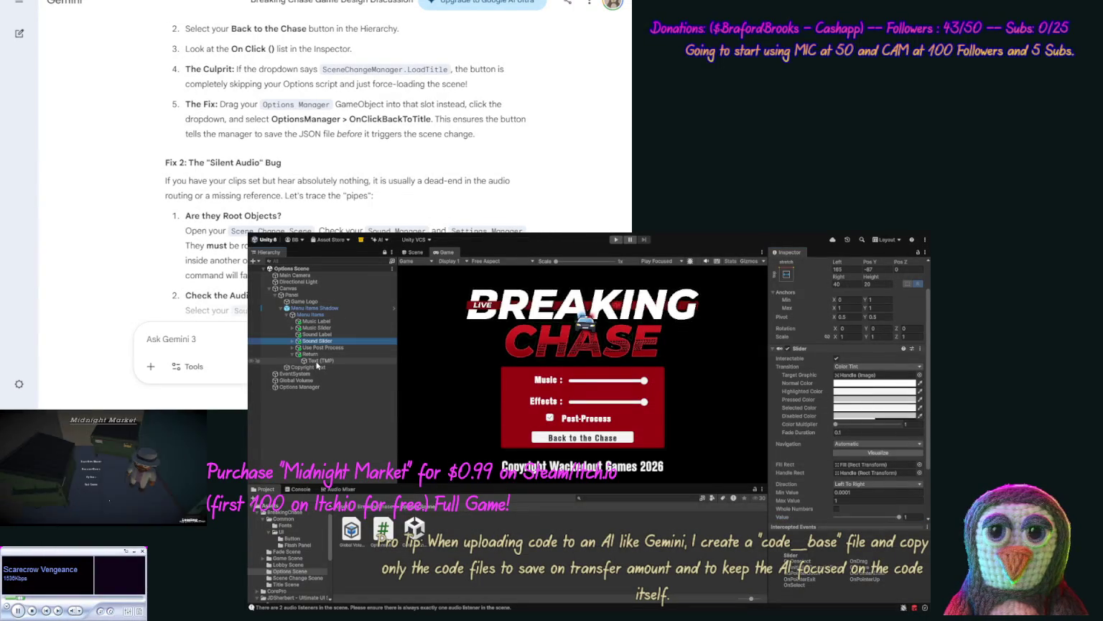
Step: Confirm the Return button's On Click() calls OptionsManager.OnClickBackToTitle
{"action": "left_click", "coordinate": [310, 354]}
{"action": "left_click", "coordinate": [293, 354]}
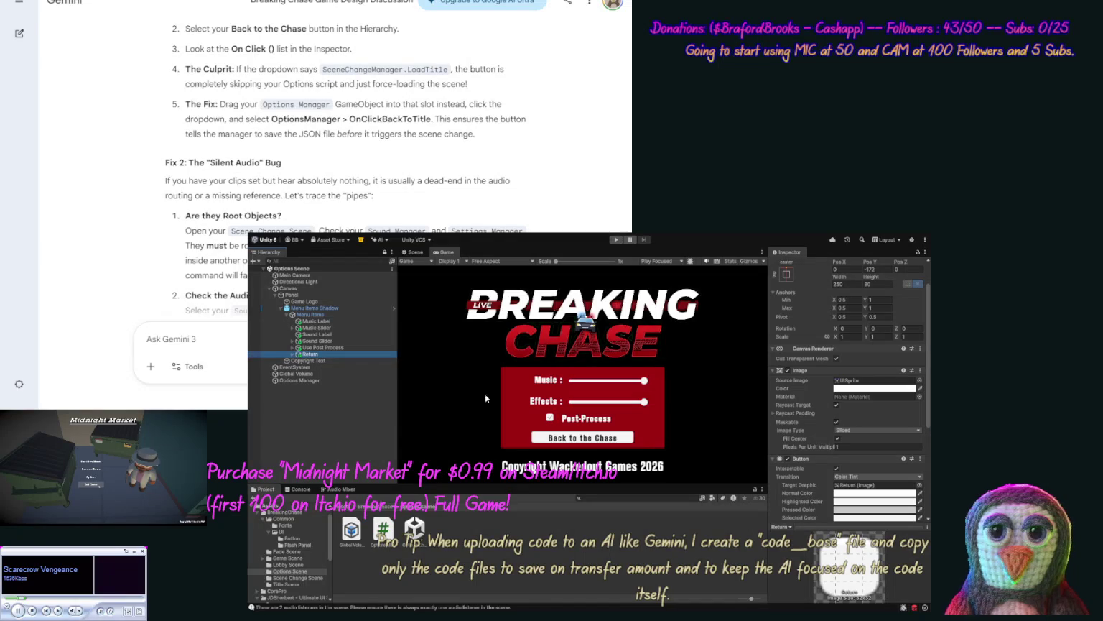
{"action": "scroll", "coordinate": [928, 487], "scroll_direction": "down", "scroll_amount": 5}
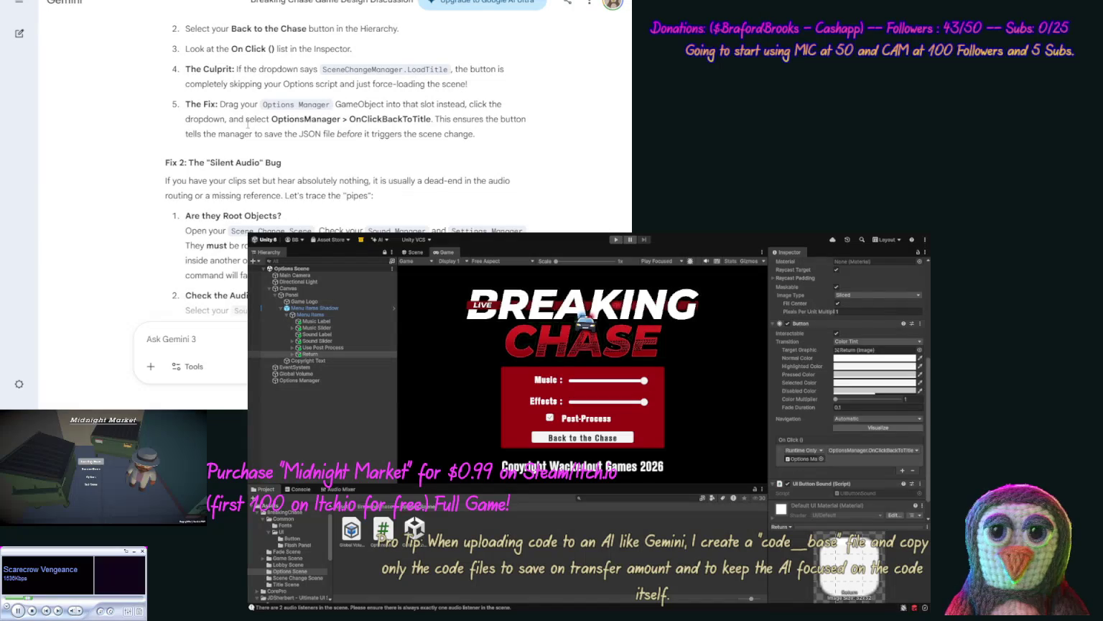
{"action": "scroll", "coordinate": [237, 158], "scroll_direction": "down", "scroll_amount": 3}
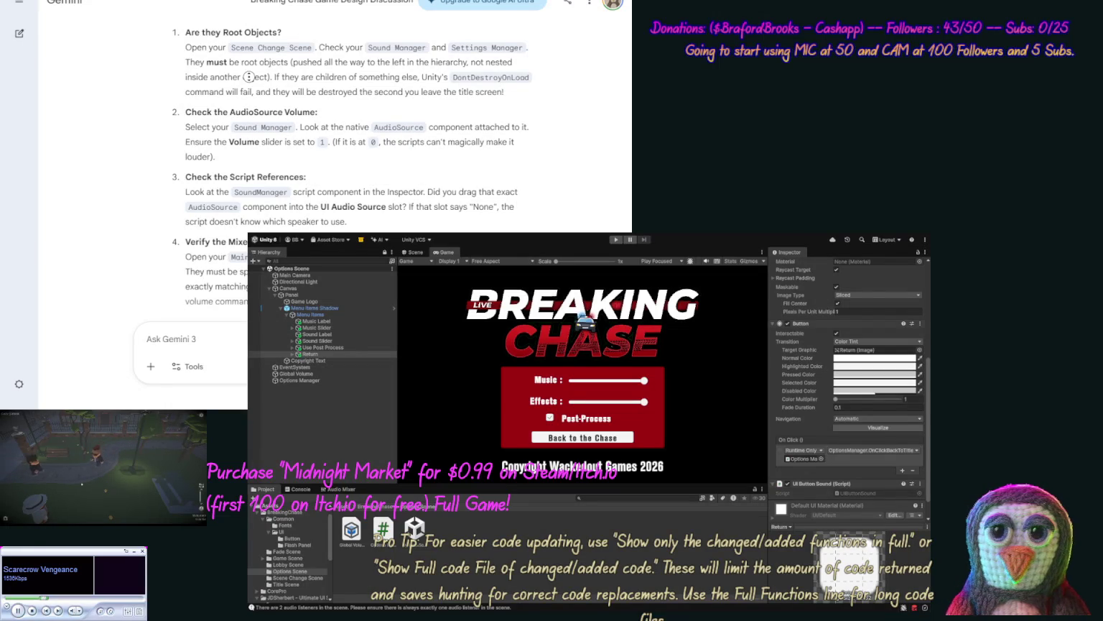
{"action": "scroll", "coordinate": [251, 76], "scroll_direction": "down", "scroll_amount": 3}
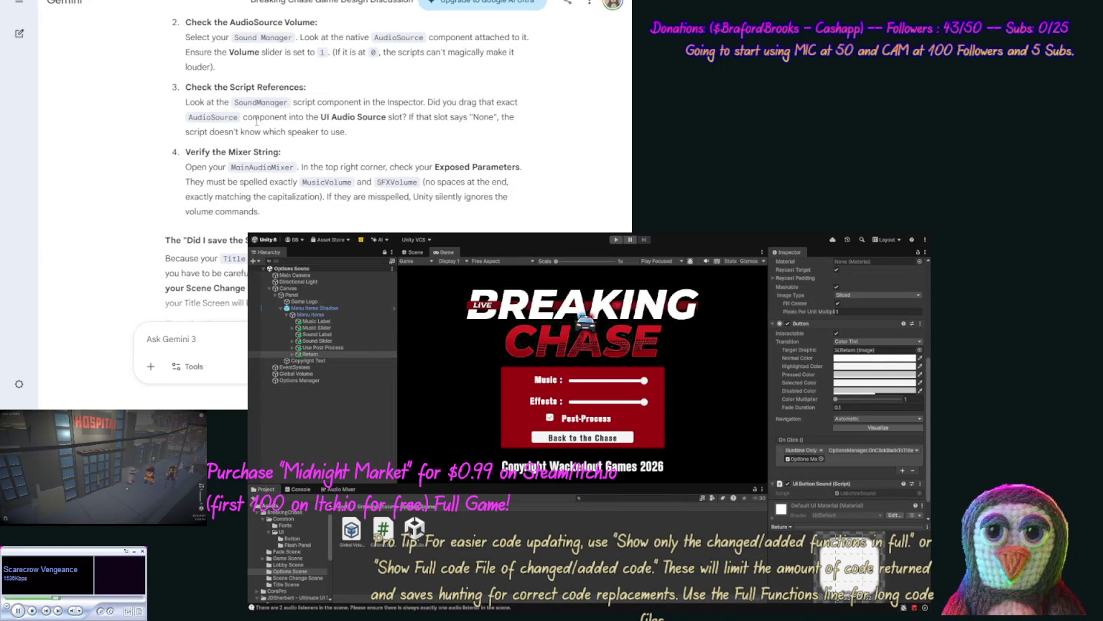
{"action": "scroll", "coordinate": [254, 120], "scroll_direction": "down", "scroll_amount": 2}
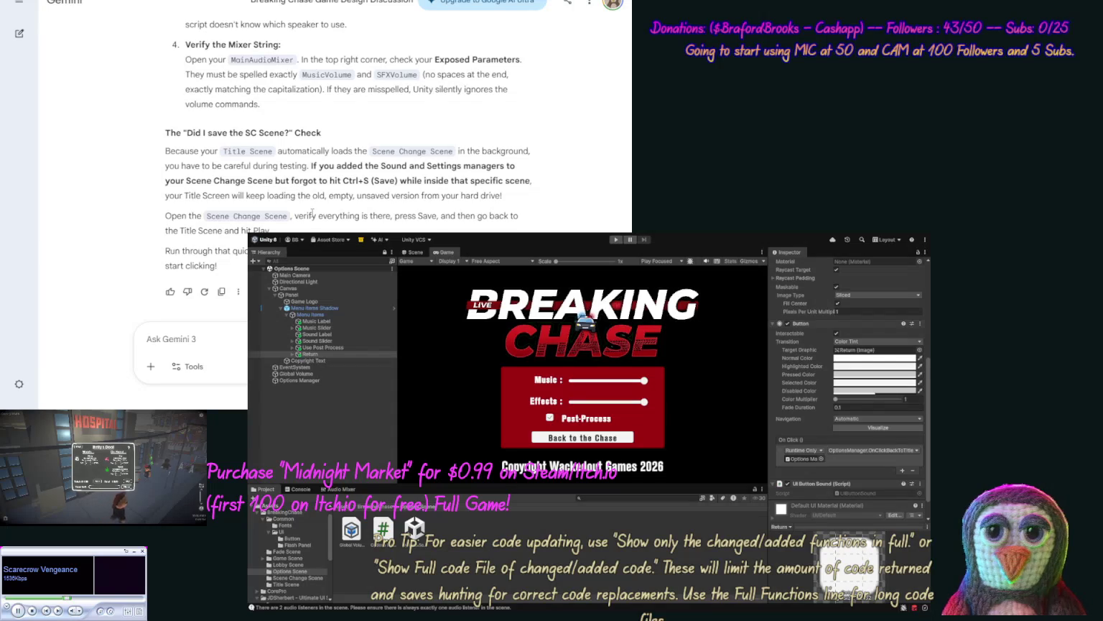
{"action": "scroll", "coordinate": [317, 201], "scroll_direction": "up", "scroll_amount": 5}
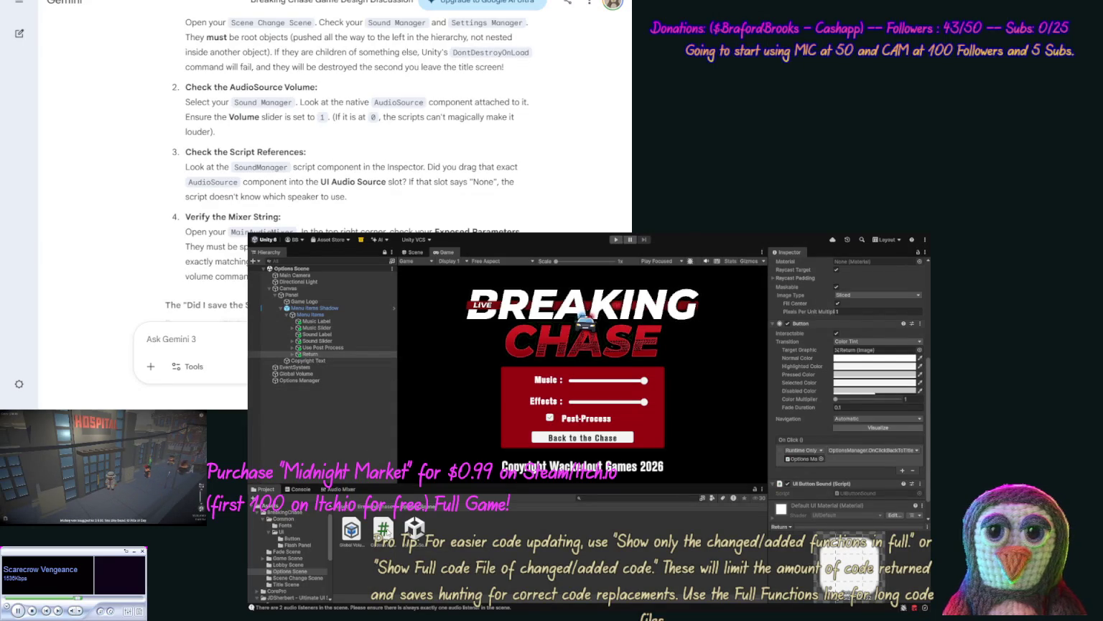
Step: Open Scene Change Scene and check Sound Manager's Audio Source settings, with Volume at 1
{"action": "left_click", "coordinate": [293, 578]}
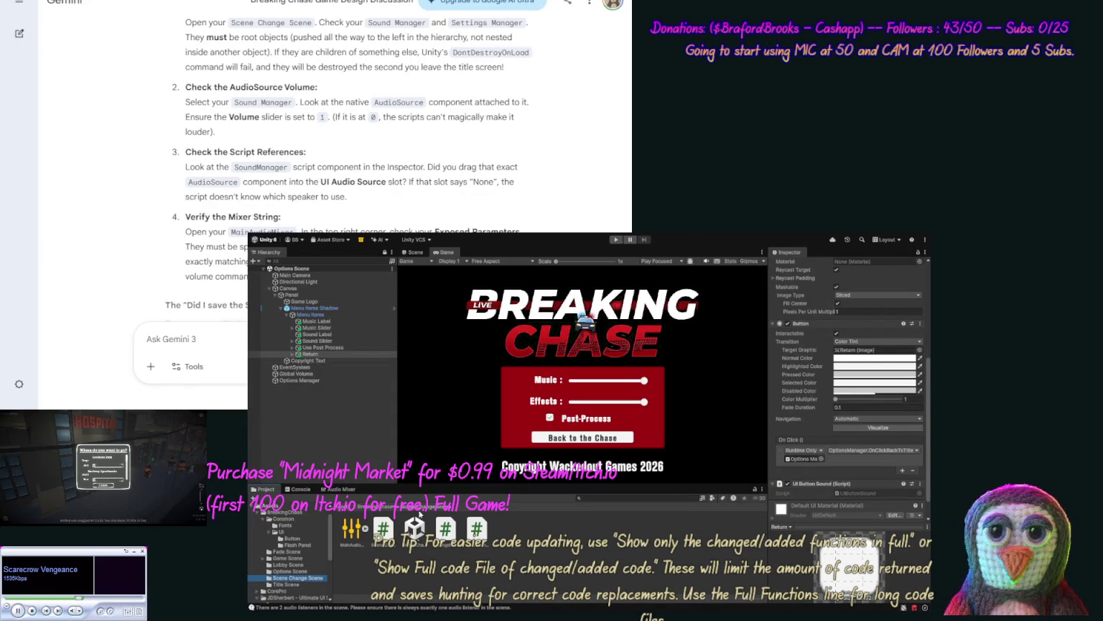
{"action": "double_click", "coordinate": [414, 528]}
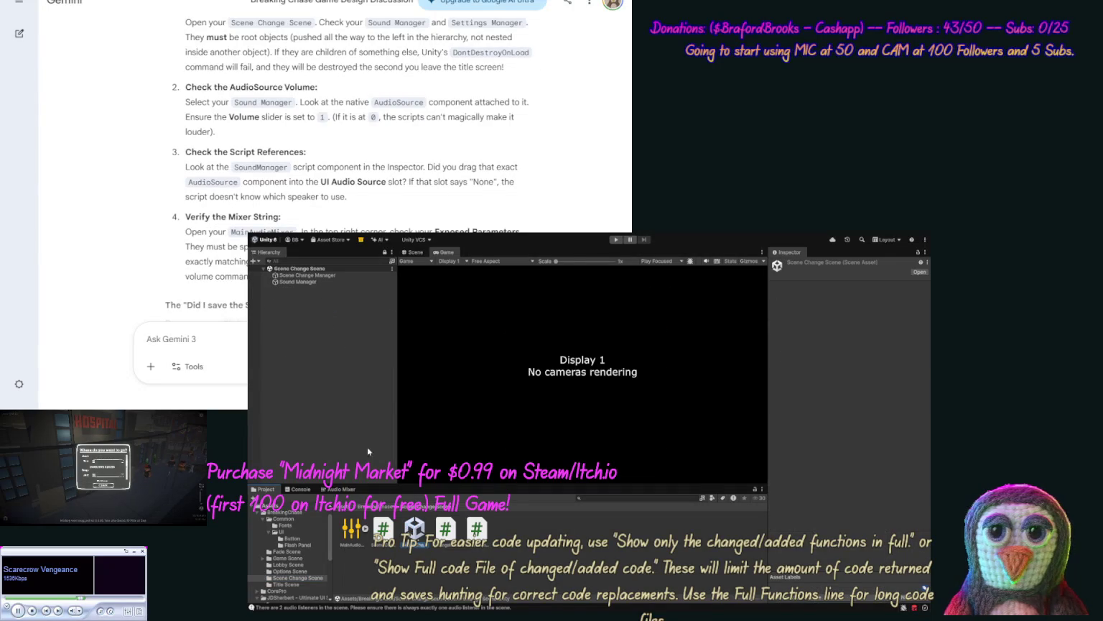
{"action": "left_click", "coordinate": [311, 276]}
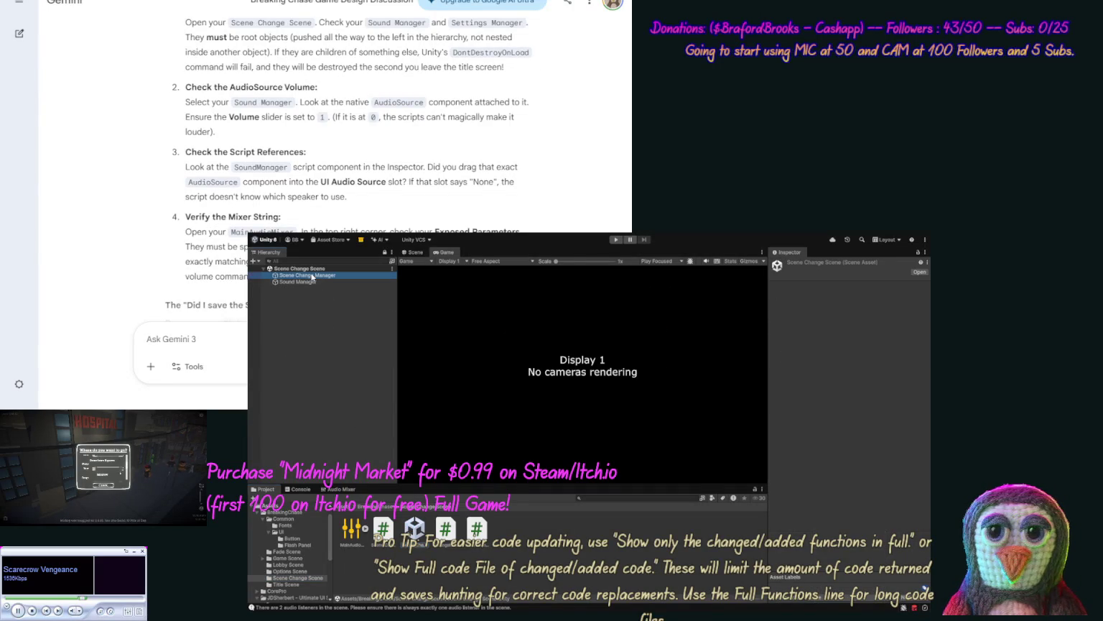
{"action": "left_click", "coordinate": [297, 282]}
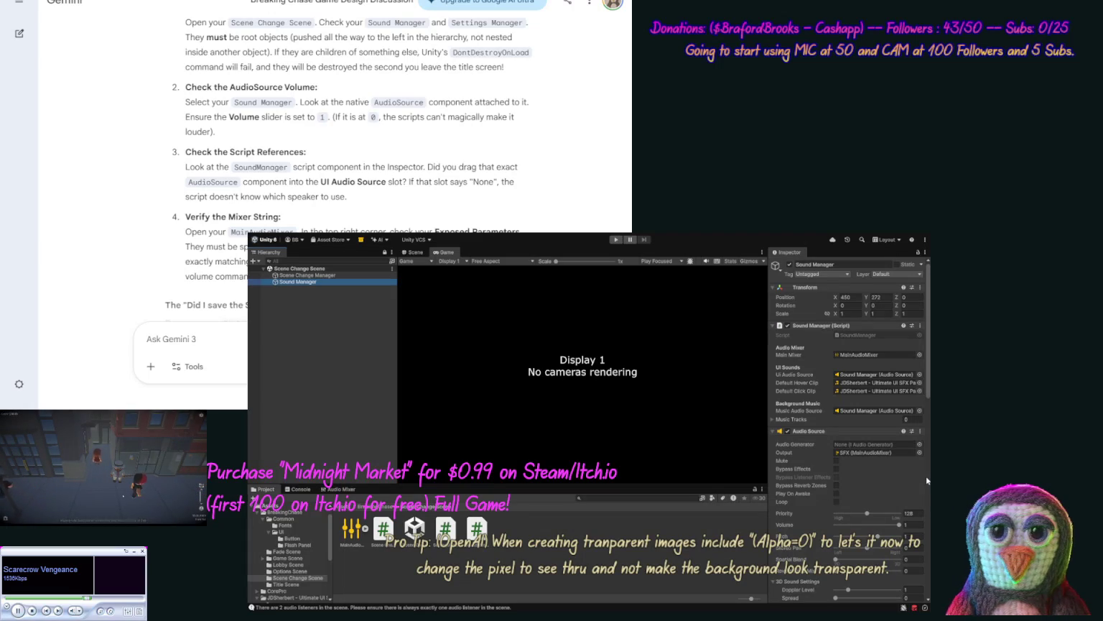
{"action": "scroll", "coordinate": [926, 476], "scroll_direction": "down", "scroll_amount": 2}
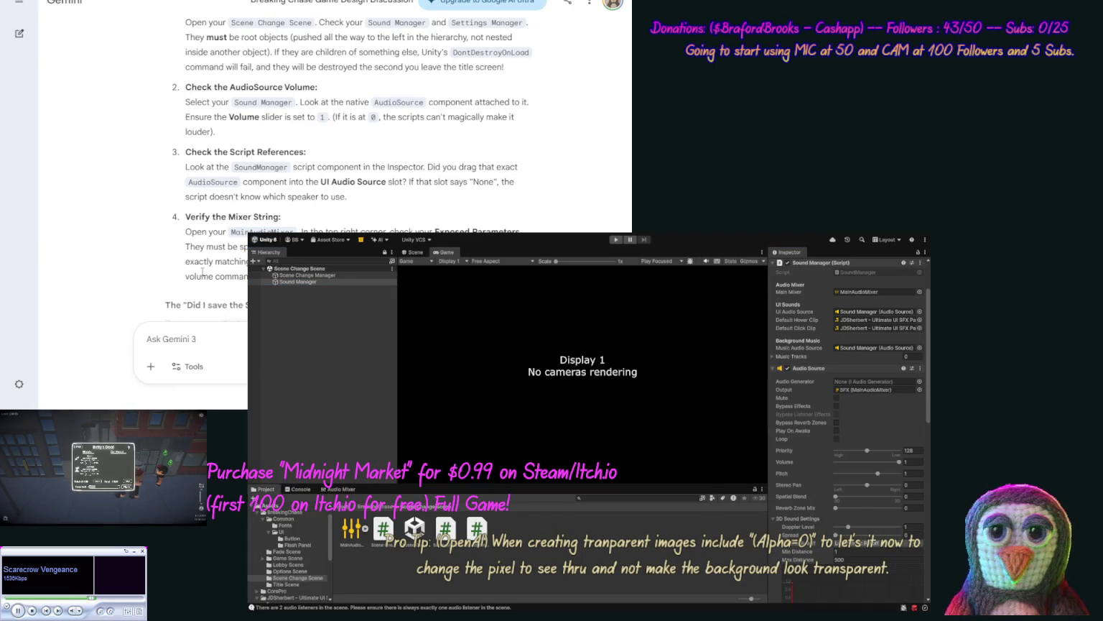
{"action": "scroll", "coordinate": [211, 233], "scroll_direction": "up", "scroll_amount": 4}
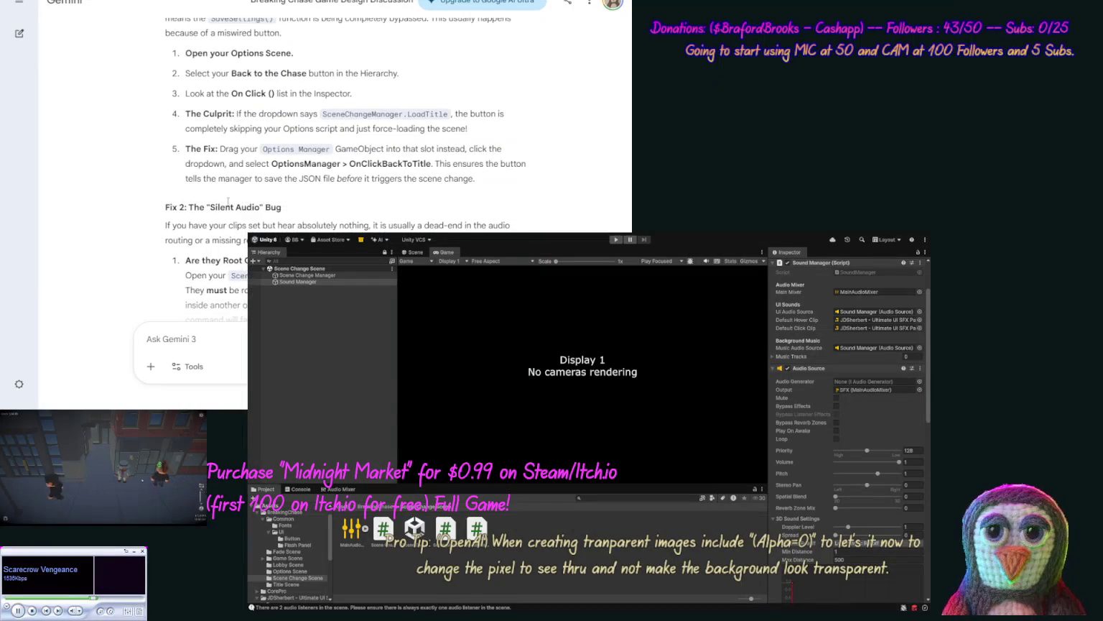